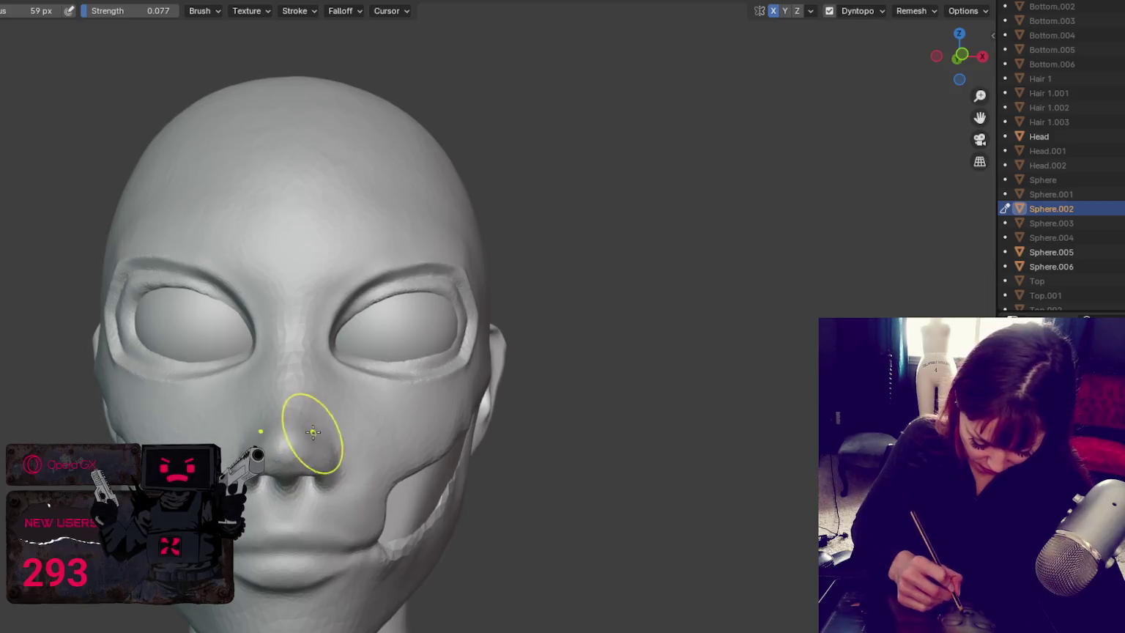
Step: Switch to the Crease brush and turn the head to show its right side
drag(309, 413, 325, 413)
key(x)
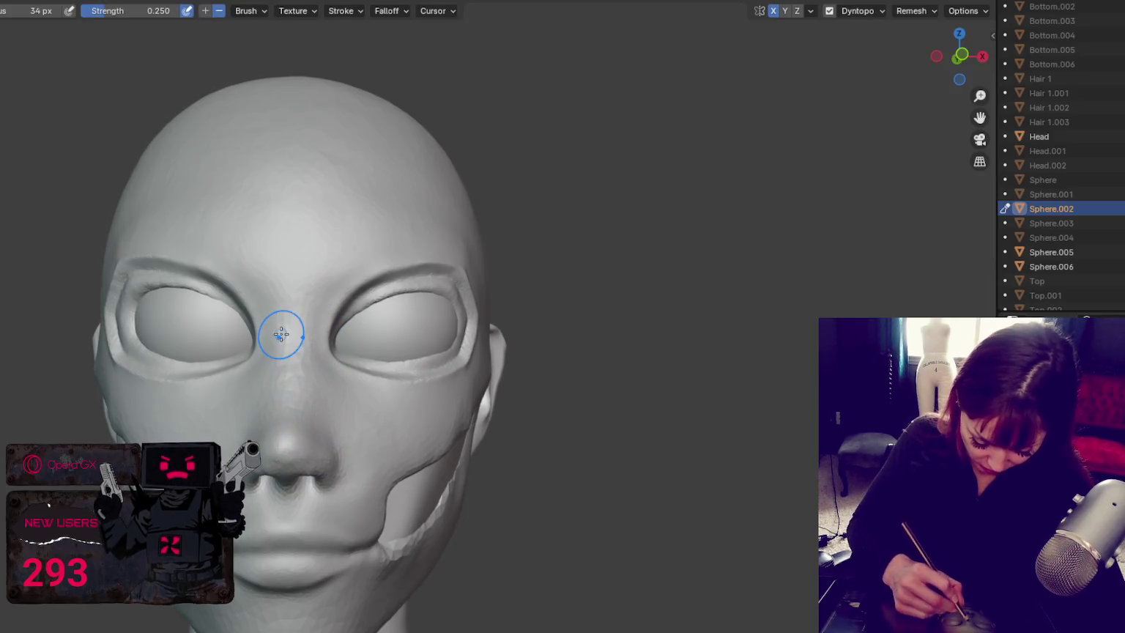
scroll(275, 288, up, 2)
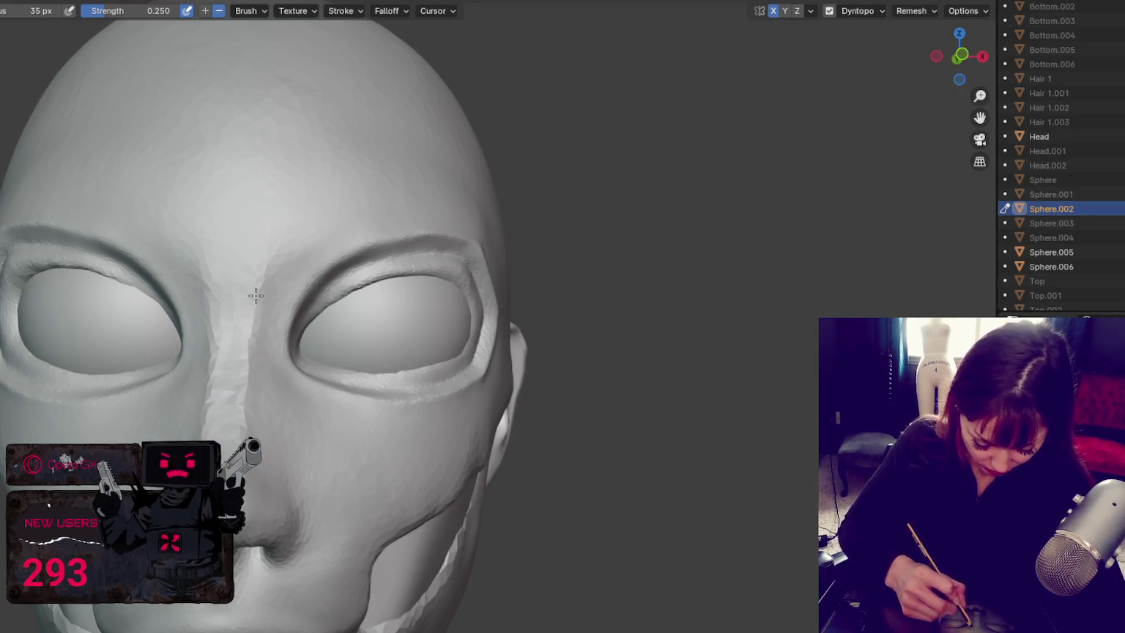
middle_drag(293, 498, 265, 512)
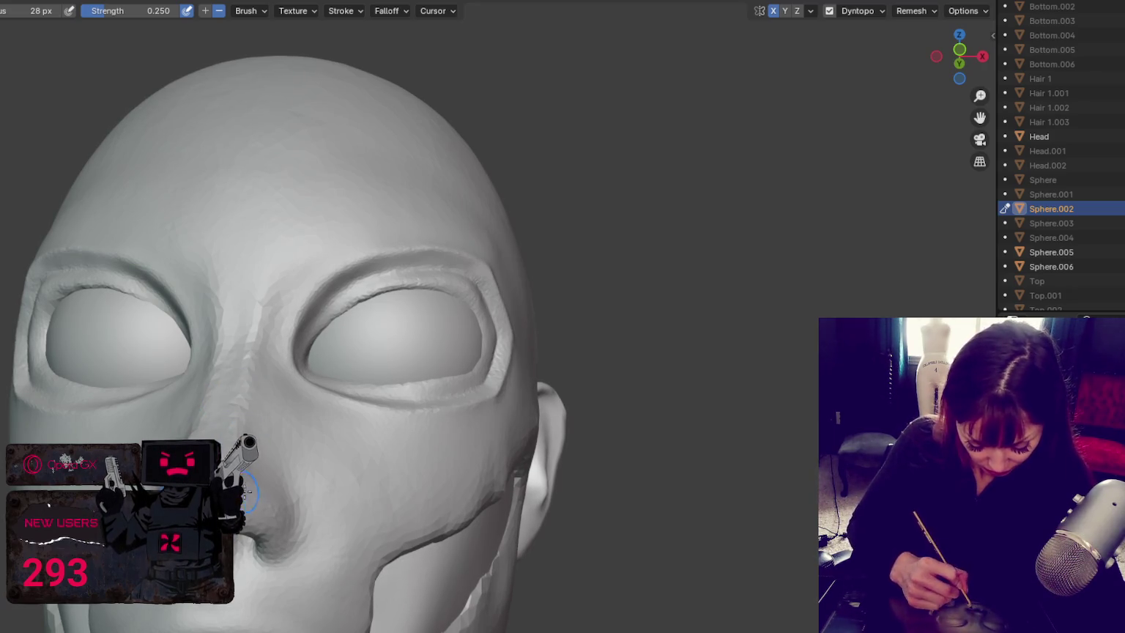
key(shift+s)
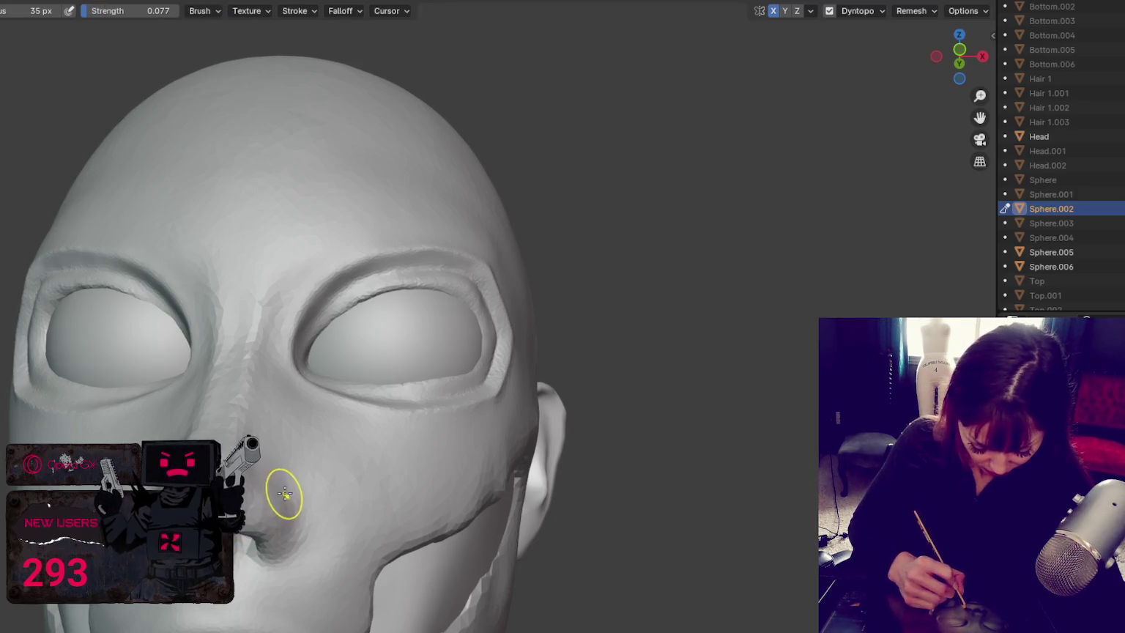
key(x)
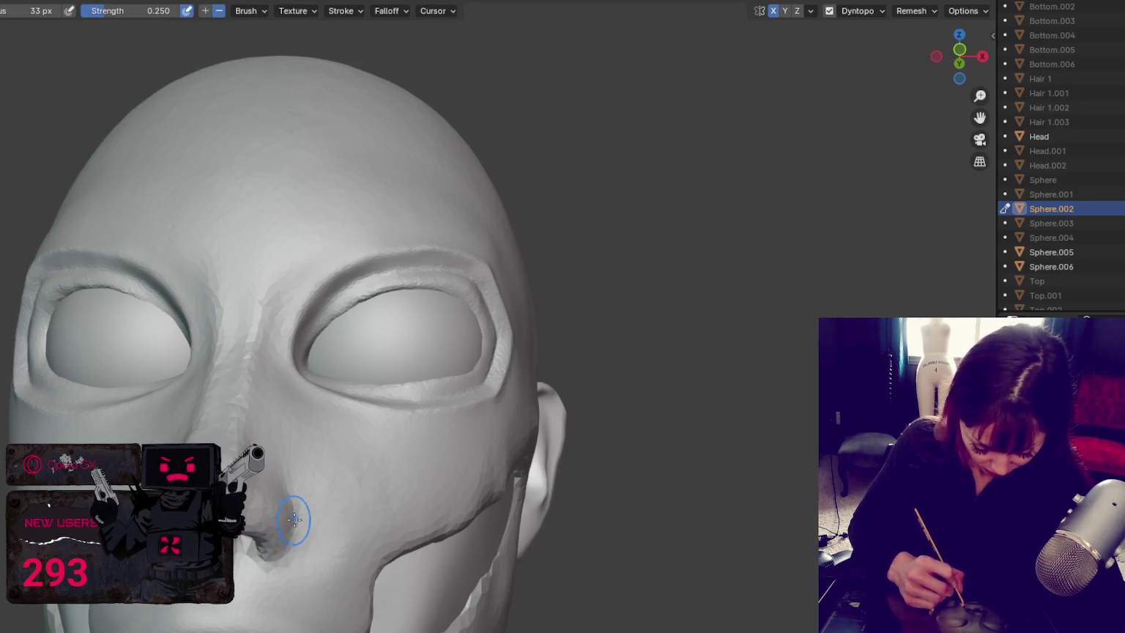
Step: Shrink the brush to 40 px and reshape the area around the nostril and nose tip
key(f)
click(251, 555)
drag(291, 528, 283, 471)
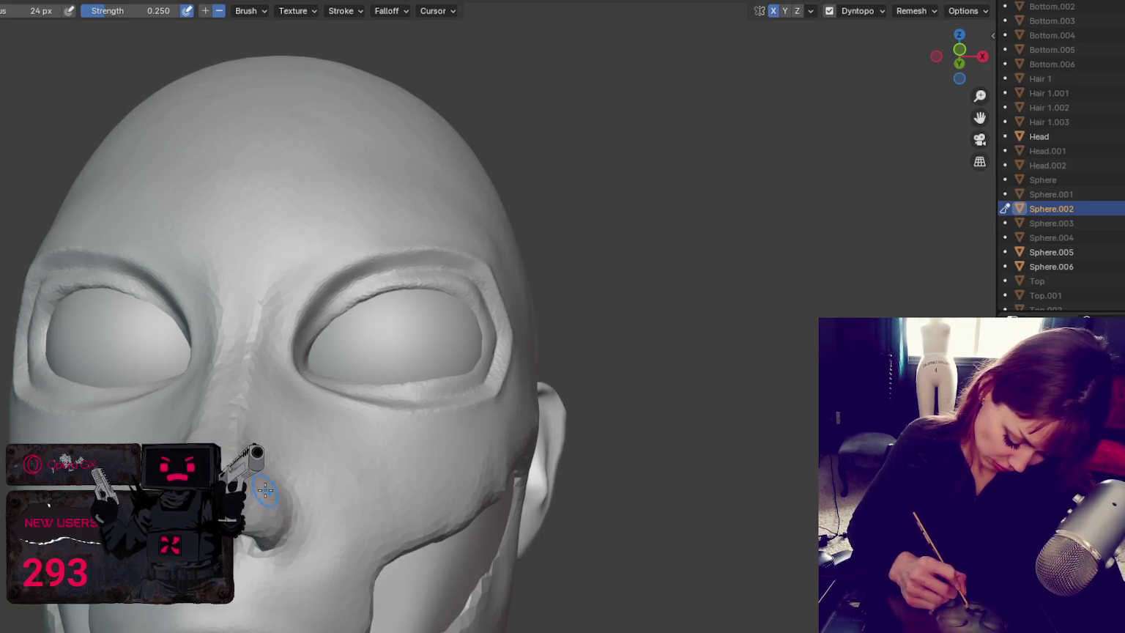
mouse_move(252, 505)
middle_down()
mouse_move(271, 505)
mouse_move(260, 539)
middle_up()
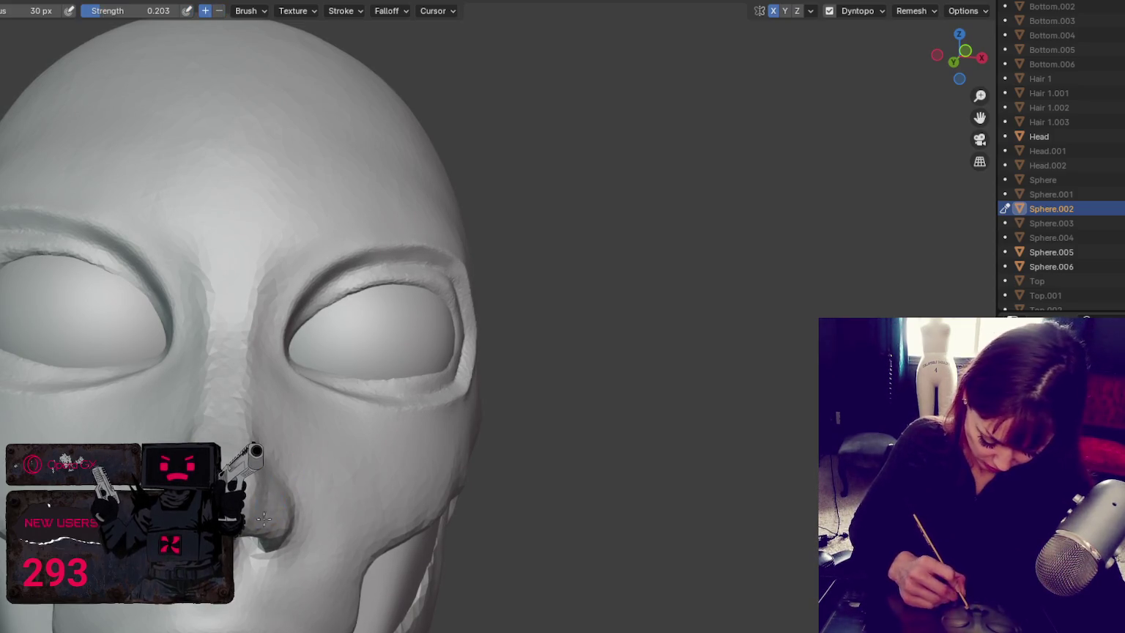
middle_drag(289, 502, 248, 524)
key(s)
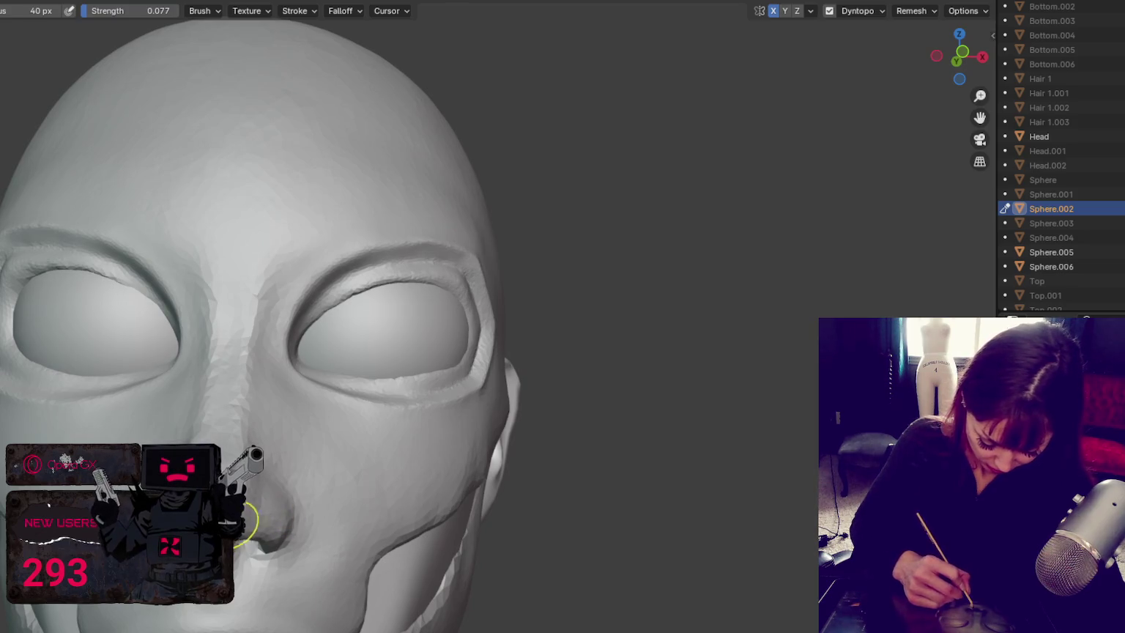
scroll(264, 502, down, 2)
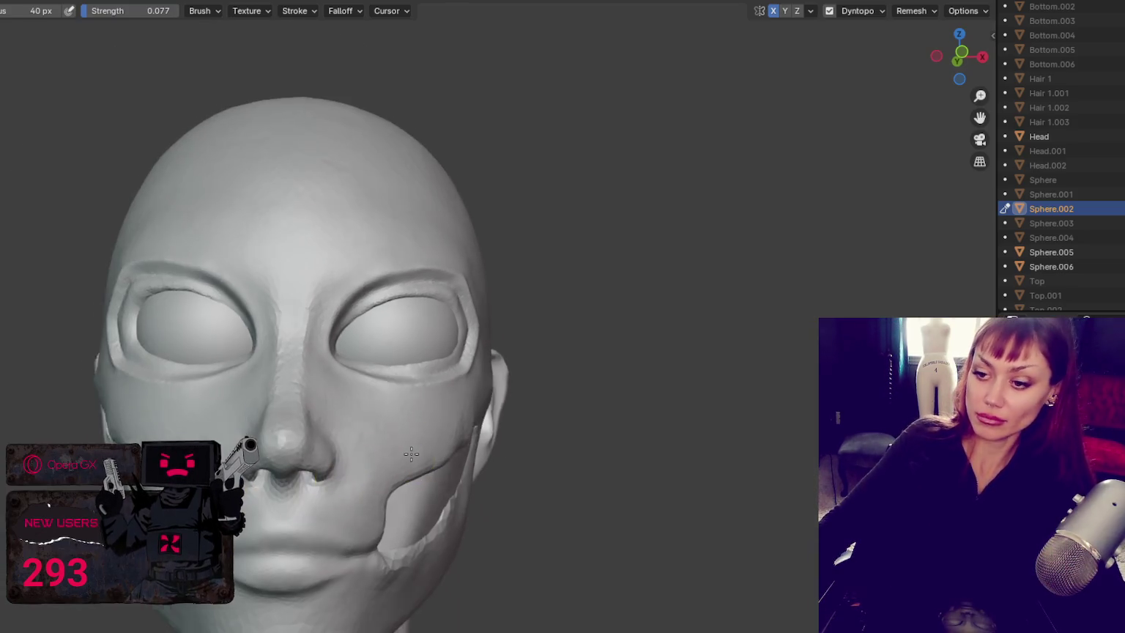
Step: Resize the brush several times, ending at 37 px, and turn to a left-facing profile
key(f)
click(342, 457)
key(f)
click(329, 473)
key(f)
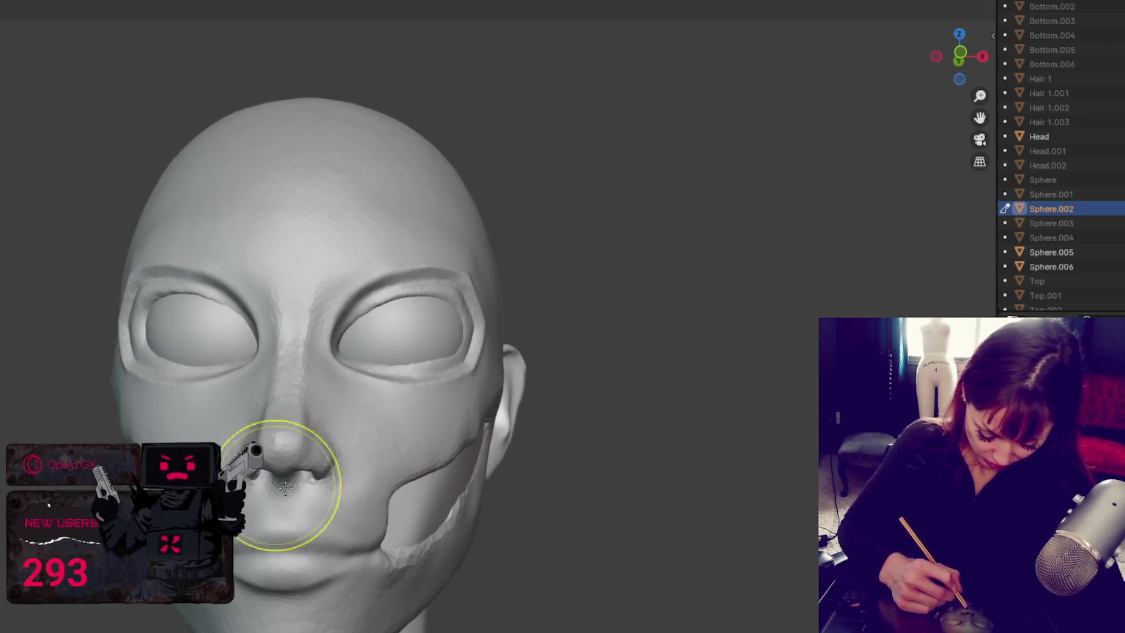
click(359, 462)
middle_drag(359, 463, 314, 480)
key(f)
click(422, 477)
middle_drag(422, 477, 414, 495)
key(f)
click(414, 503)
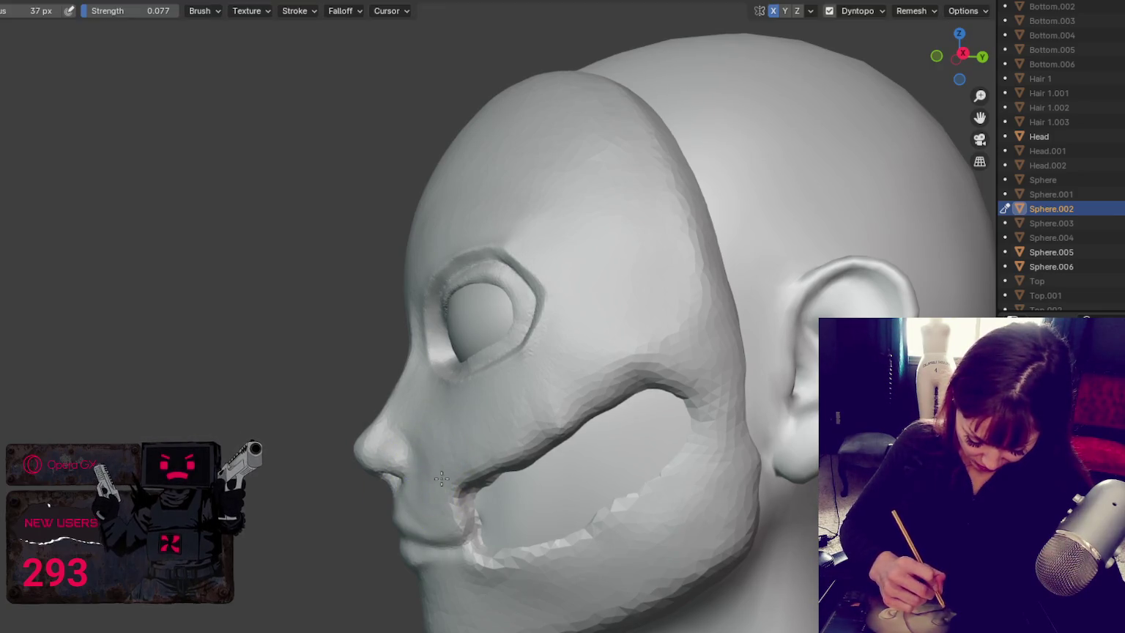
scroll(422, 463, up, 2)
scroll(422, 462, up, 3)
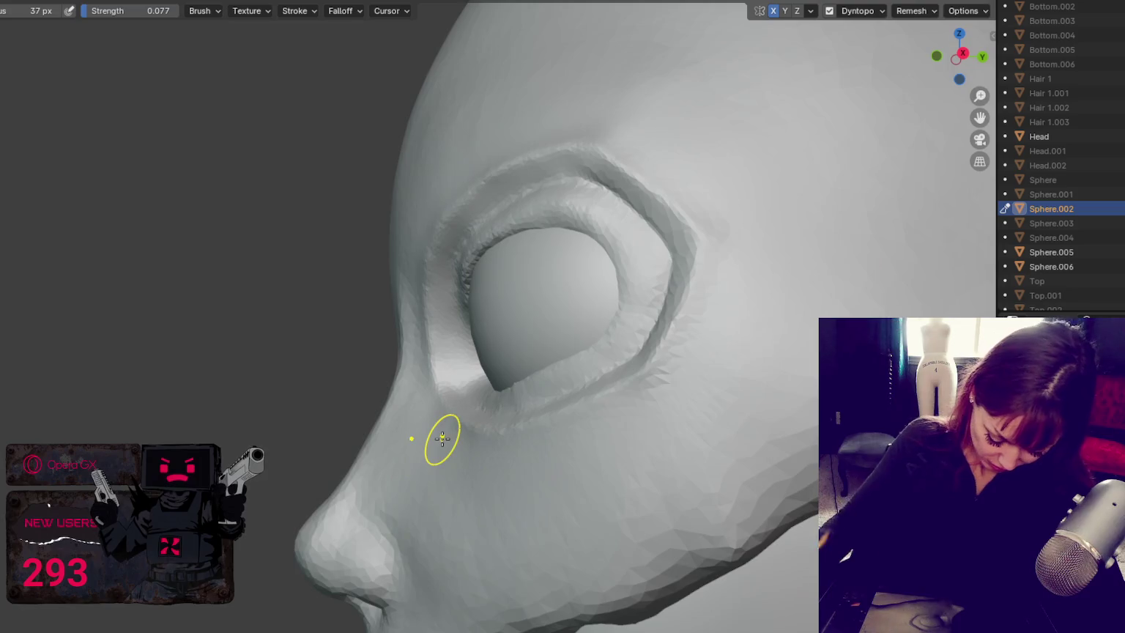
Step: Try the Crease brush, orbit to a front view, then set the Smooth brush to 62 px
key(c)
key(shift+c)
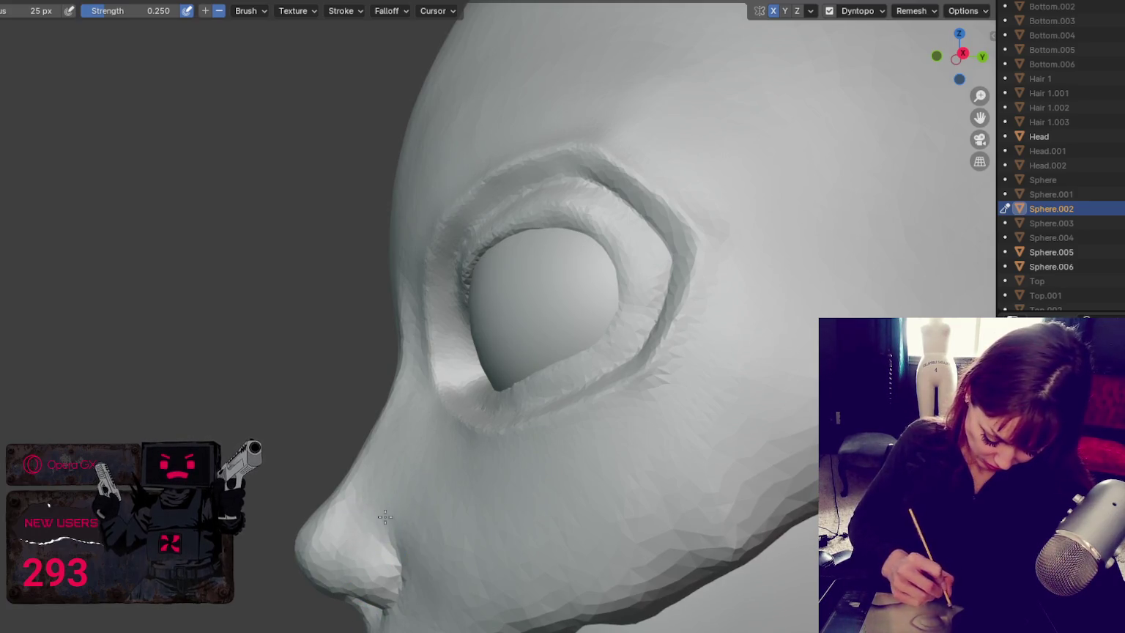
middle_drag(392, 505, 497, 527)
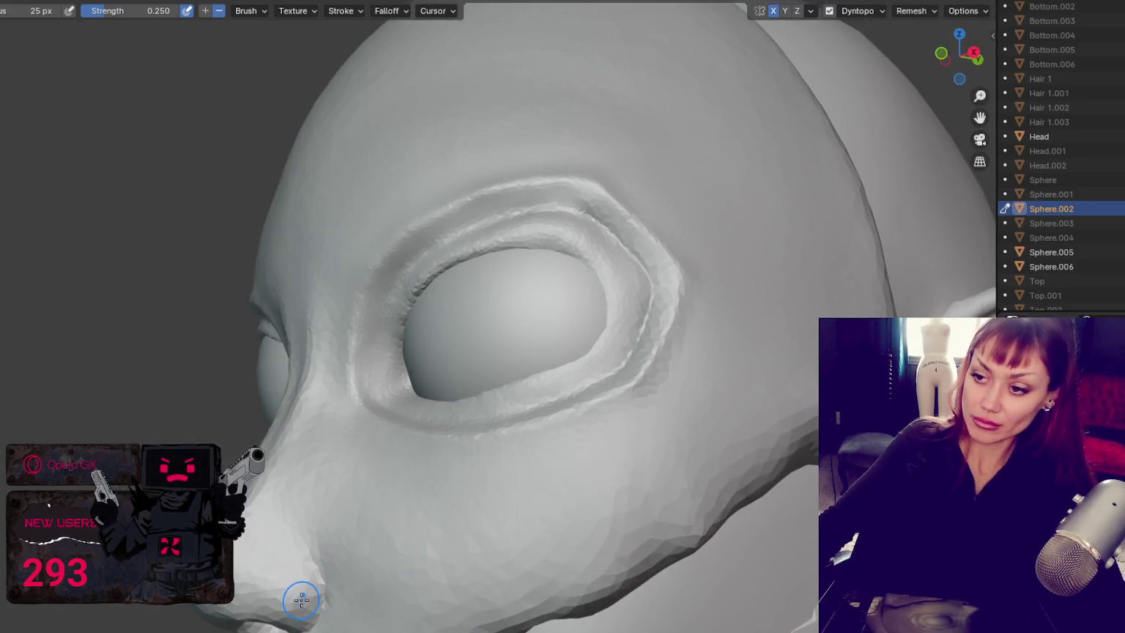
scroll(301, 599, down, 5)
middle_drag(334, 498, 454, 515)
key(s)
key(f)
click(371, 422)
key(f)
click(366, 431)
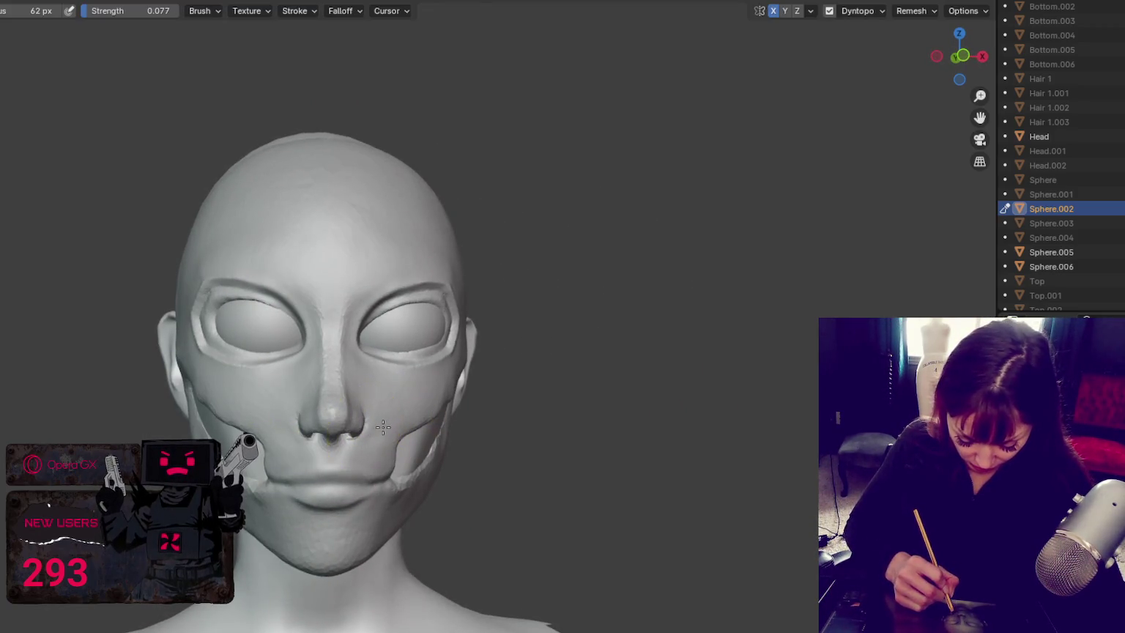
mouse_move(375, 428)
middle_down()
mouse_move(388, 422)
mouse_move(394, 442)
mouse_move(582, 447)
middle_up()
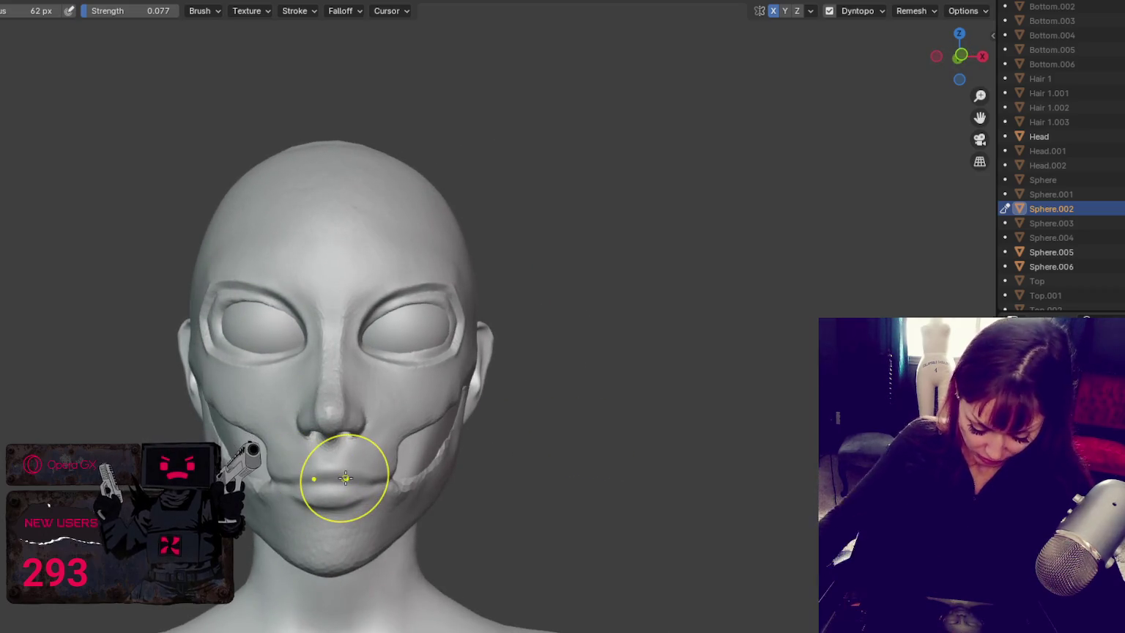
scroll(315, 439, up, 3)
shift+middle_drag(627, 136, 476, 223)
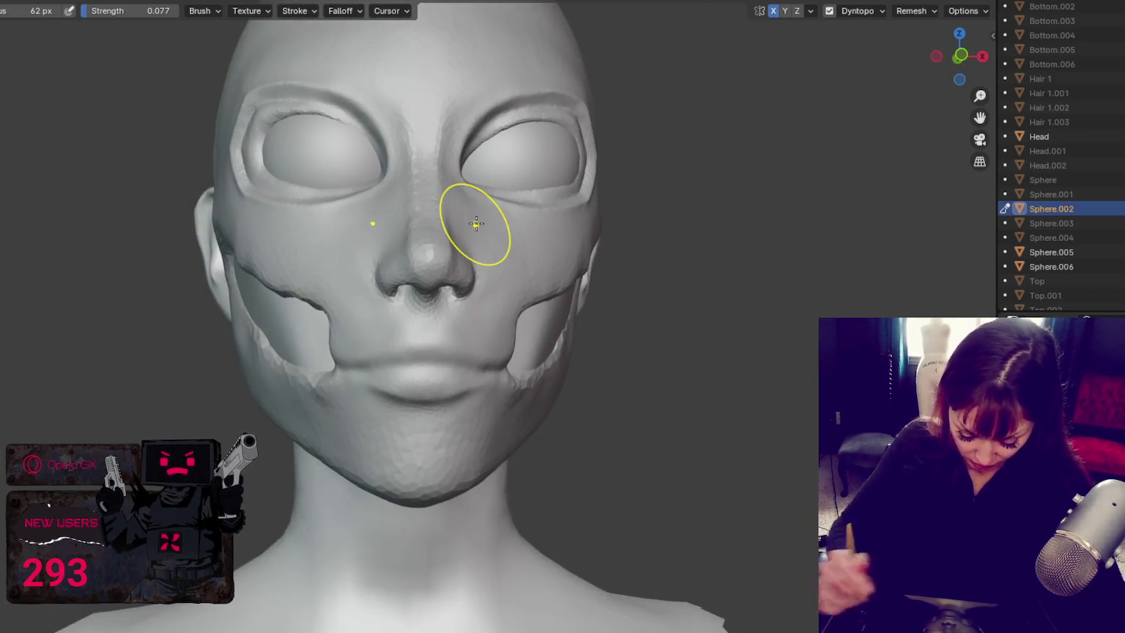
scroll(475, 225, up, 2)
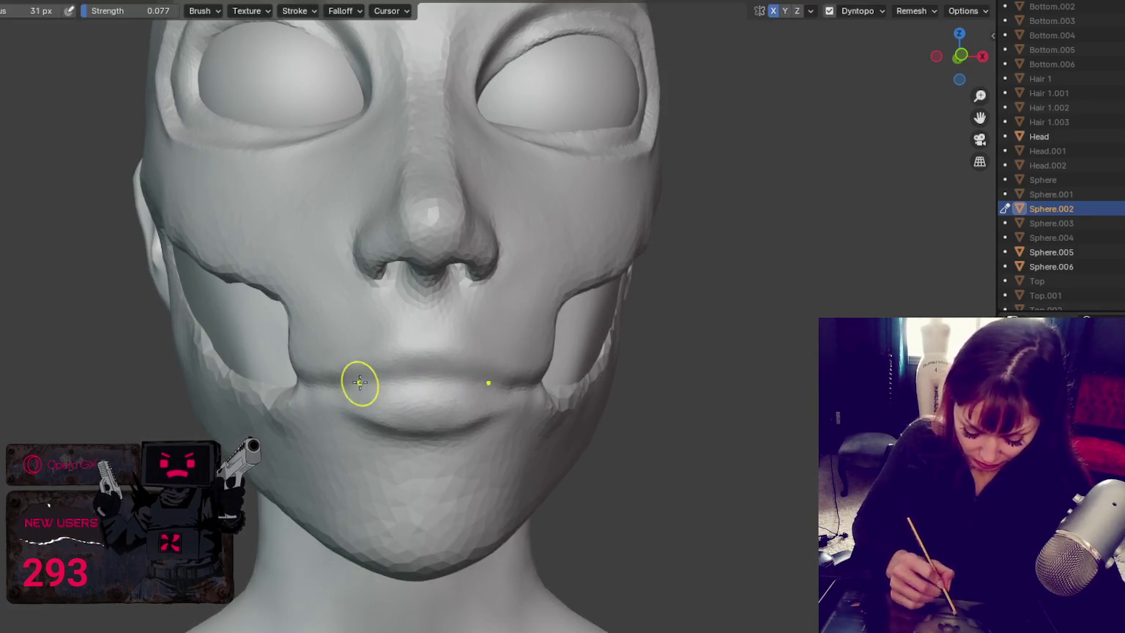
scroll(359, 373, up, 1)
middle_drag(450, 473, 514, 420)
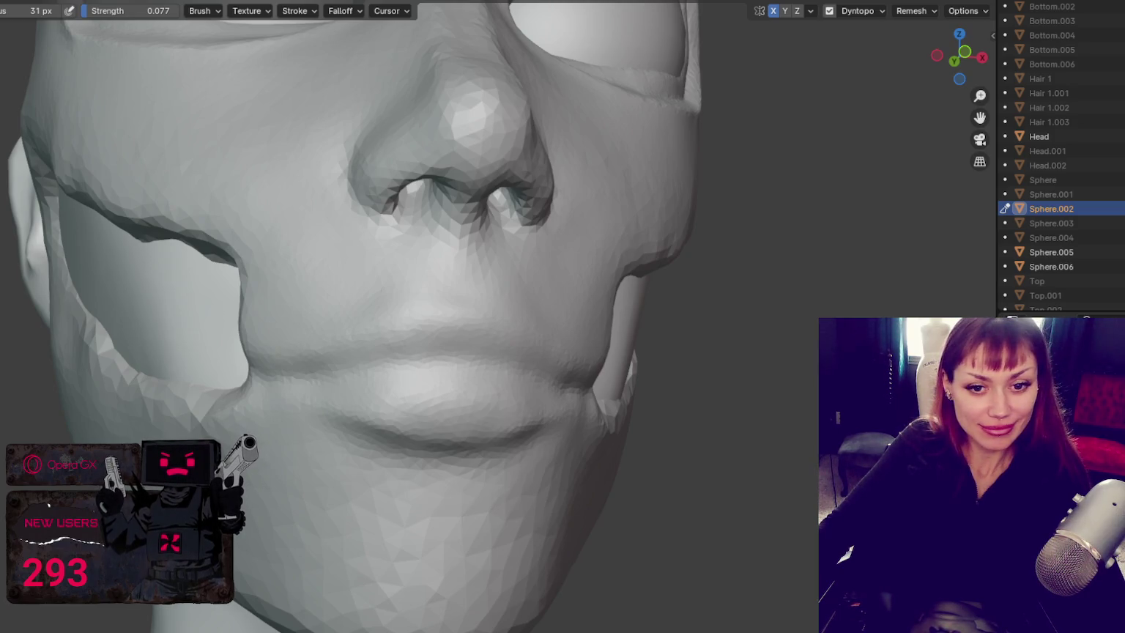
middle_drag(674, 426, 476, 402)
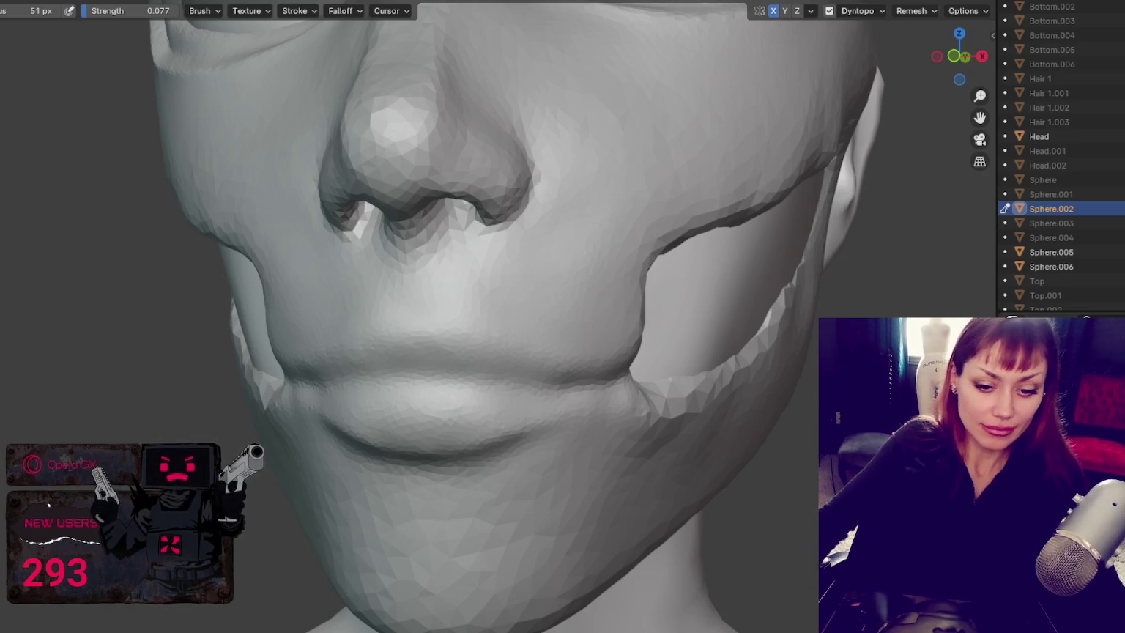
middle_drag(516, 555, 472, 538)
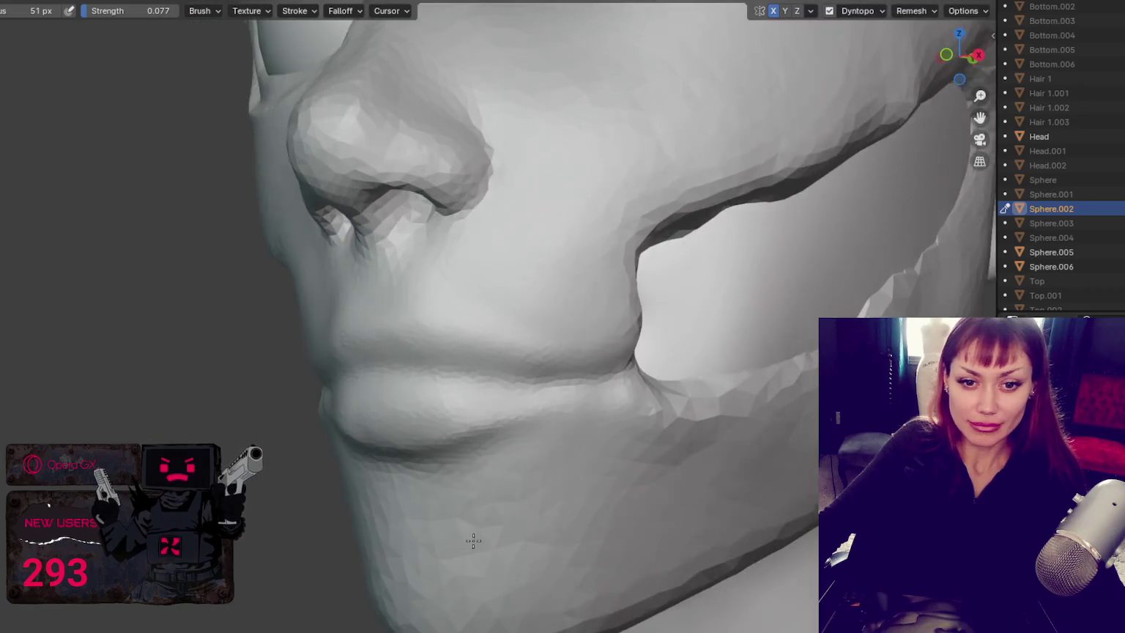
Step: Switch to the Crease brush and deepen the line between the upper and lower lips
middle_drag(535, 410, 648, 414)
key(x)
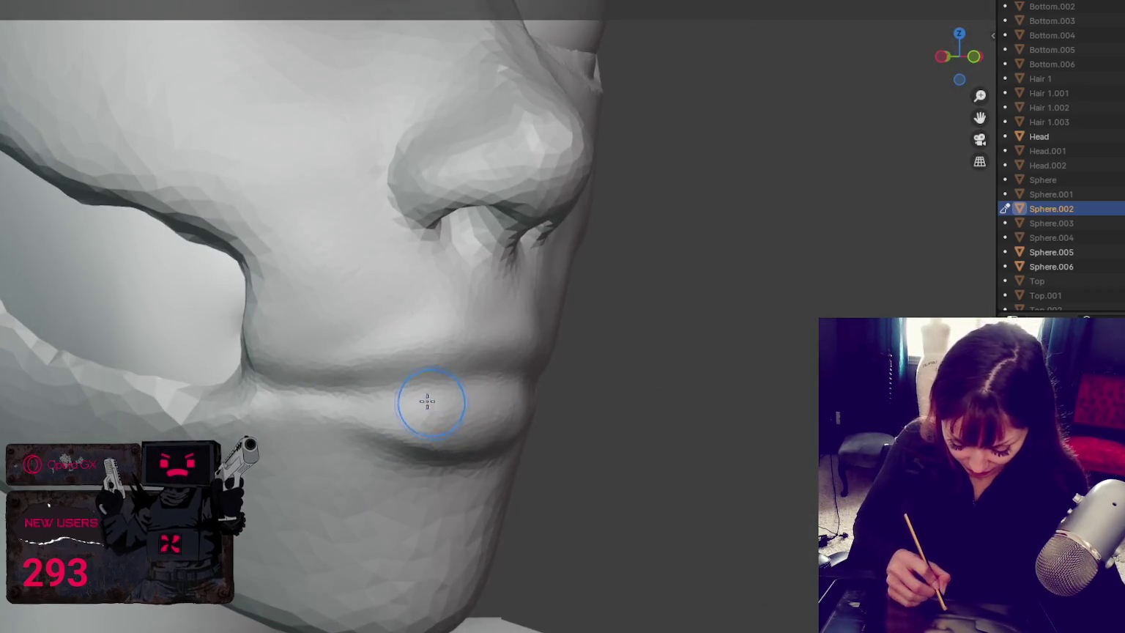
scroll(406, 354, up, 2)
scroll(483, 371, up, 2)
drag(301, 414, 489, 414)
drag(366, 413, 510, 397)
drag(439, 410, 560, 383)
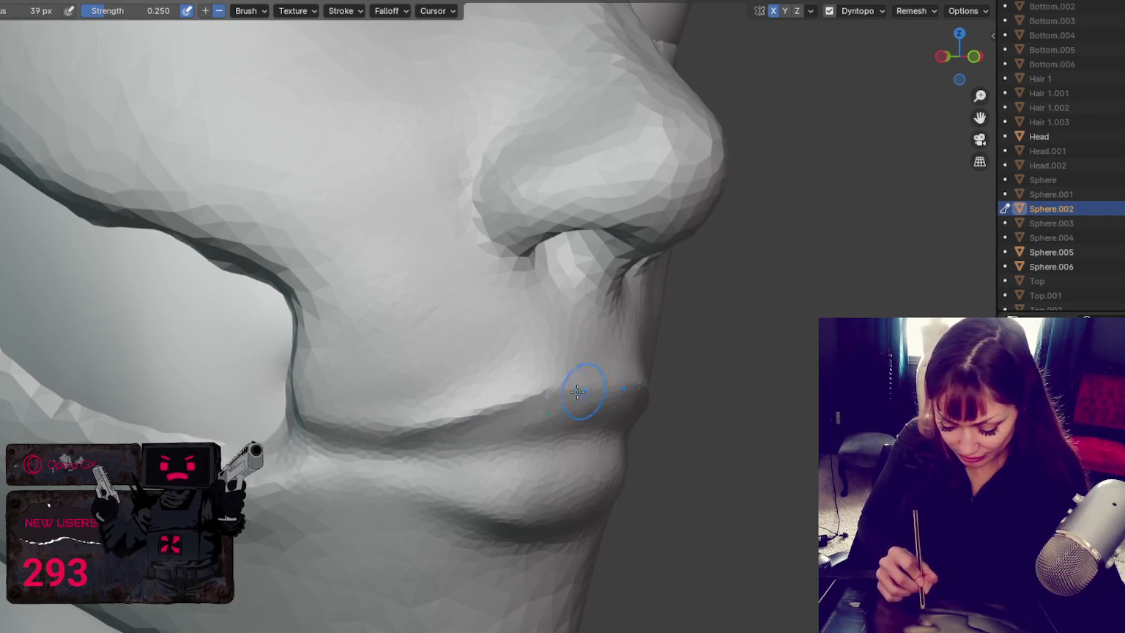
mouse_move(284, 438)
mouse_down()
mouse_move(512, 447)
mouse_move(619, 433)
mouse_move(428, 451)
mouse_move(622, 428)
mouse_up()
mouse_move(542, 440)
mouse_down()
mouse_move(290, 435)
mouse_move(408, 476)
mouse_up()
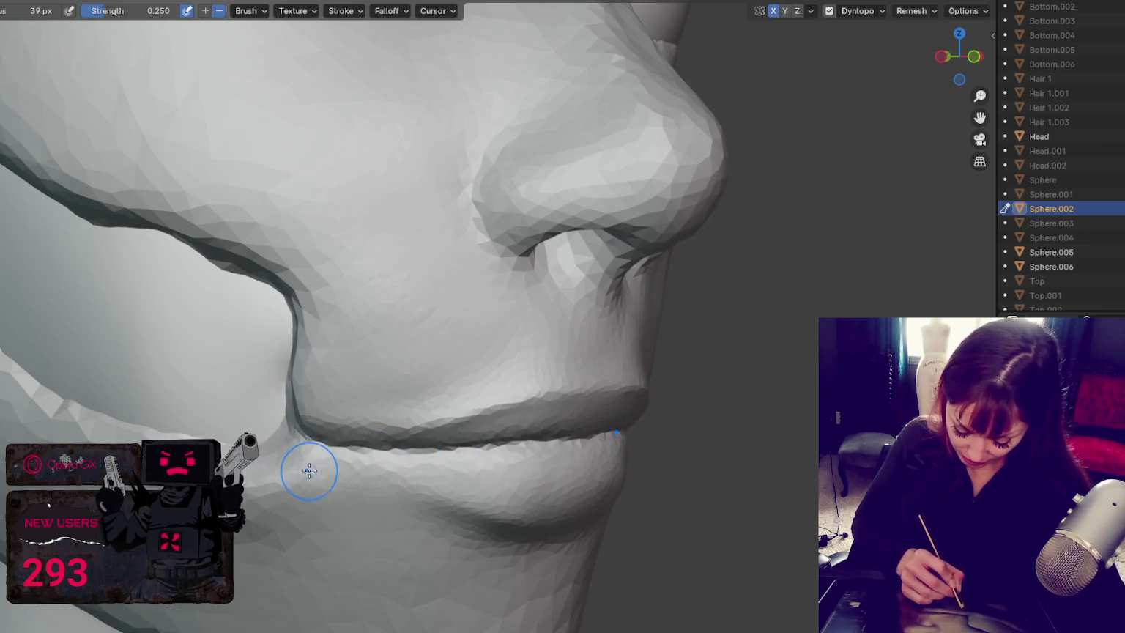
Step: Carve and define the shadow beneath the lower lip from a near-frontal view
mouse_move(288, 465)
mouse_down()
mouse_move(389, 489)
mouse_move(402, 477)
mouse_move(477, 502)
mouse_up()
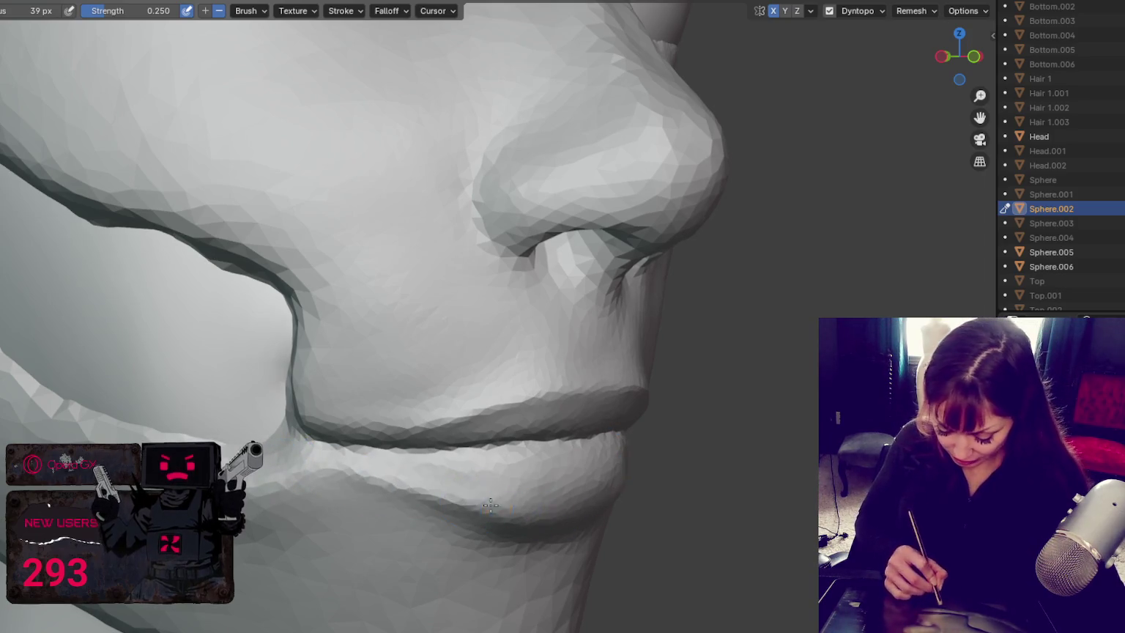
middle_drag(477, 502, 475, 518)
drag(475, 519, 628, 502)
middle_drag(628, 502, 557, 498)
drag(558, 497, 659, 505)
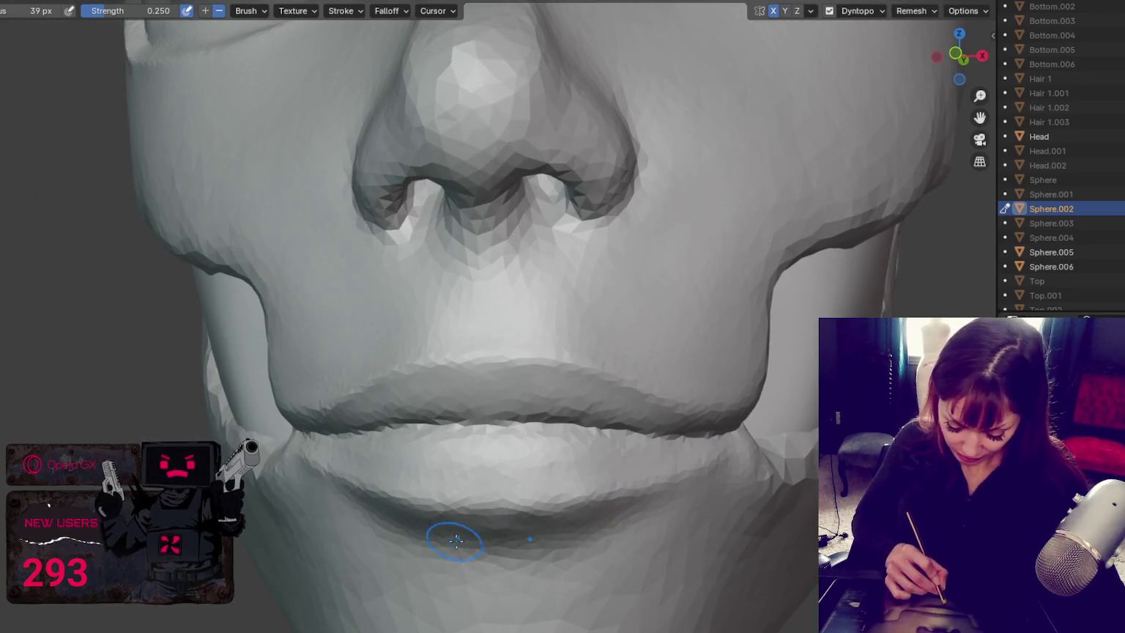
drag(451, 540, 397, 532)
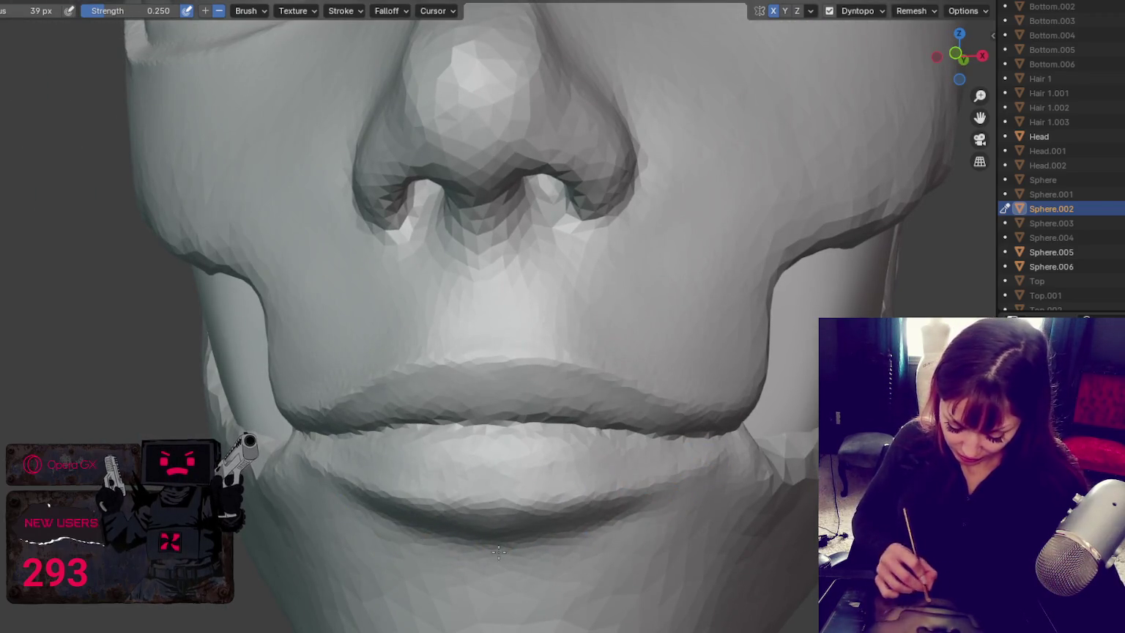
drag(422, 511, 615, 498)
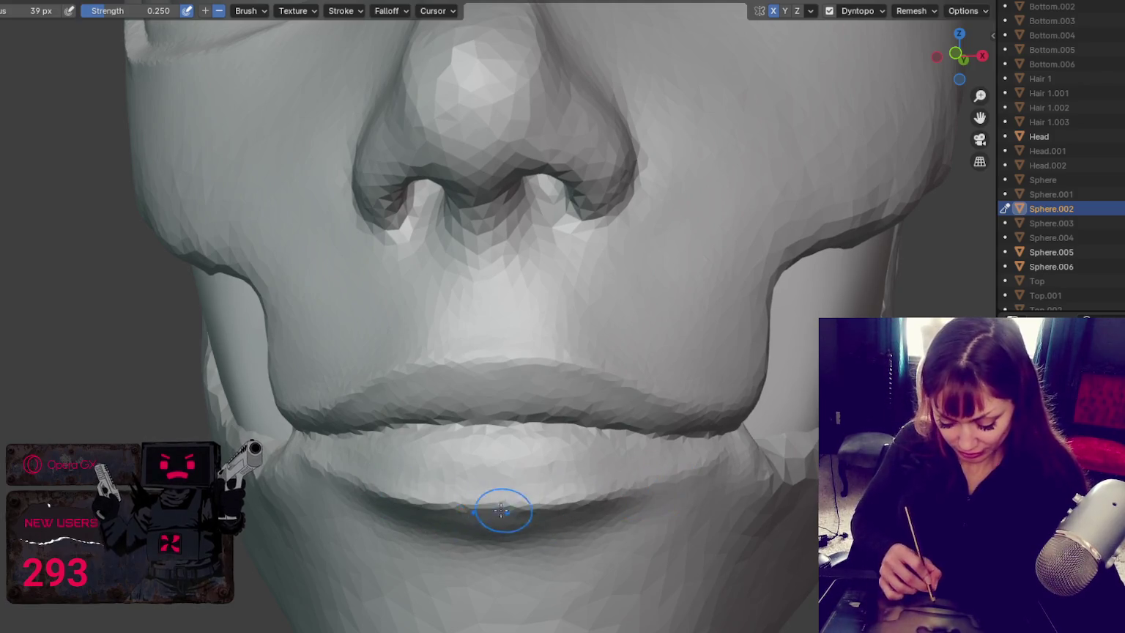
scroll(652, 249, down, 5)
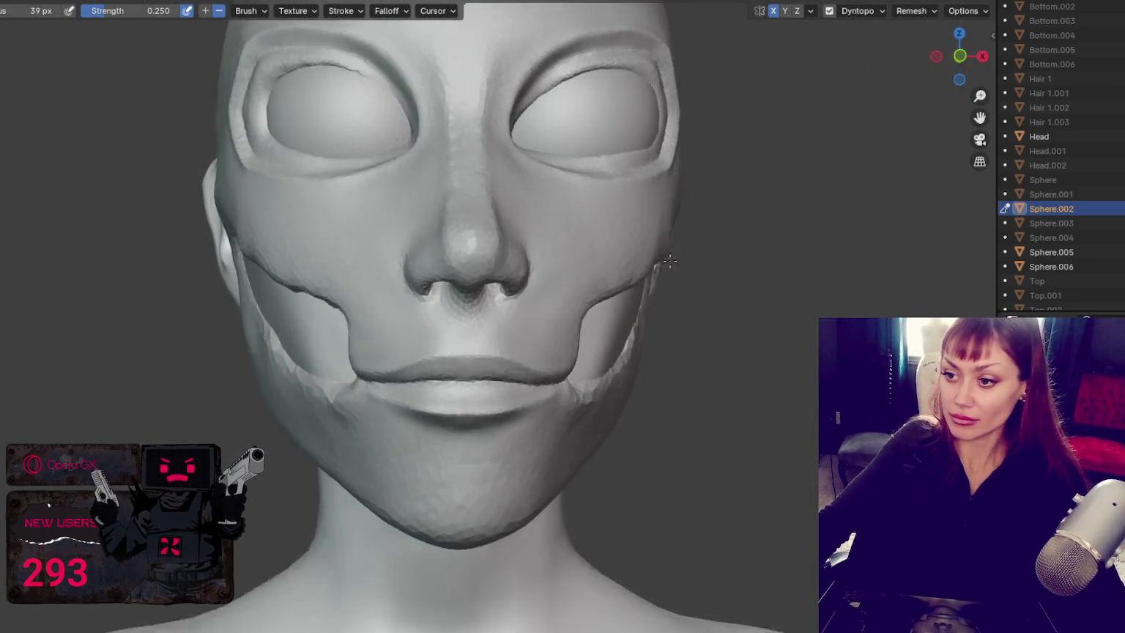
Step: Smooth the upper lip surface and the corner of the mouth
scroll(651, 256, down, 3)
mouse_move(482, 346)
shift+mouse_down()
mouse_move(452, 345)
mouse_move(473, 382)
shift+mouse_up()
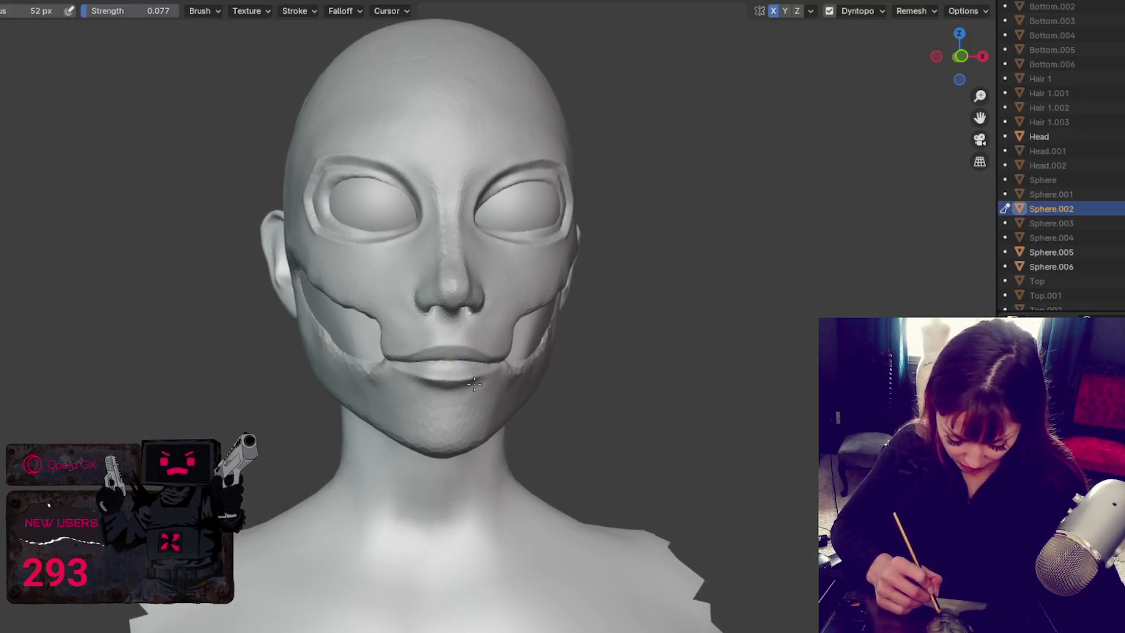
shift+drag(479, 344, 446, 334)
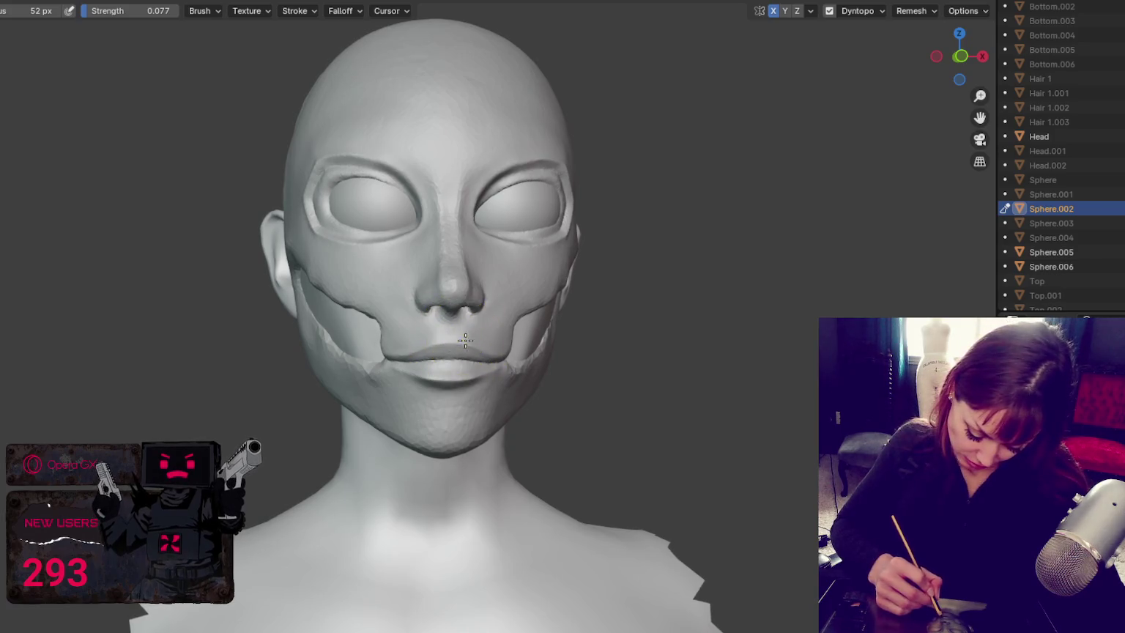
shift+drag(477, 377, 507, 376)
Step: Inspect both cheeks from several angles, then duplicate the head mesh as Sphere.007
mouse_move(507, 377)
middle_down()
mouse_move(498, 369)
mouse_move(625, 370)
mouse_move(600, 357)
middle_up()
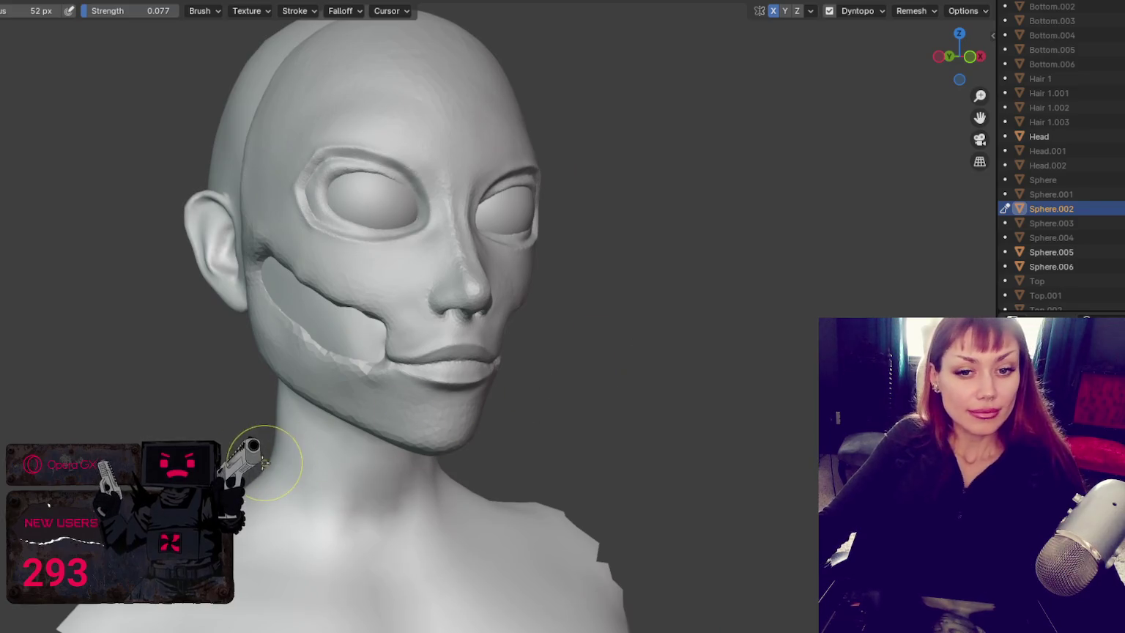
middle_drag(615, 447, 482, 451)
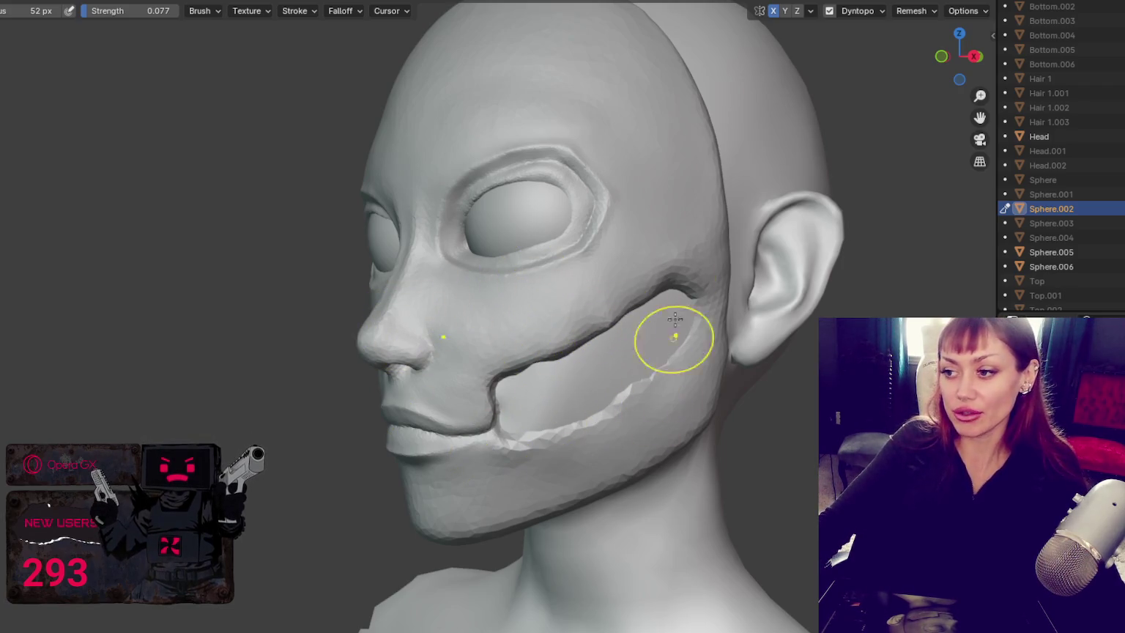
mouse_move(683, 301)
middle_down()
mouse_move(683, 332)
mouse_move(749, 352)
mouse_move(552, 356)
mouse_move(758, 339)
mouse_move(779, 353)
mouse_move(608, 352)
mouse_move(813, 353)
mouse_move(534, 356)
mouse_move(673, 333)
mouse_move(805, 337)
mouse_move(683, 344)
mouse_move(351, 313)
middle_up()
scroll(515, 300, down, 3)
mouse_move(515, 301)
middle_down()
mouse_move(505, 264)
mouse_move(502, 293)
mouse_move(668, 299)
mouse_move(634, 292)
mouse_move(586, 351)
mouse_move(666, 301)
middle_up()
scroll(644, 301, up, 2)
scroll(629, 302, up, 2)
scroll(629, 302, down, 2)
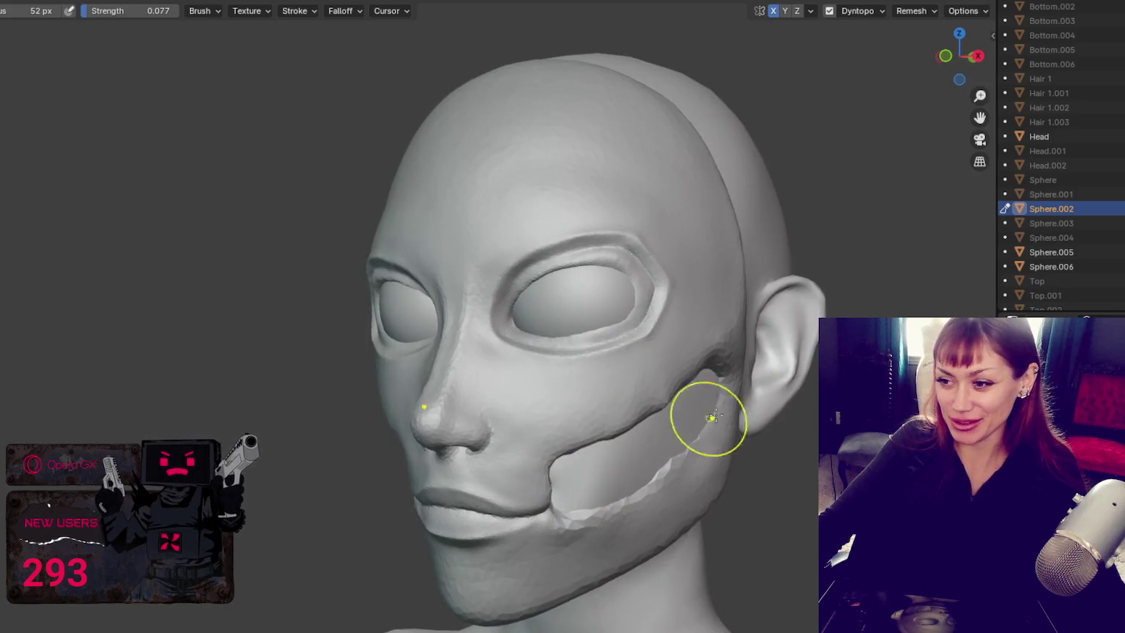
middle_drag(714, 384, 864, 395)
mouse_move(718, 388)
middle_down()
mouse_move(673, 388)
mouse_move(783, 381)
mouse_move(761, 388)
middle_up()
key(shift+d)
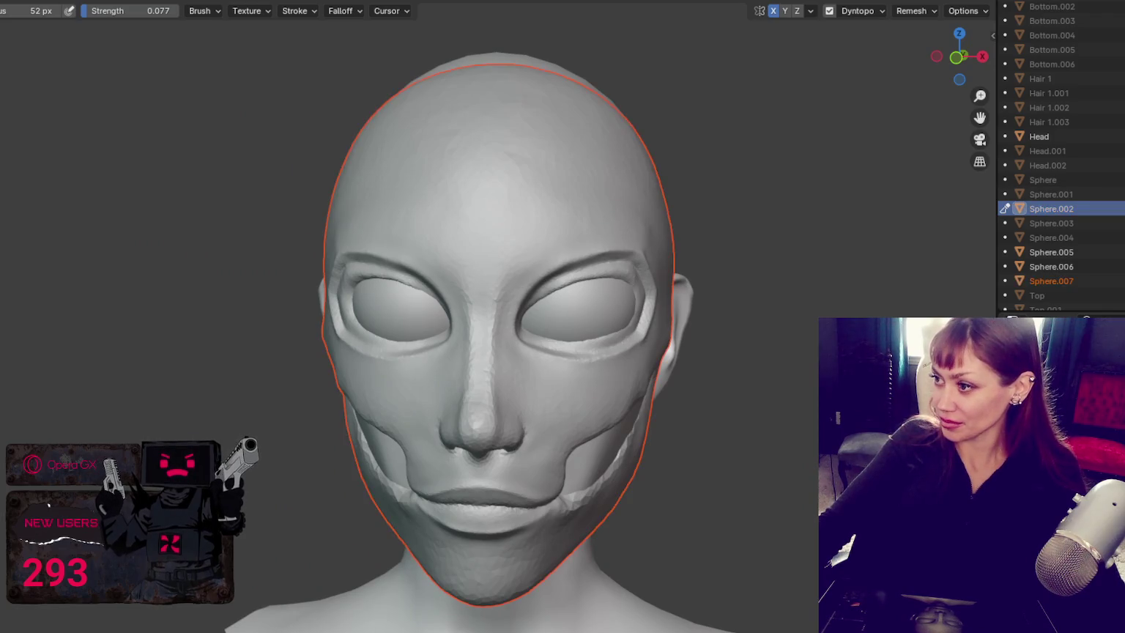
Step: Hide the duplicate Sphere.007 and make Sphere.002 the active object again
scroll(1054, 280, up, 2)
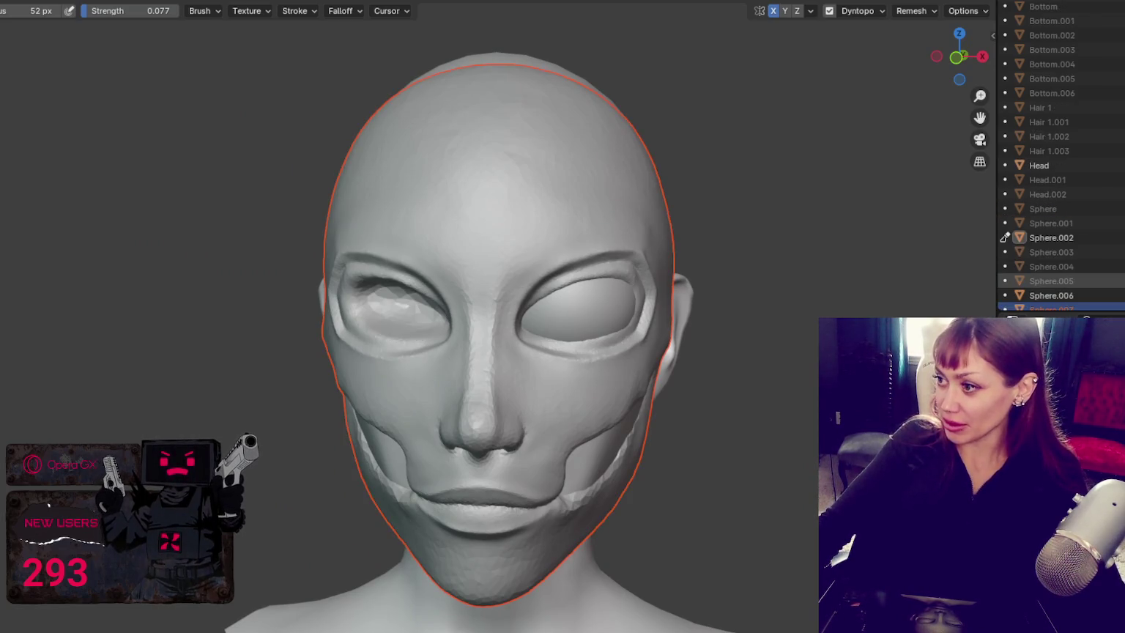
scroll(1054, 280, down, 2)
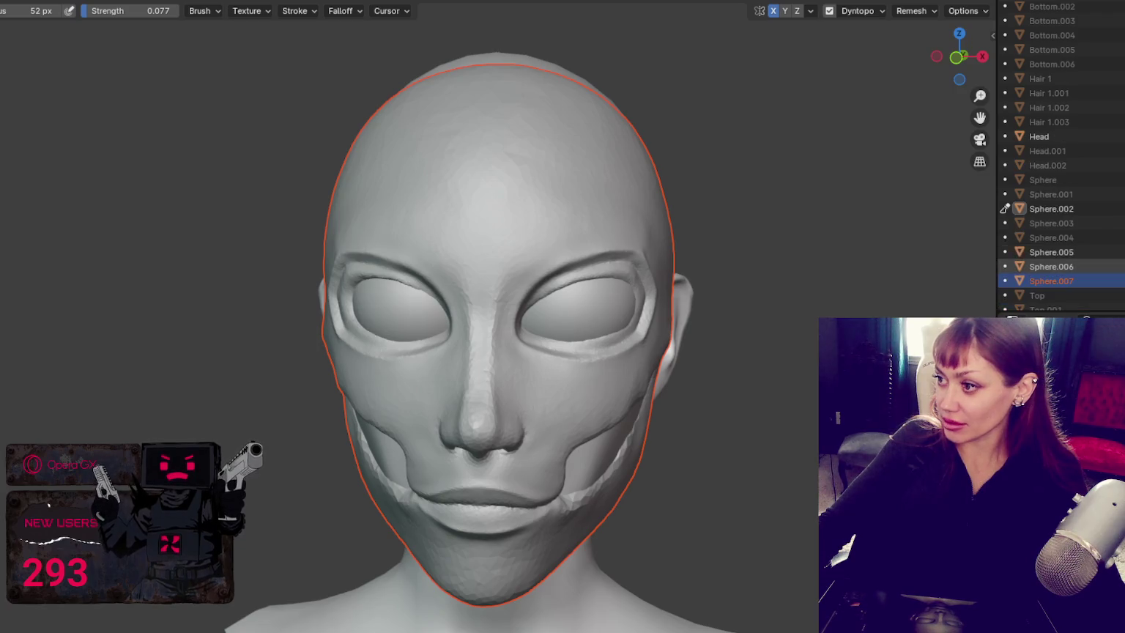
key(h)
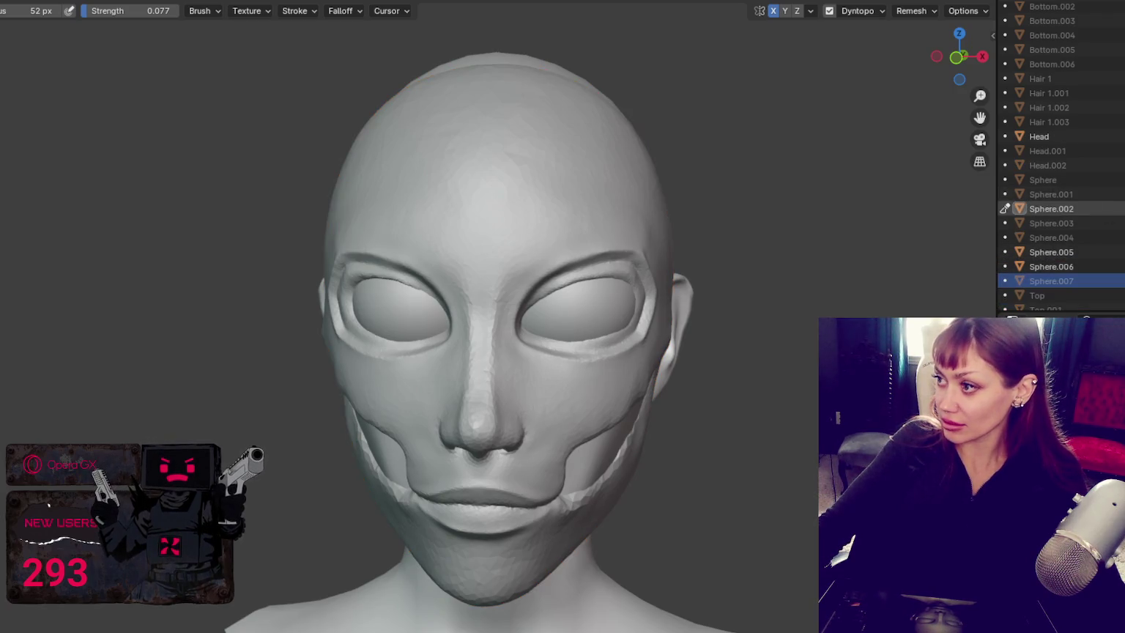
middle_drag(532, 332, 583, 384)
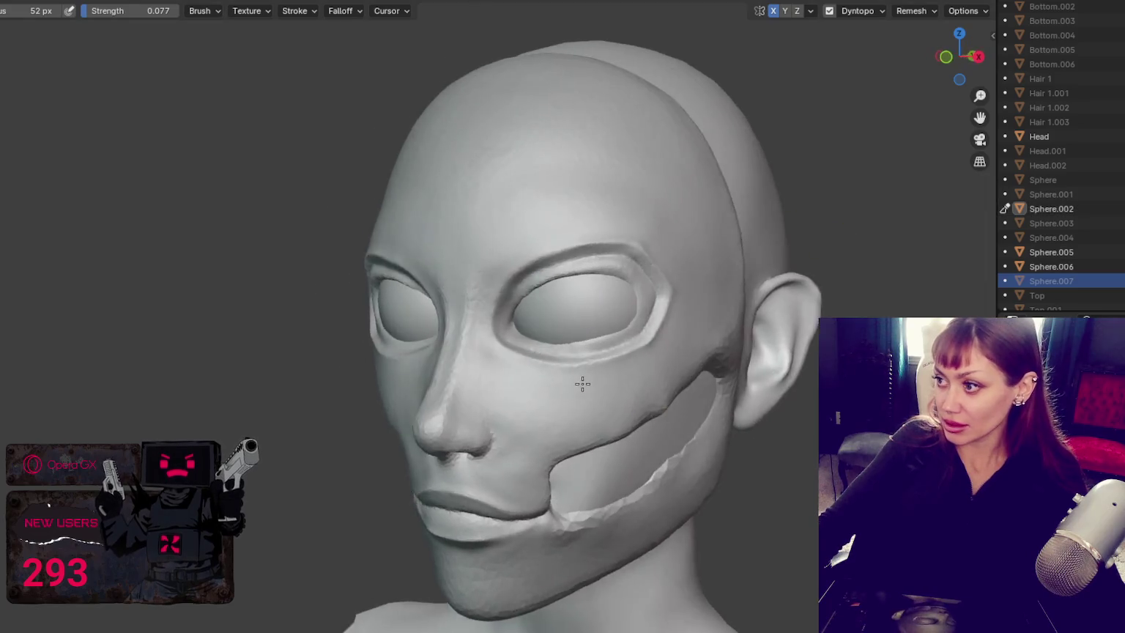
click(1118, 213)
mouse_move(421, 307)
middle_down()
mouse_move(548, 277)
mouse_move(428, 277)
mouse_move(650, 268)
mouse_move(539, 281)
middle_up()
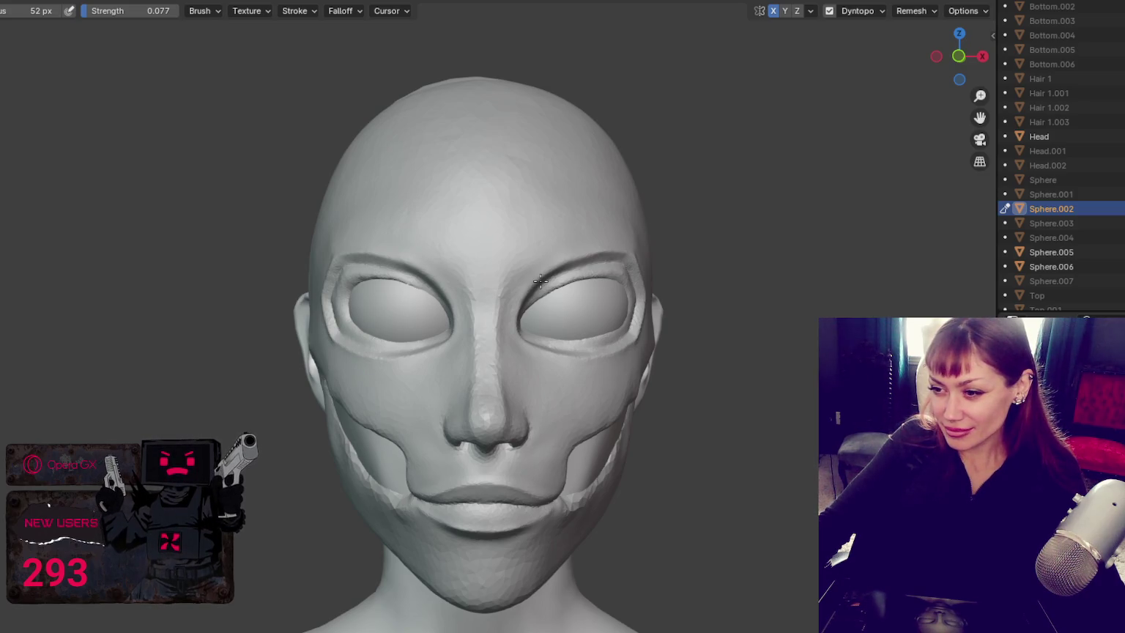
Step: Sculpt a straight line along the lips, then orbit toward the cheek and jaw
scroll(546, 402, up, 2)
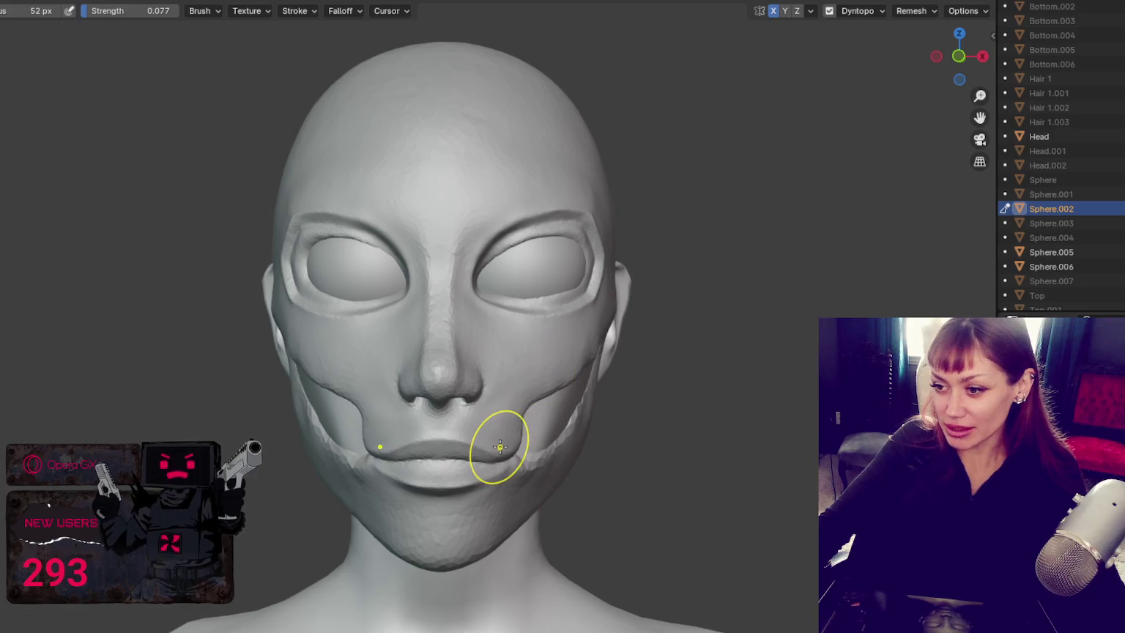
drag(496, 452, 496, 454)
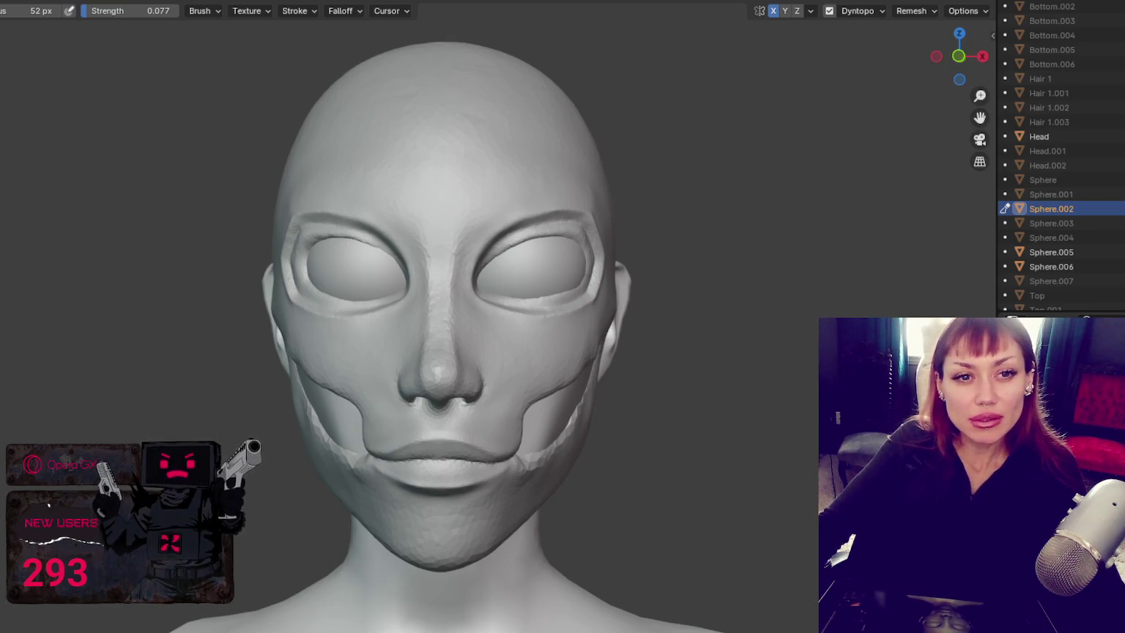
middle_drag(544, 401, 542, 369)
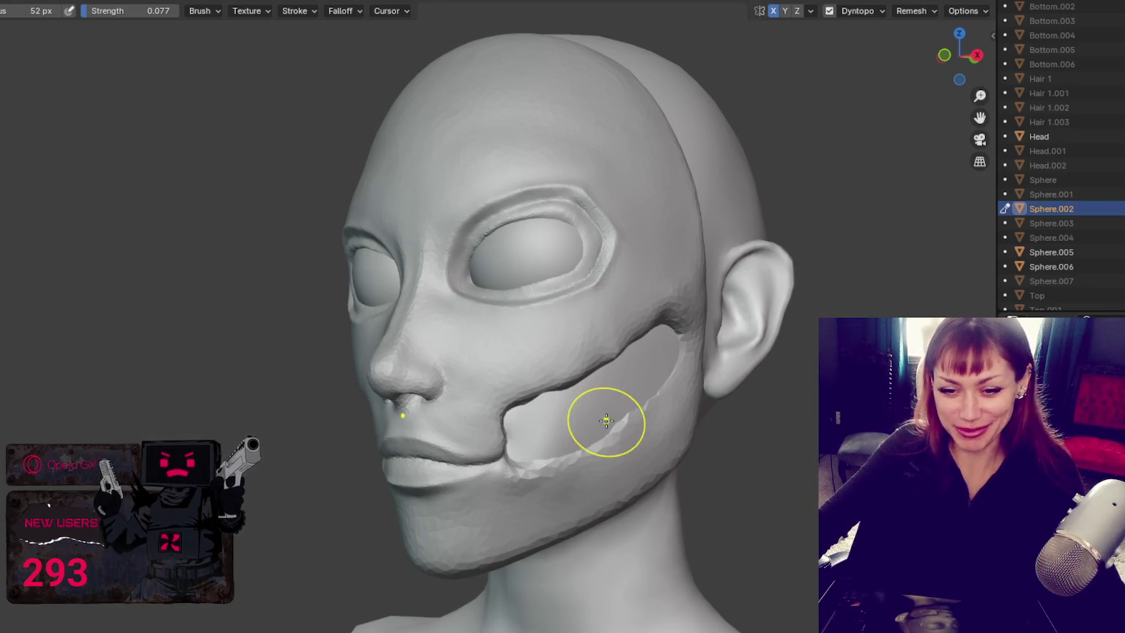
mouse_move(649, 428)
middle_down()
mouse_move(781, 427)
mouse_move(712, 435)
middle_up()
Step: Shrink the brush to 36 px and reshape the nose bridge and tip
scroll(779, 429, up, 4)
scroll(737, 434, up, 1)
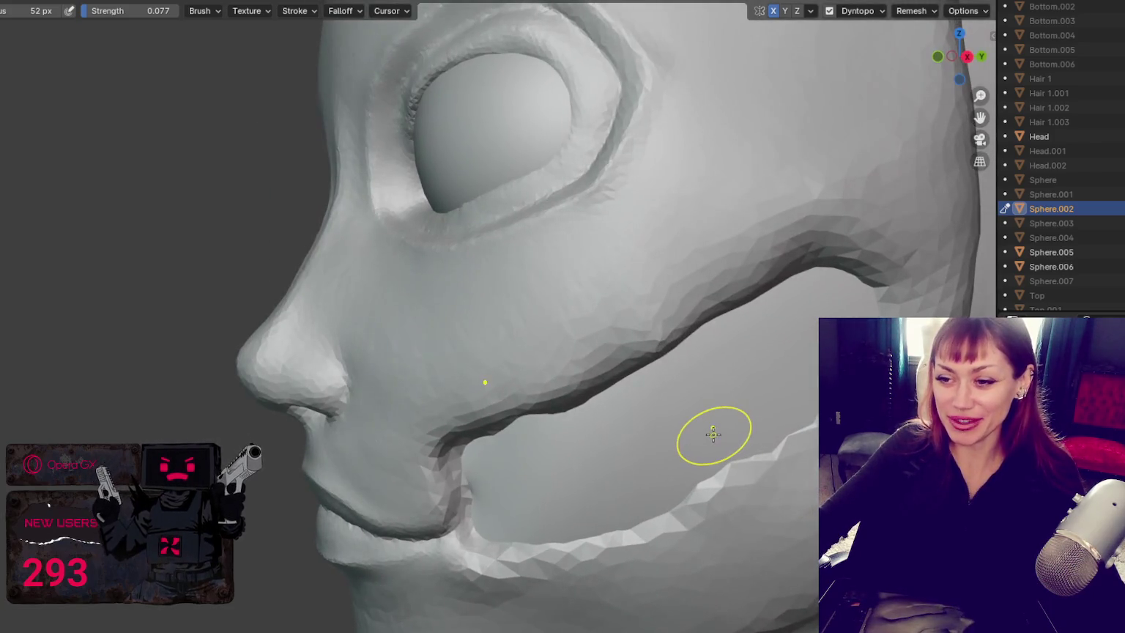
drag(258, 364, 244, 365)
middle_drag(292, 327, 450, 368)
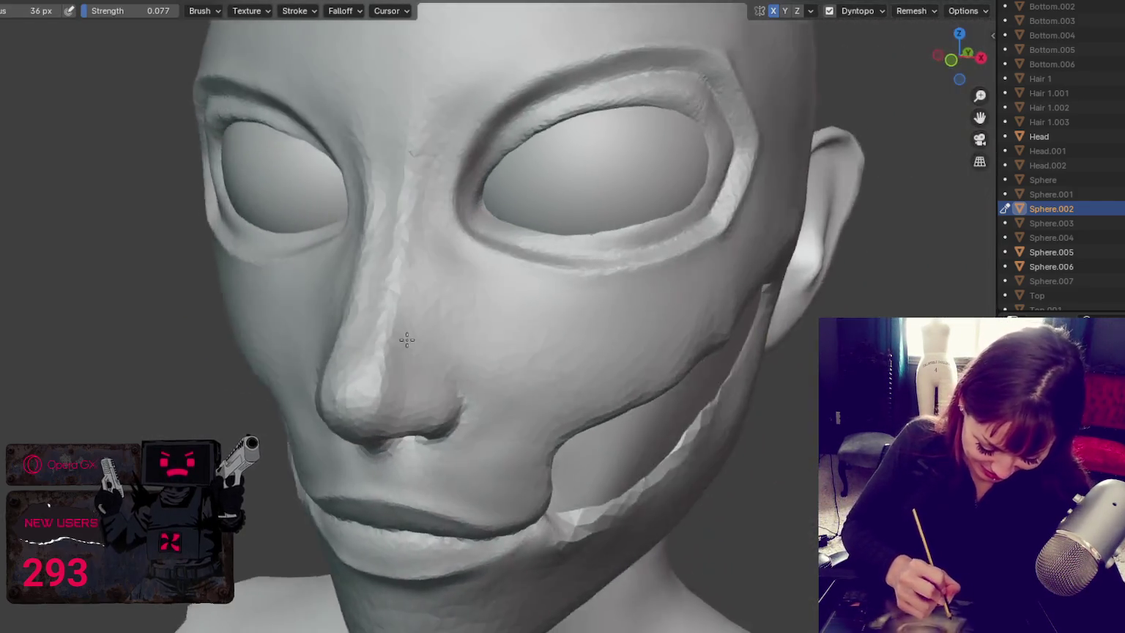
drag(451, 368, 439, 427)
mouse_move(435, 382)
middle_down()
mouse_move(526, 293)
mouse_move(539, 262)
mouse_move(502, 264)
middle_up()
Step: Enlarge the sculpt brush and zoom in on a frontal view of the nose
mouse_move(435, 251)
middle_down()
mouse_move(427, 274)
mouse_move(532, 314)
mouse_move(431, 327)
mouse_move(434, 309)
middle_up()
scroll(427, 273, down, 2)
scroll(431, 326, up, 3)
scroll(431, 327, down, 2)
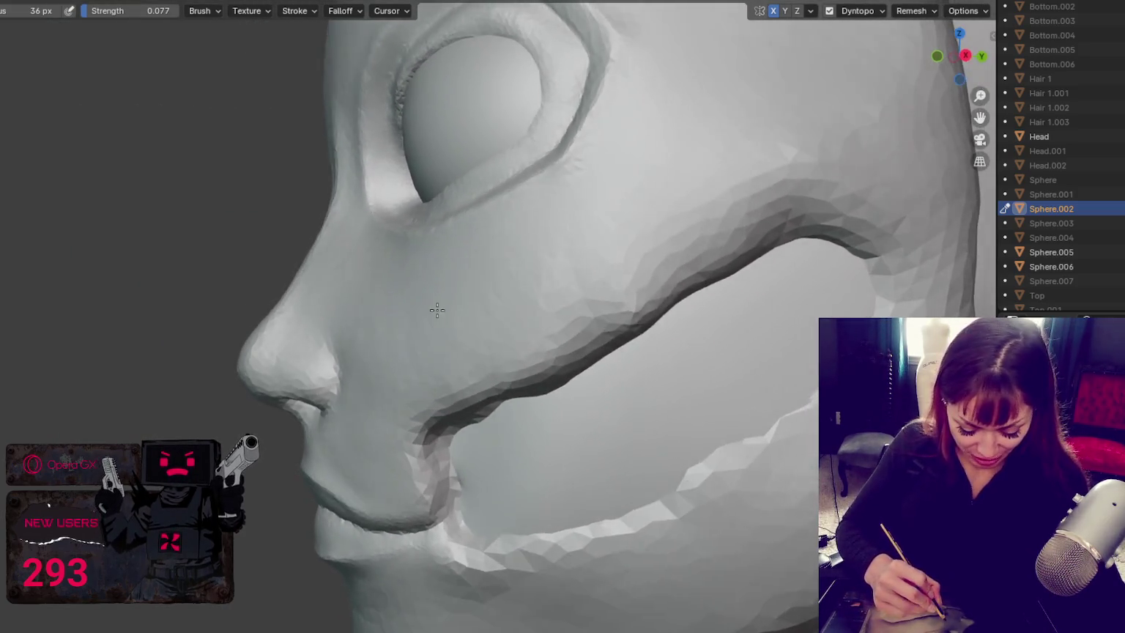
scroll(434, 309, up, 2)
middle_drag(286, 355, 252, 388)
key(f)
click(248, 399)
middle_drag(272, 350, 297, 327)
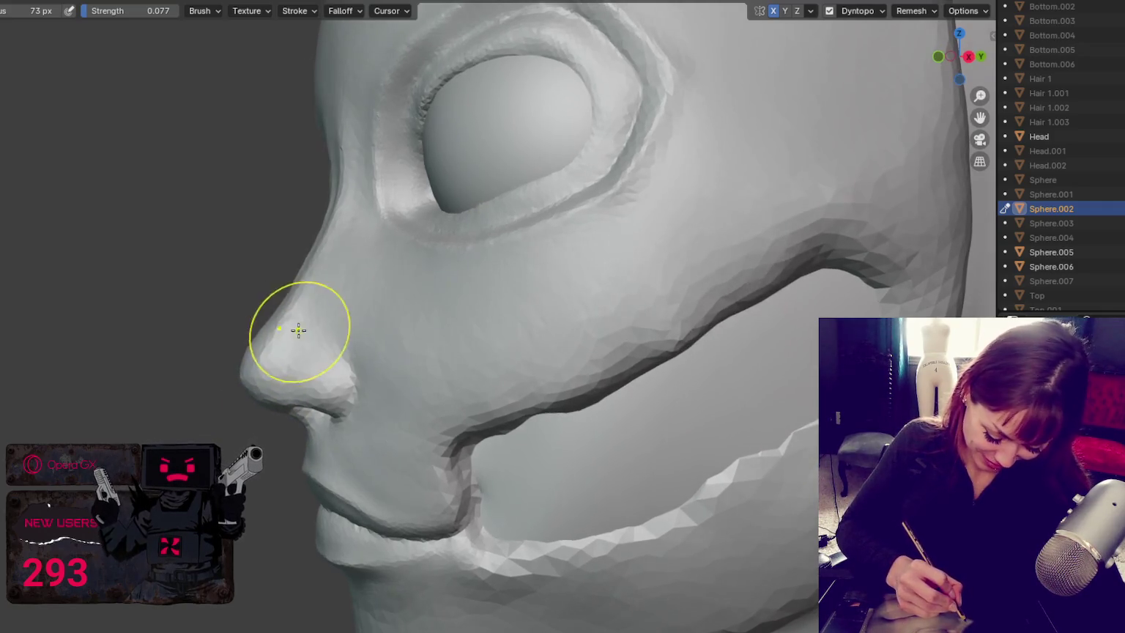
scroll(329, 309, down, 2)
middle_drag(251, 389, 696, 328)
scroll(662, 330, up, 2)
scroll(697, 324, up, 2)
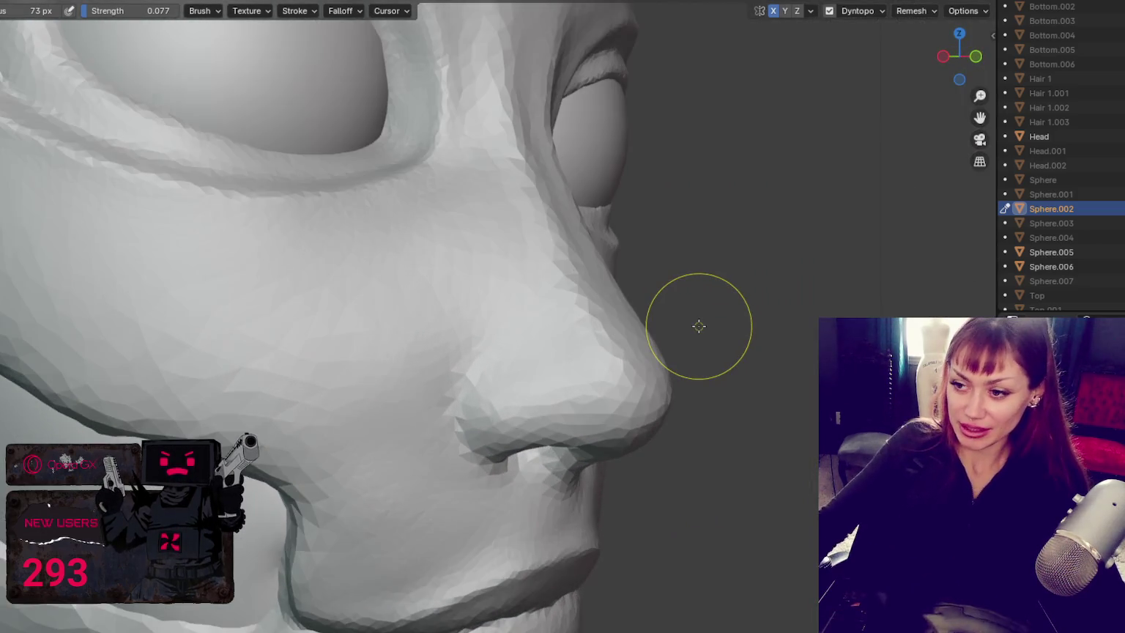
scroll(699, 327, up, 3)
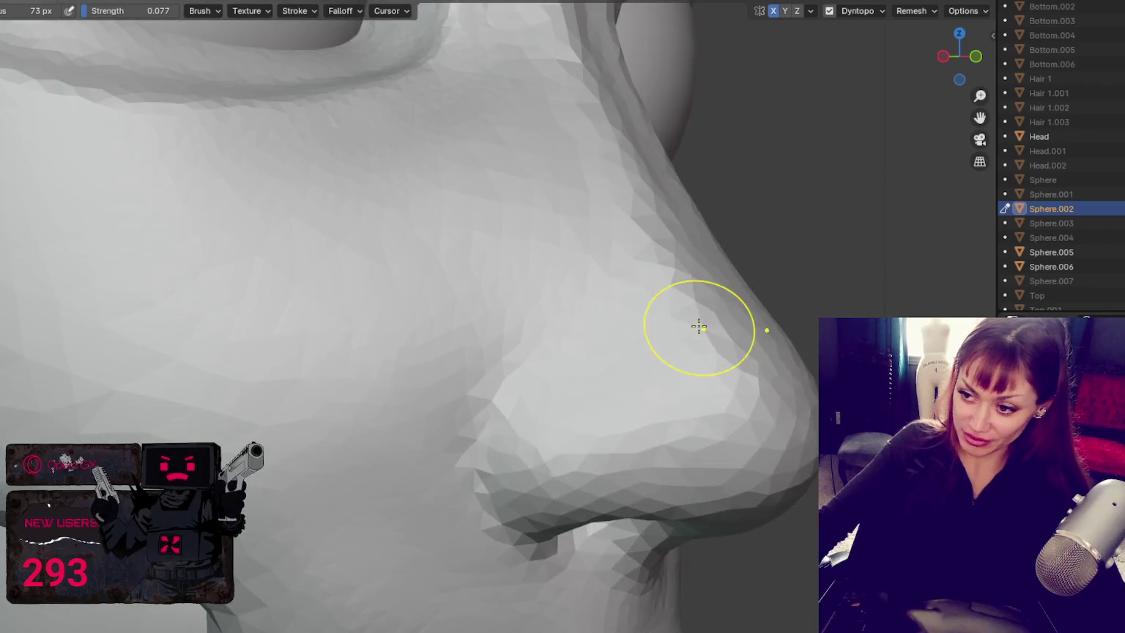
scroll(688, 351, up, 1)
Step: Carve deeper nostril openings and wings with a carving brush, ending on a left profile
key(shift+c)
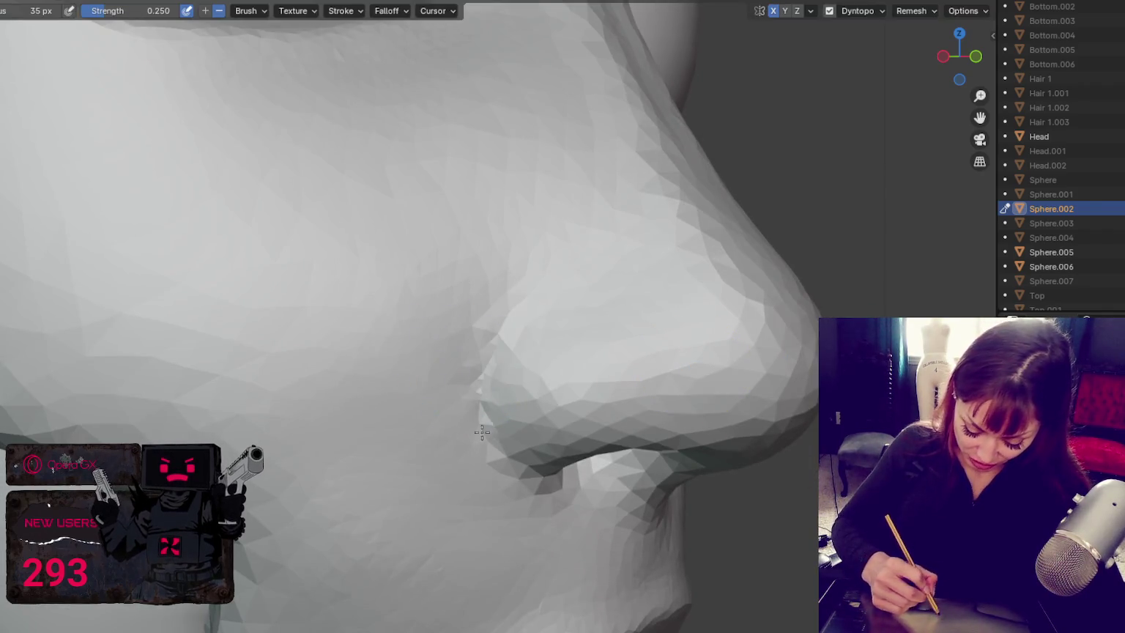
middle_drag(532, 394, 533, 358)
mouse_move(533, 358)
mouse_down()
mouse_move(507, 408)
mouse_move(519, 283)
mouse_move(547, 451)
mouse_move(490, 352)
mouse_up()
mouse_move(490, 352)
middle_down()
mouse_move(624, 435)
mouse_move(573, 432)
middle_up()
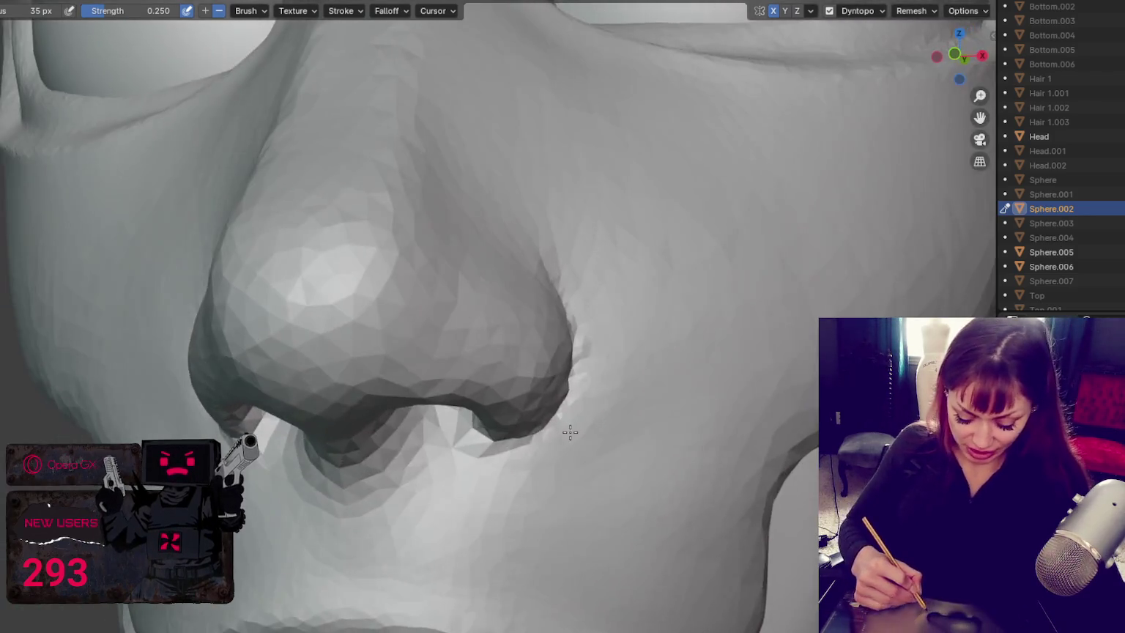
mouse_move(495, 469)
middle_down()
mouse_move(620, 333)
mouse_move(578, 352)
middle_up()
drag(594, 357, 581, 309)
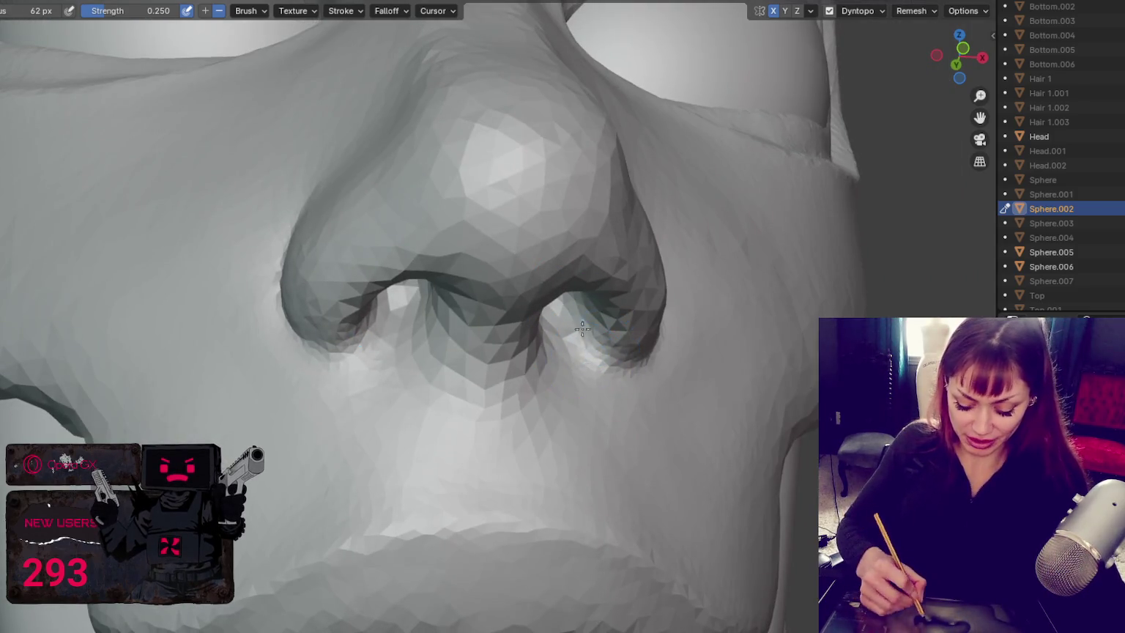
scroll(512, 256, down, 5)
mouse_move(635, 297)
middle_down()
mouse_move(615, 315)
mouse_move(648, 333)
mouse_move(634, 336)
middle_up()
mouse_move(565, 262)
middle_down()
mouse_move(513, 315)
mouse_move(540, 377)
mouse_move(473, 383)
middle_up()
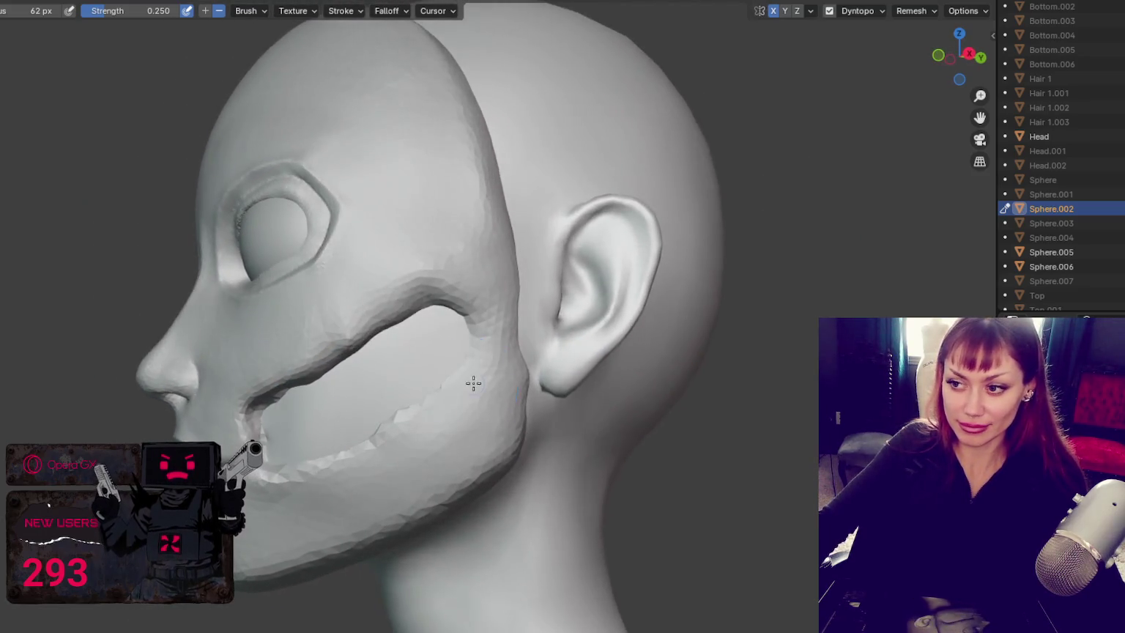
Step: Build a ridge along the cheek opening's edge toward the jaw with a stronger brush
scroll(473, 383, up, 2)
drag(553, 389, 492, 320)
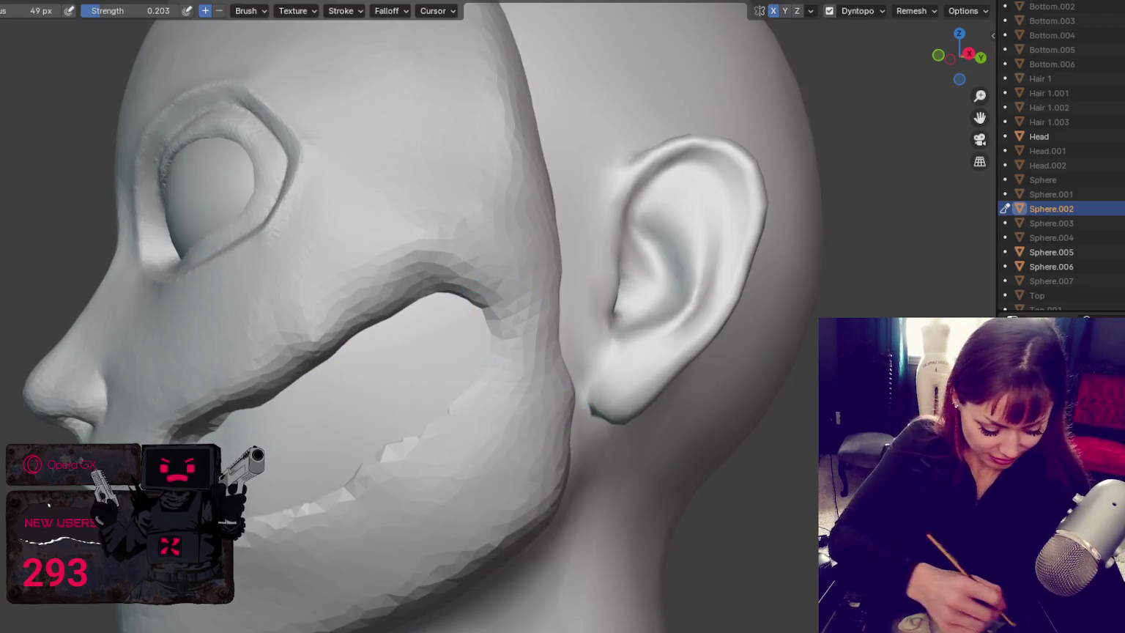
key(c)
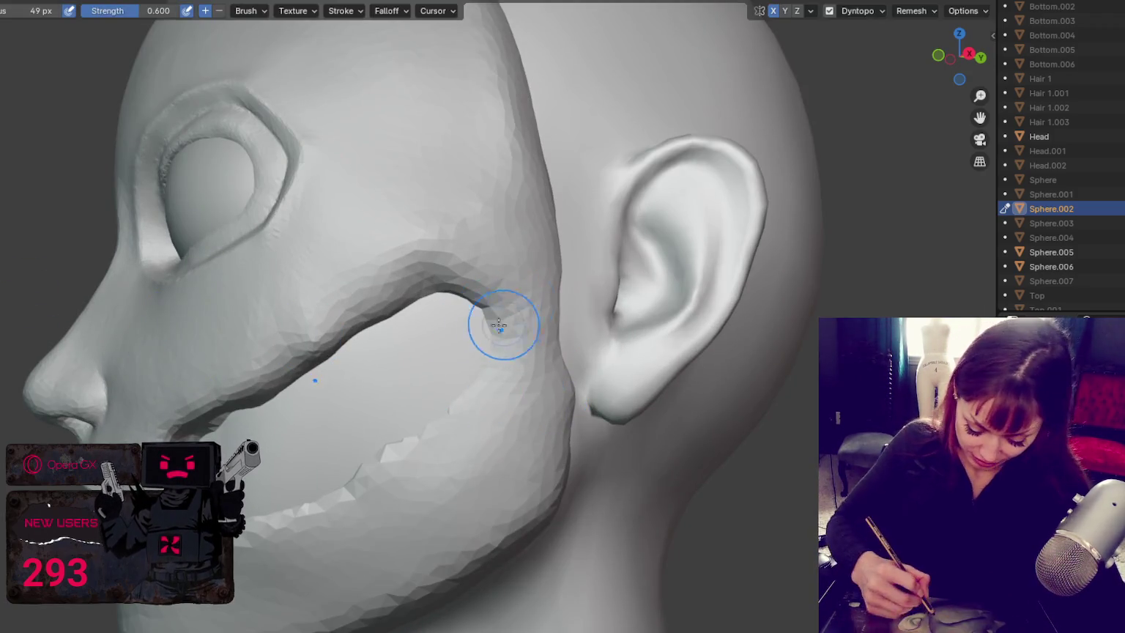
drag(508, 323, 483, 374)
key(f)
drag(467, 301, 508, 287)
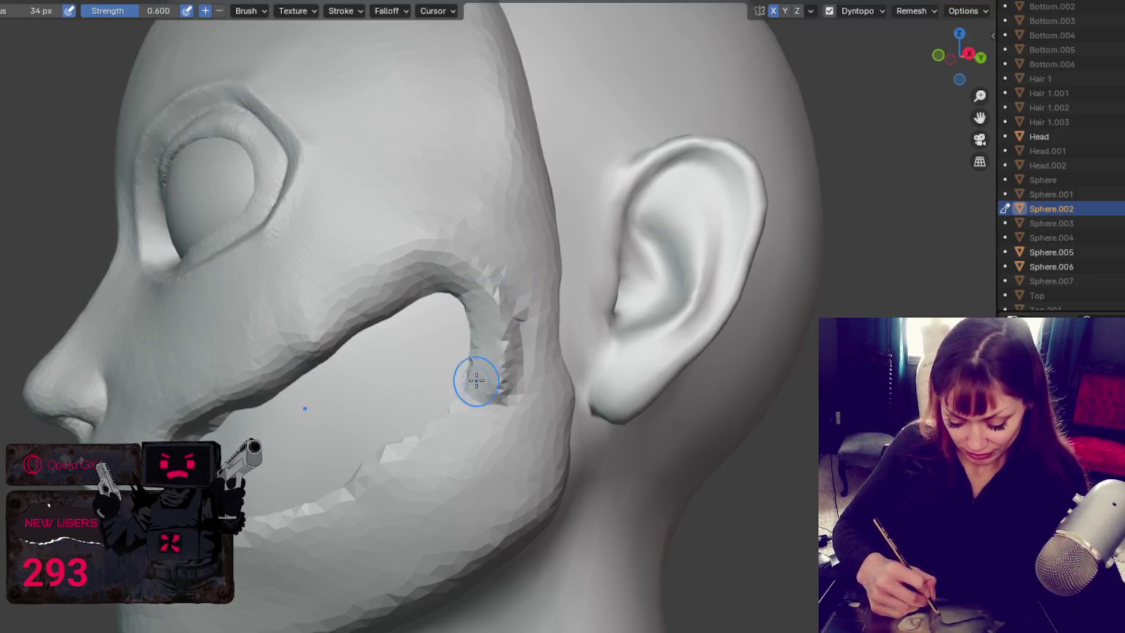
Step: Shrink the brush to 21 px and pull tooth stubs along the jaw edge of the opening
key(f)
mouse_move(441, 415)
mouse_down()
mouse_move(397, 457)
mouse_move(271, 515)
mouse_up()
middle_drag(271, 515, 263, 525)
shift+drag(263, 525, 423, 461)
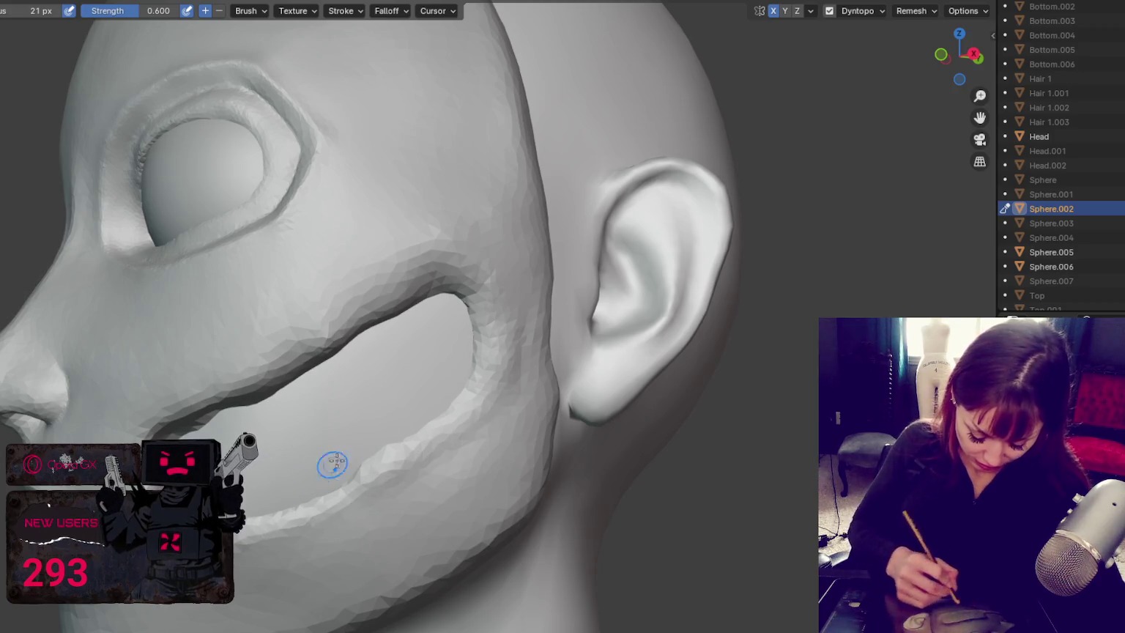
middle_drag(314, 477, 384, 353)
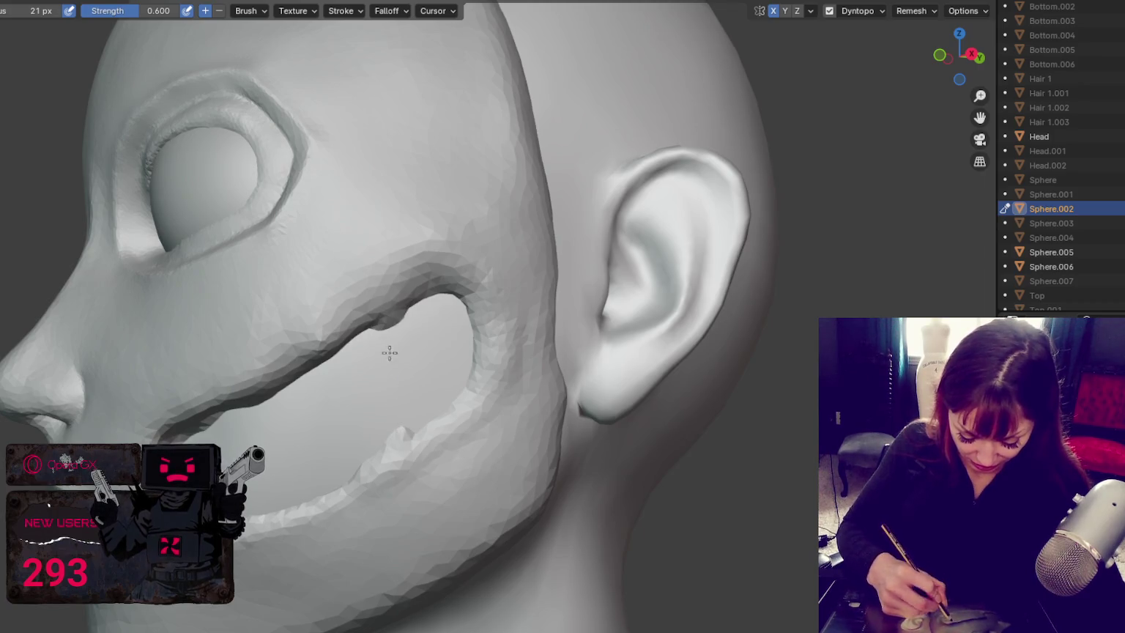
mouse_move(391, 393)
mouse_down()
mouse_move(389, 342)
mouse_move(381, 402)
mouse_up()
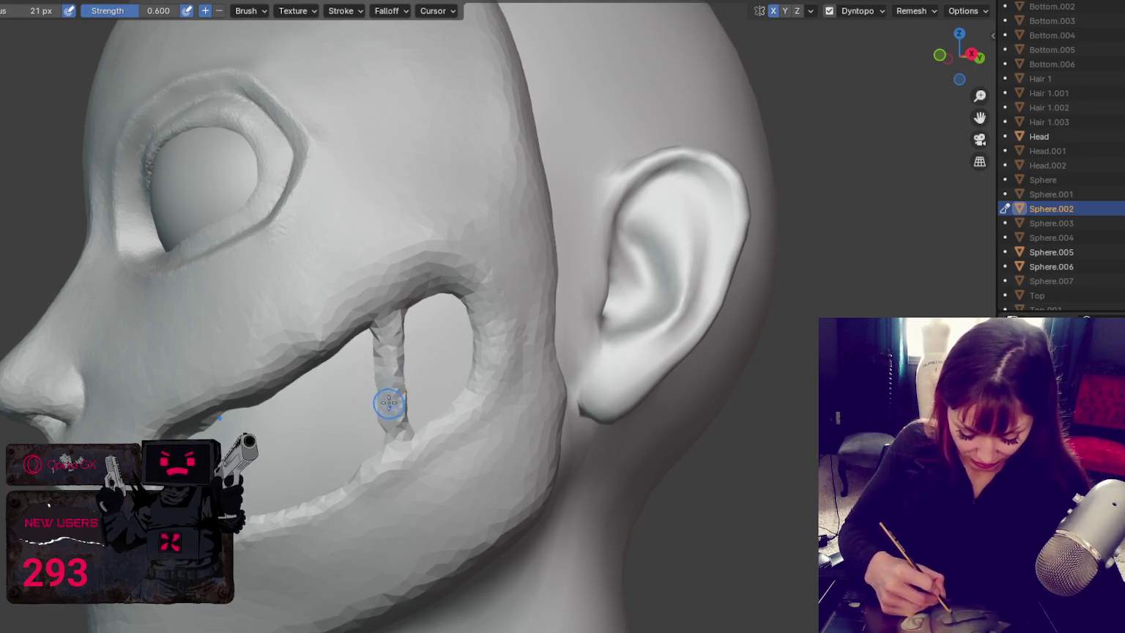
Step: Thicken the first tooth column and join the upper stub to the lower strand
middle_drag(381, 402, 288, 432)
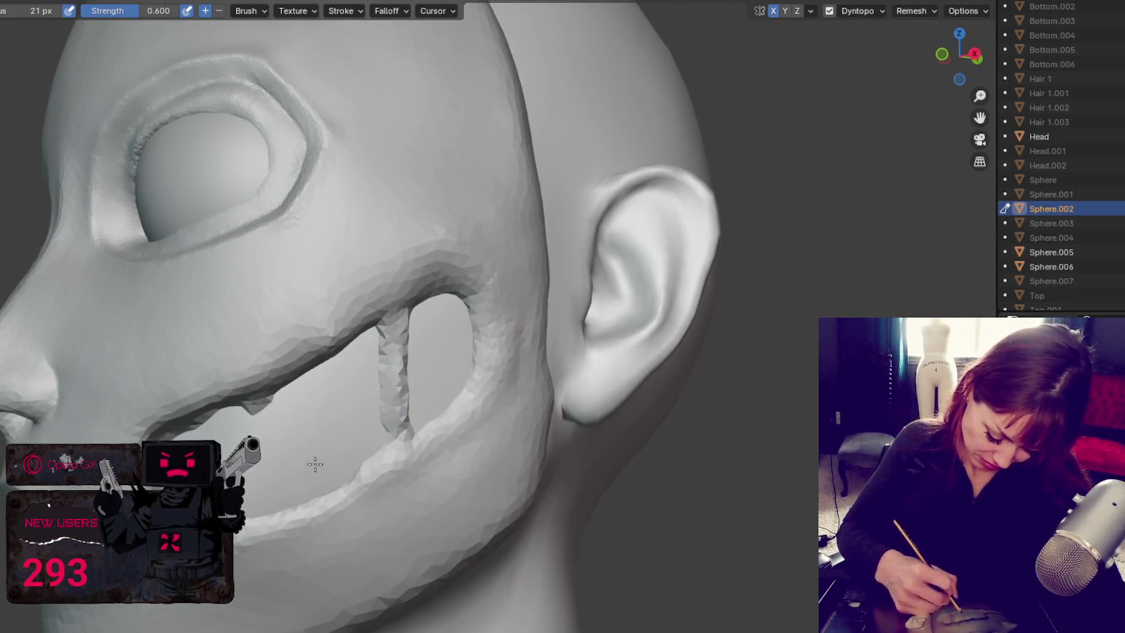
drag(282, 438, 324, 478)
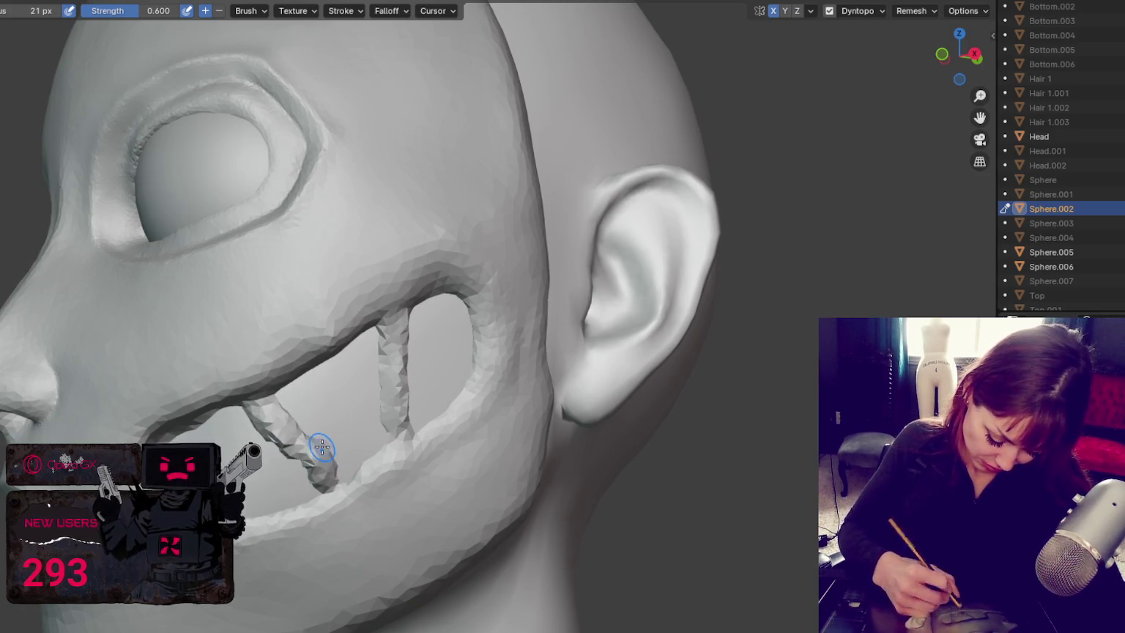
drag(322, 381, 300, 476)
middle_drag(308, 454, 377, 441)
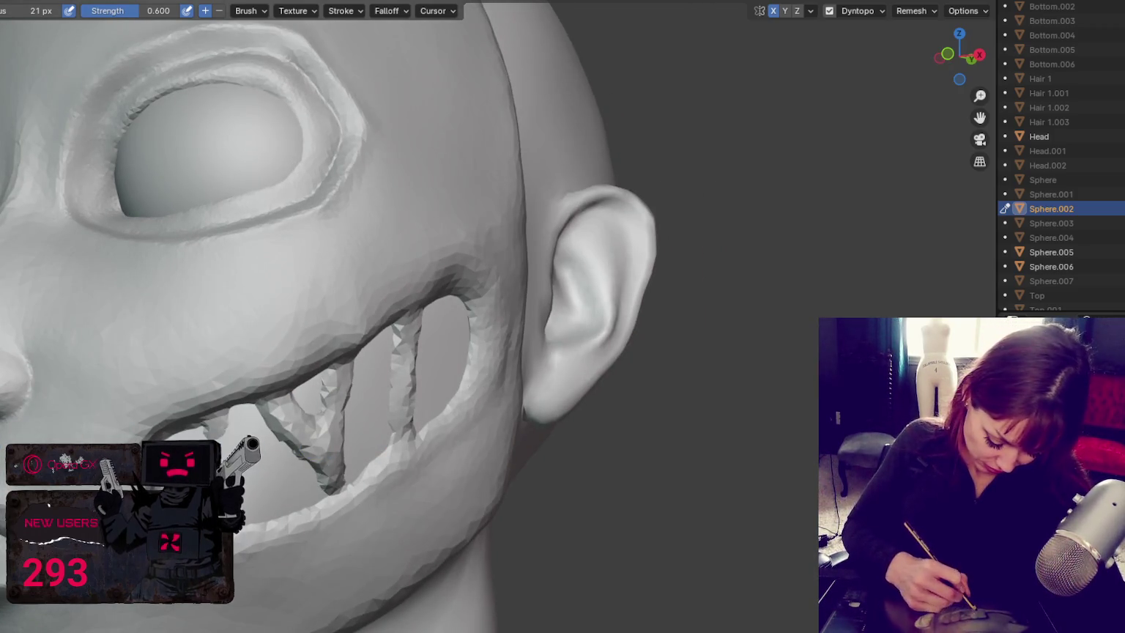
Step: Sculpt a new tooth strand down to the lower lip, then orbit out to a frontal view
middle_drag(366, 381, 402, 366)
drag(405, 315, 396, 446)
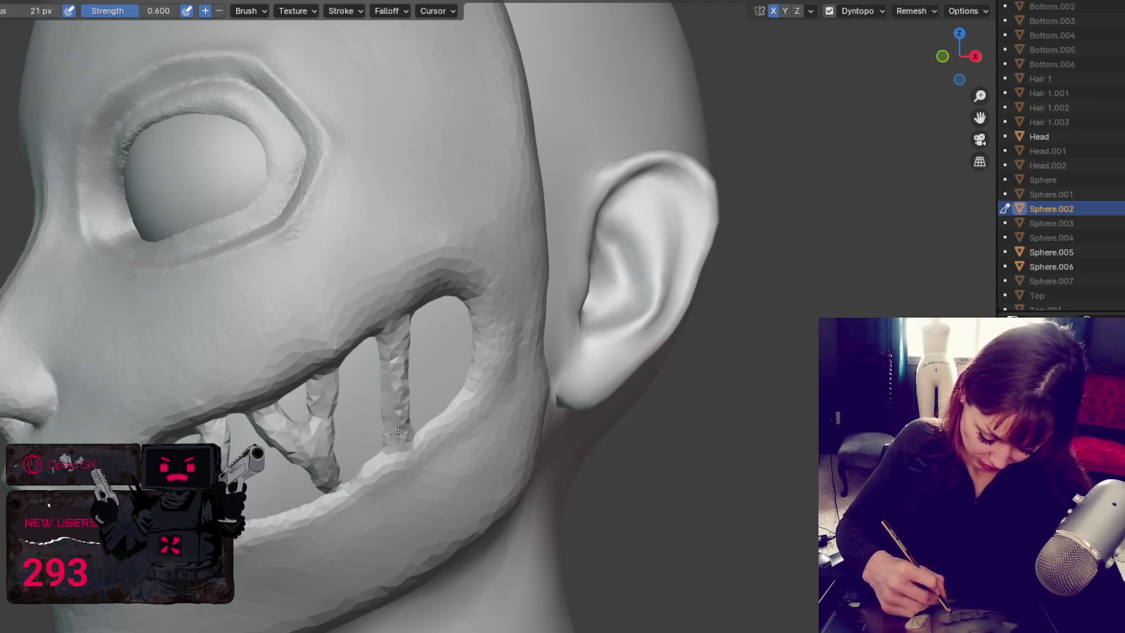
middle_drag(396, 440, 400, 374)
drag(400, 374, 428, 405)
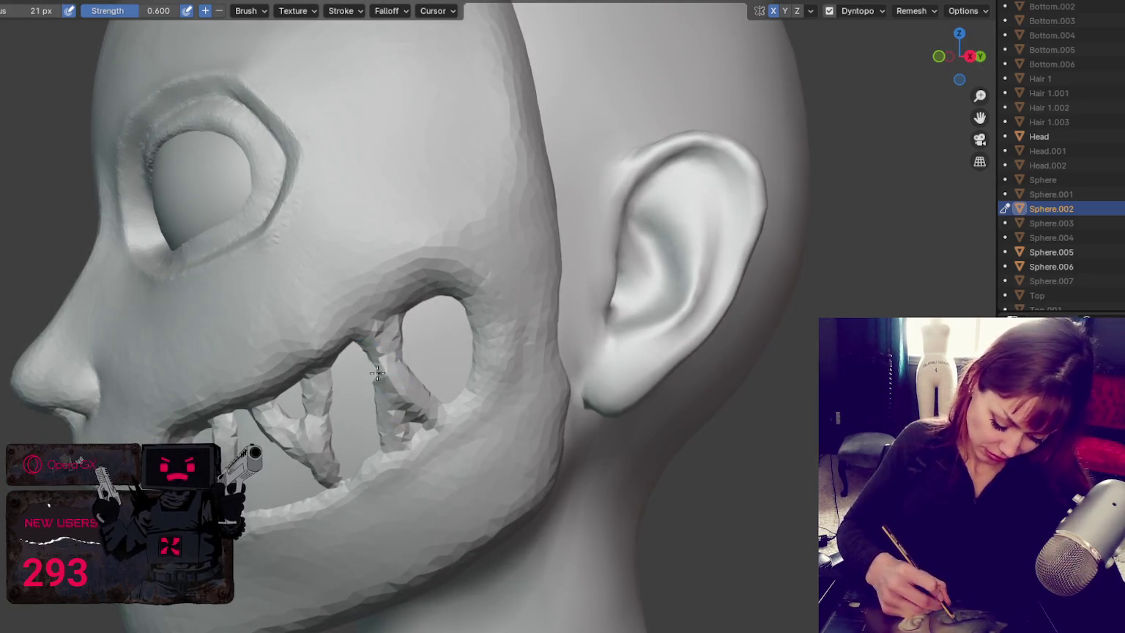
middle_drag(374, 361, 412, 335)
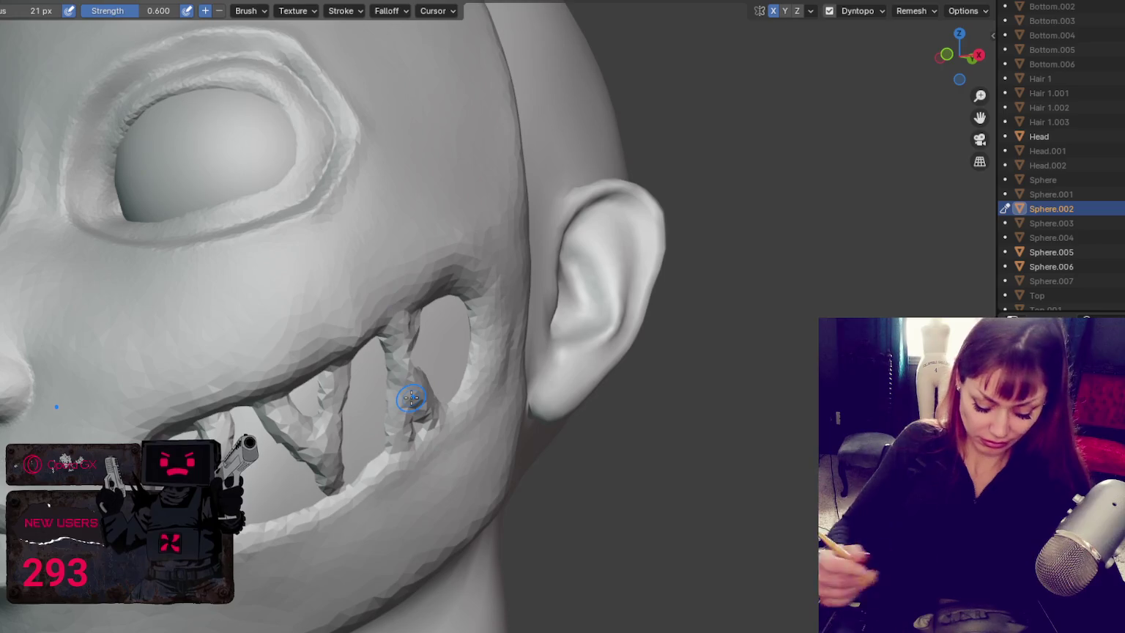
scroll(655, 283, down, 6)
mouse_move(655, 283)
middle_down()
mouse_move(752, 251)
mouse_move(657, 254)
mouse_move(726, 270)
mouse_move(772, 254)
middle_up()
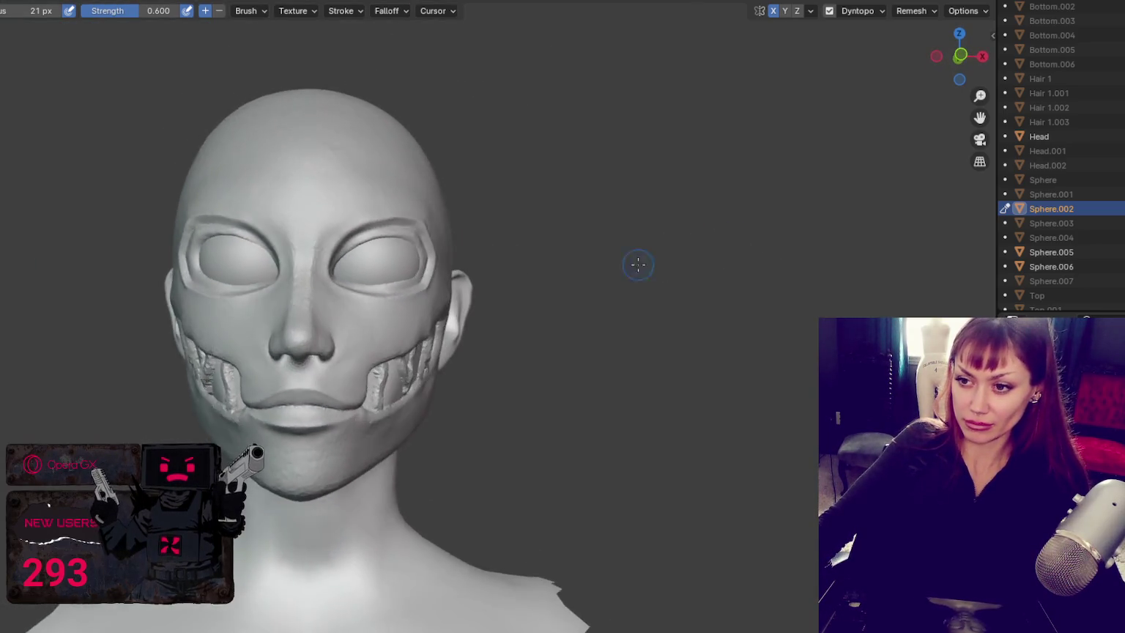
Step: Zoom in on the right cheek's teeth and enlarge the brush to 112 px
scroll(673, 251, up, 5)
middle_drag(673, 251, 688, 245)
scroll(688, 245, up, 3)
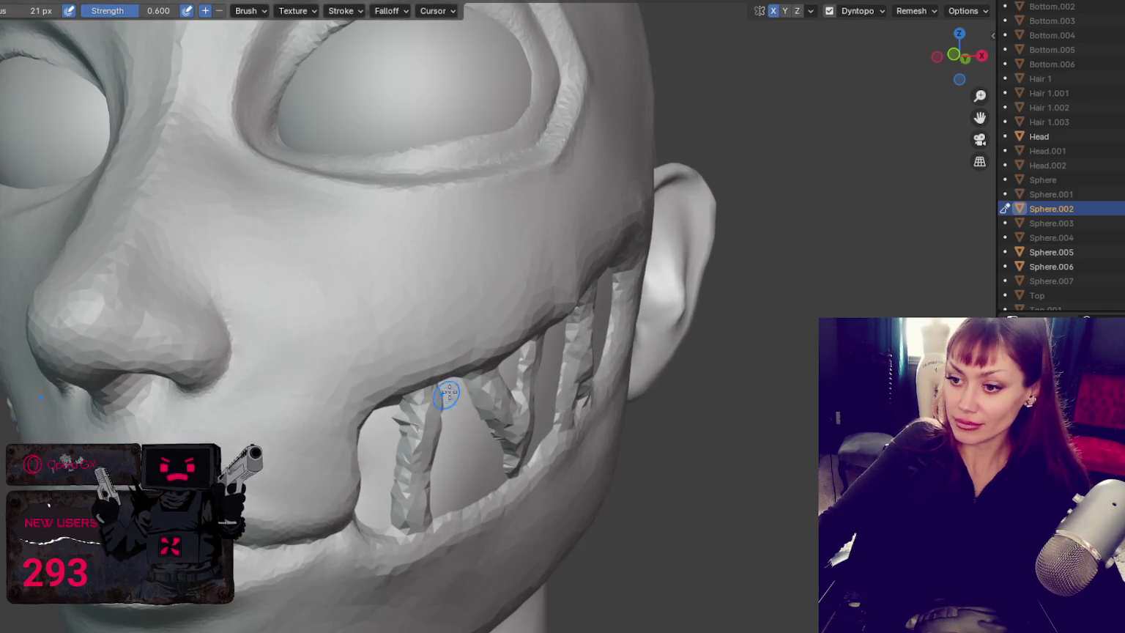
middle_drag(439, 399, 490, 301)
scroll(446, 318, up, 2)
key(f)
click(536, 319)
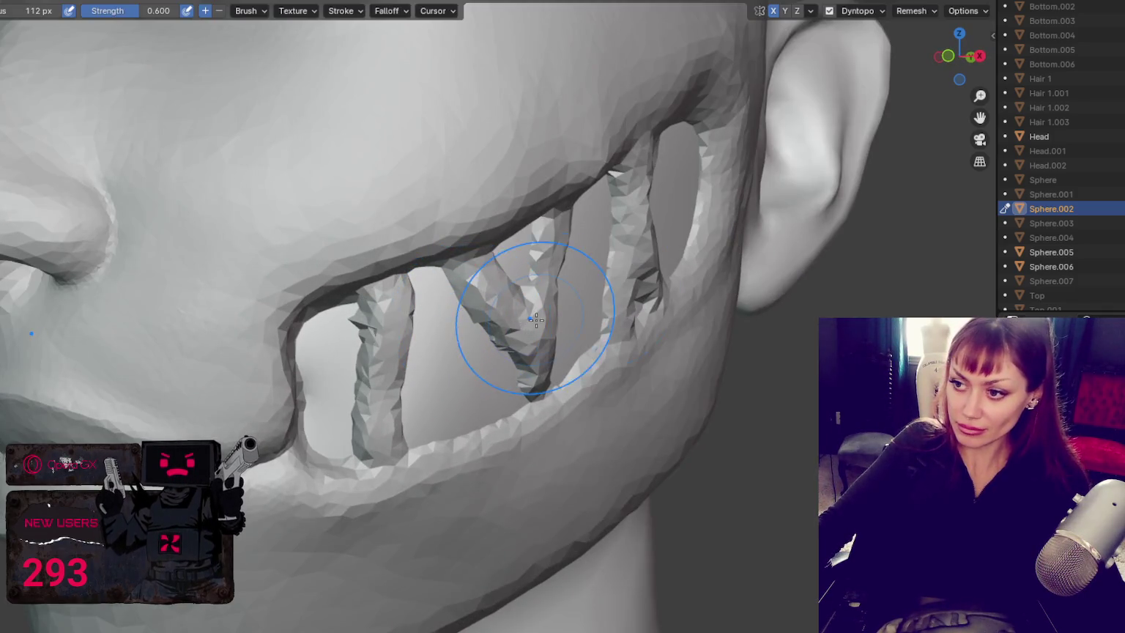
Step: Reshape and smooth the left and middle tooth strands
drag(536, 319, 591, 289)
mouse_move(377, 427)
mouse_down()
mouse_move(376, 301)
mouse_move(376, 351)
mouse_move(383, 338)
mouse_move(528, 323)
mouse_up()
mouse_move(527, 322)
middle_down()
mouse_move(558, 304)
mouse_move(539, 277)
middle_up()
drag(540, 276, 573, 327)
click(911, 10)
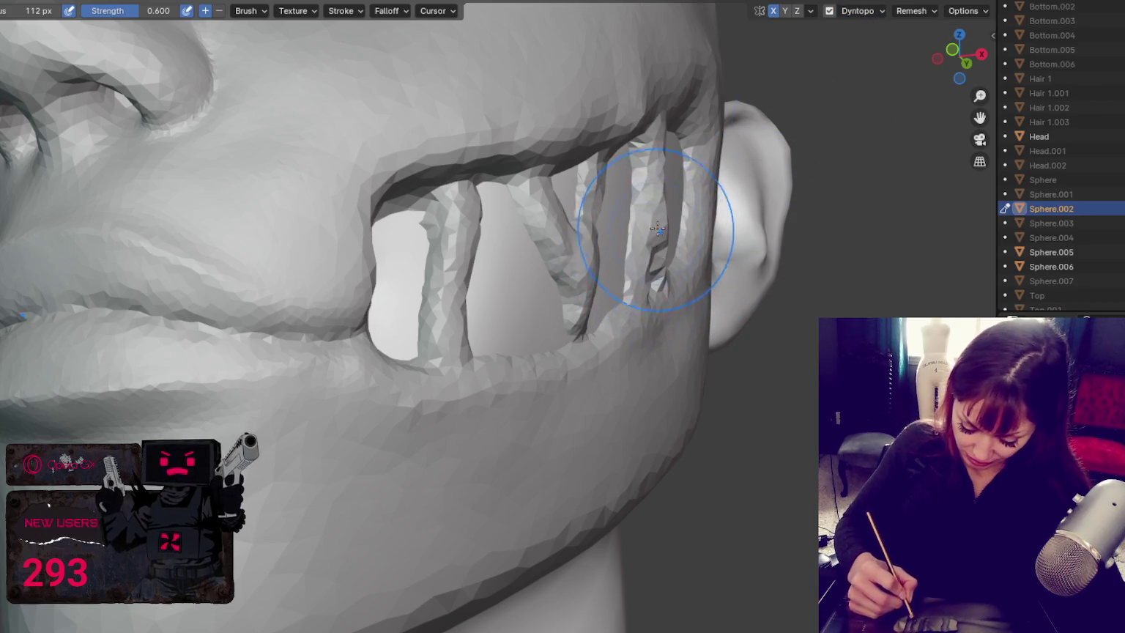
Step: Reshape the rightmost tooth strand and the strand near the ear
middle_drag(656, 230, 585, 163)
mouse_move(585, 163)
mouse_down()
mouse_move(610, 276)
mouse_move(603, 163)
mouse_up()
middle_drag(603, 163, 477, 213)
drag(476, 213, 452, 219)
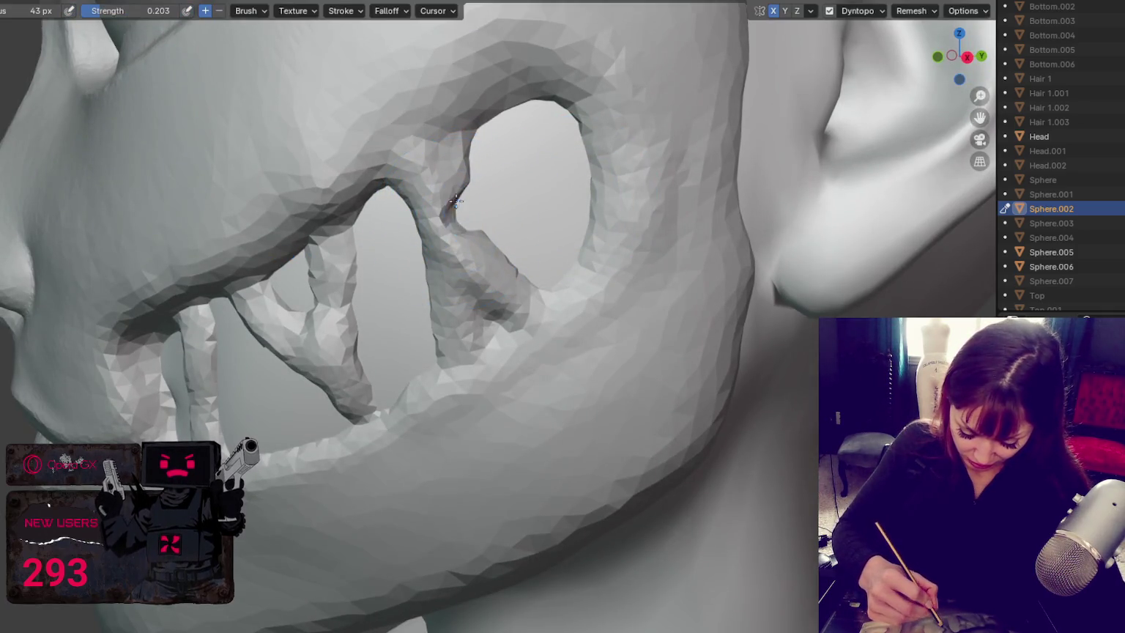
Step: Smooth the inner edges, tips and branches of the tooth strands
drag(460, 203, 446, 148)
middle_drag(467, 195, 540, 251)
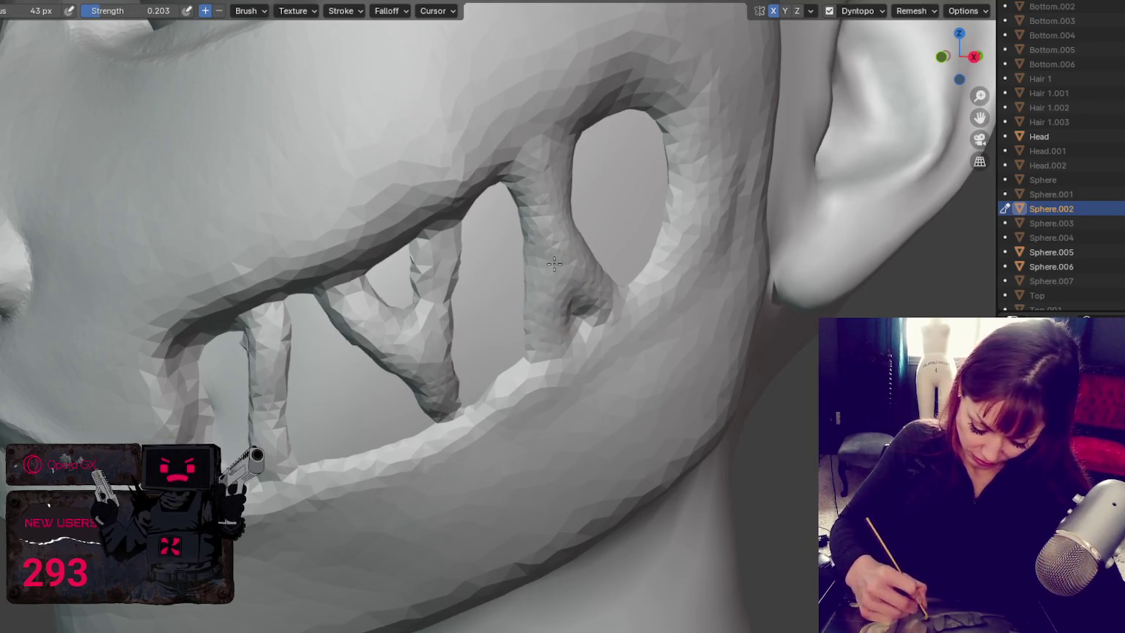
middle_drag(553, 264, 527, 244)
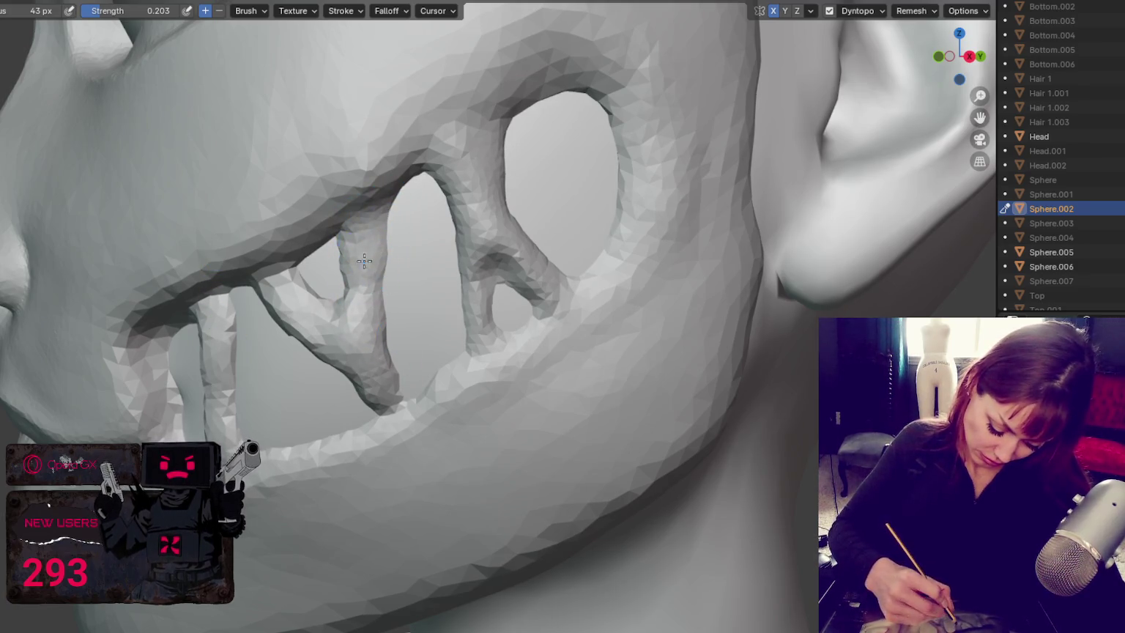
drag(387, 350, 364, 386)
middle_drag(367, 395, 443, 404)
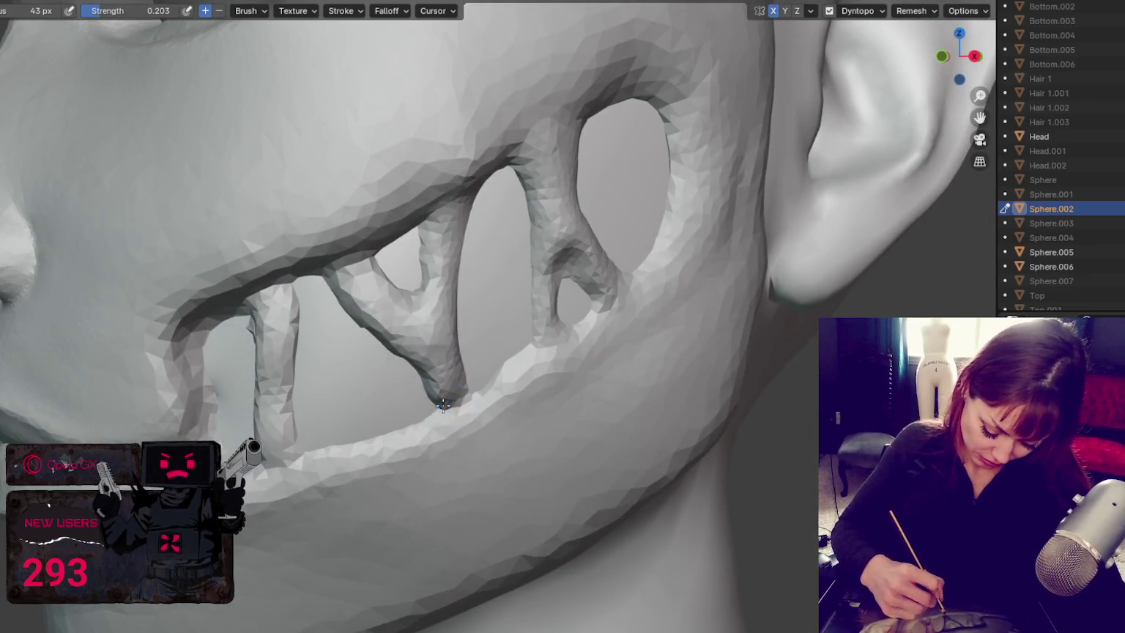
mouse_move(448, 377)
shift+mouse_down()
mouse_move(450, 395)
mouse_move(414, 430)
shift+mouse_up()
shift+drag(332, 287, 414, 346)
shift+drag(363, 313, 409, 327)
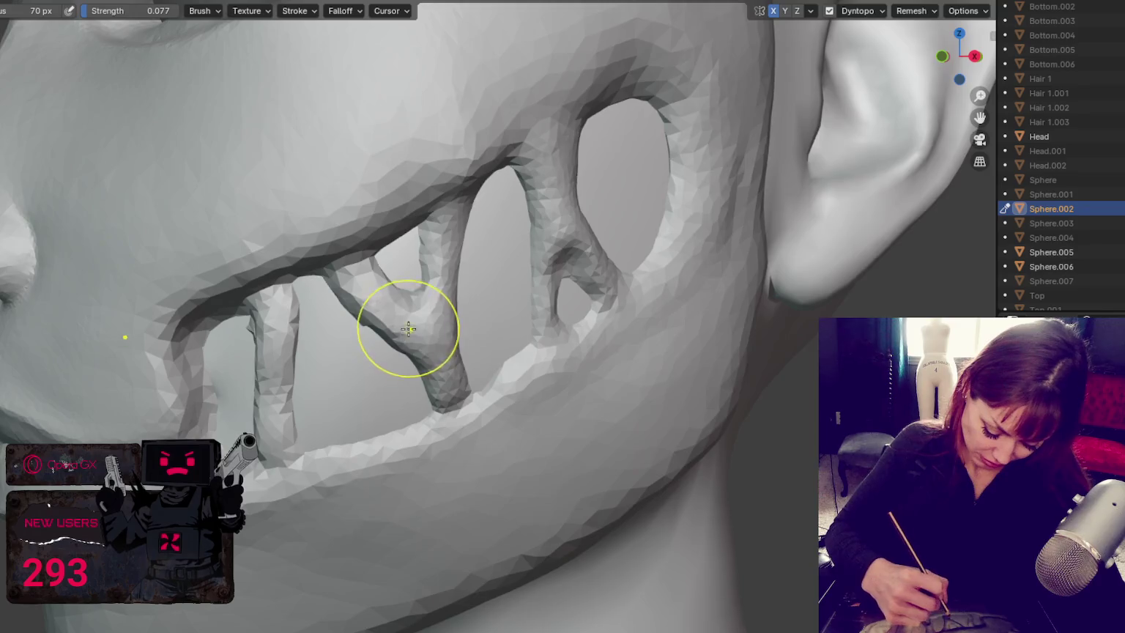
middle_drag(409, 327, 392, 404)
shift+drag(361, 313, 352, 306)
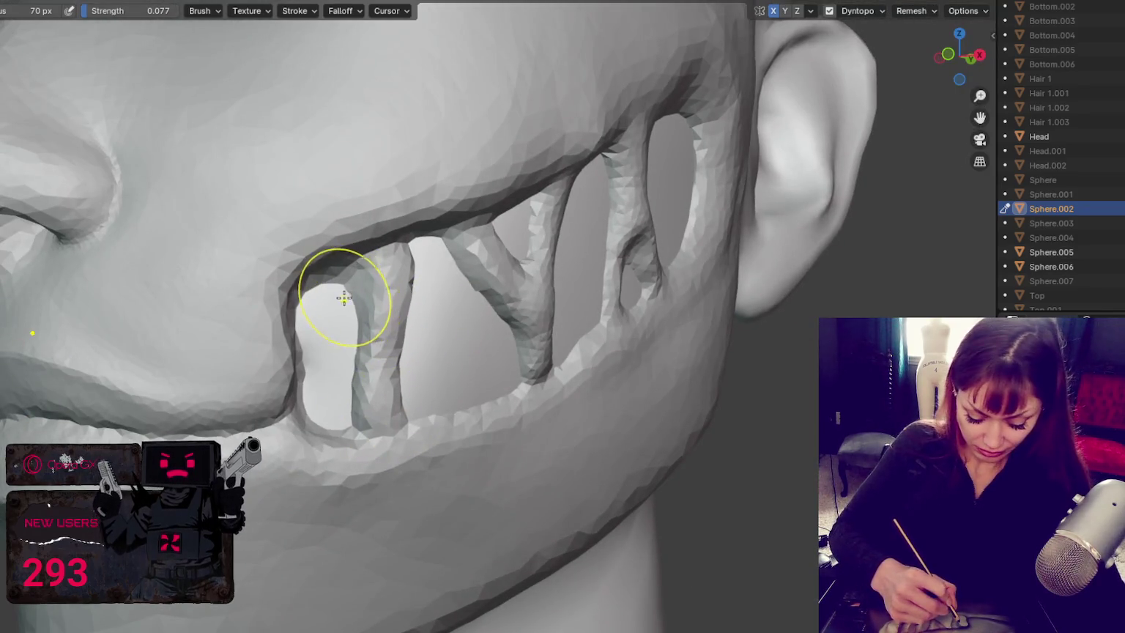
Step: With a smaller brush, refine and build up the central tooth strand
key(f)
click(333, 300)
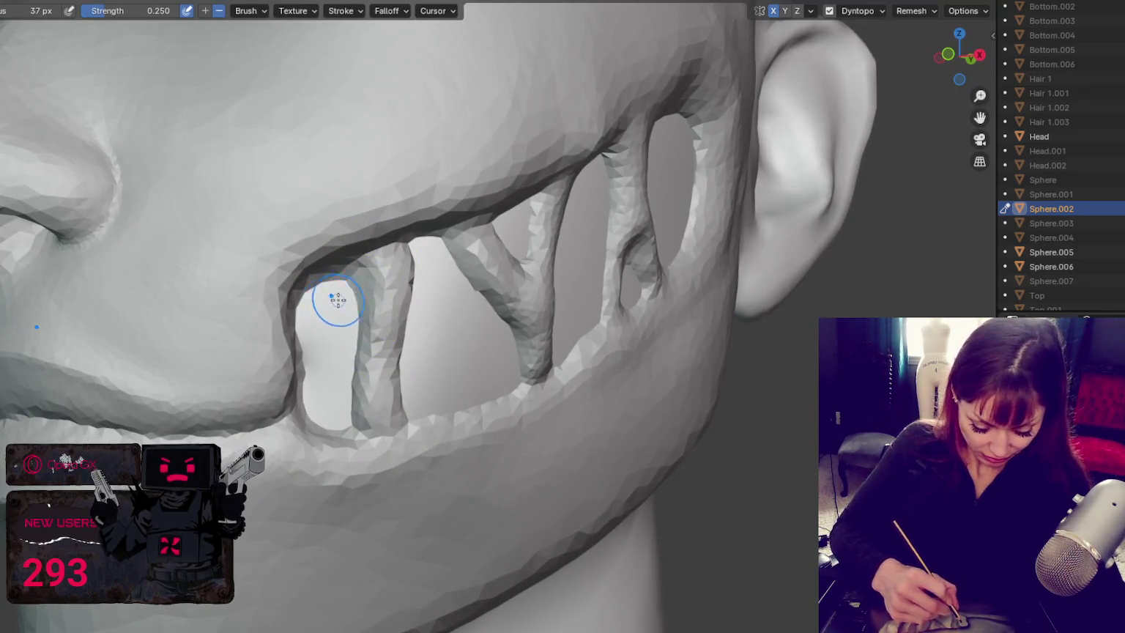
middle_drag(417, 326, 379, 316)
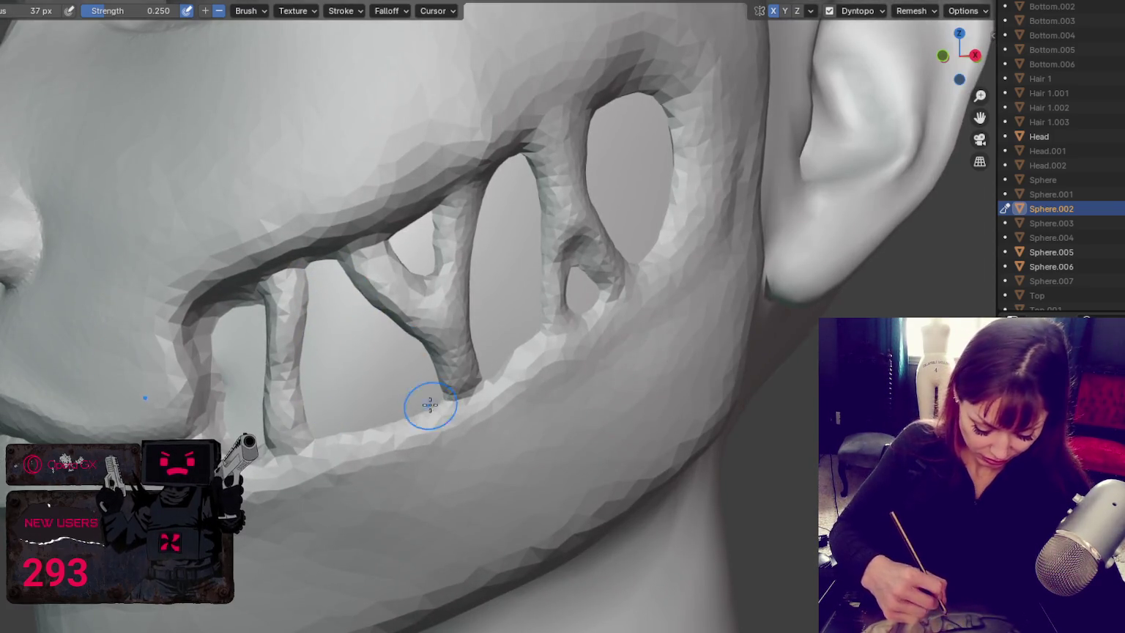
mouse_move(475, 232)
mouse_down()
mouse_move(452, 213)
mouse_move(458, 314)
mouse_up()
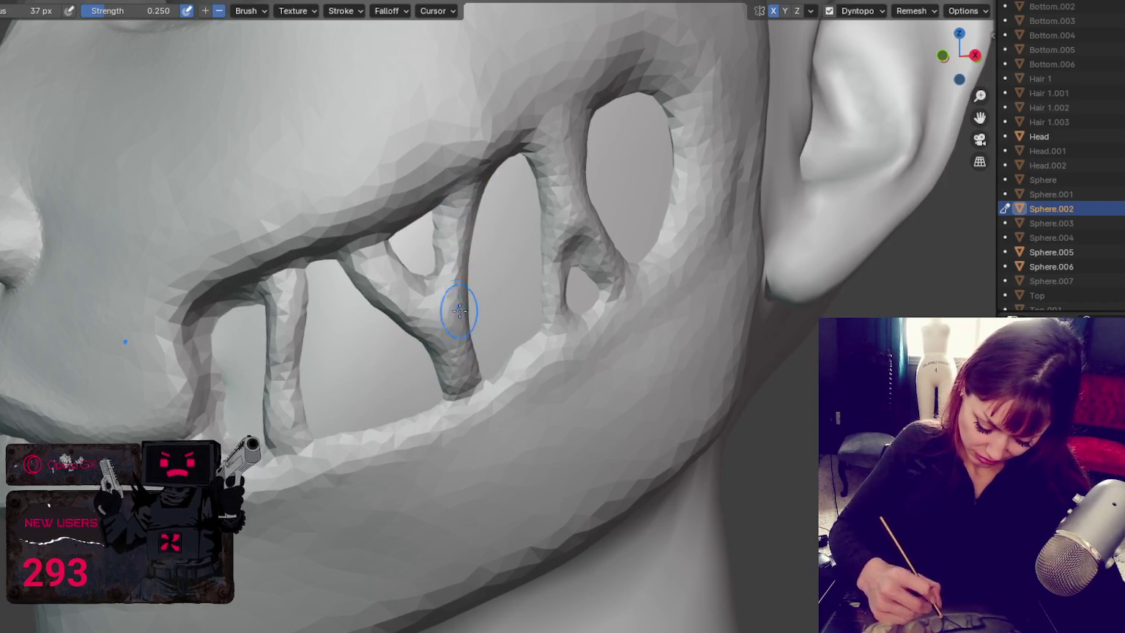
drag(547, 227, 549, 302)
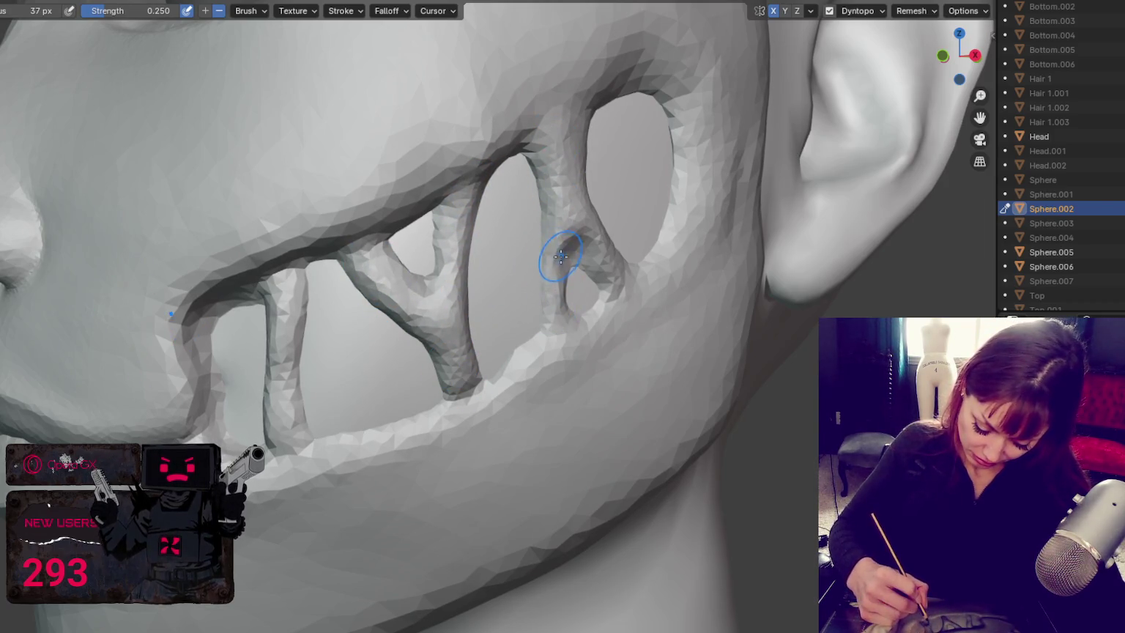
mouse_move(564, 260)
mouse_down()
mouse_move(553, 288)
mouse_move(561, 248)
mouse_up()
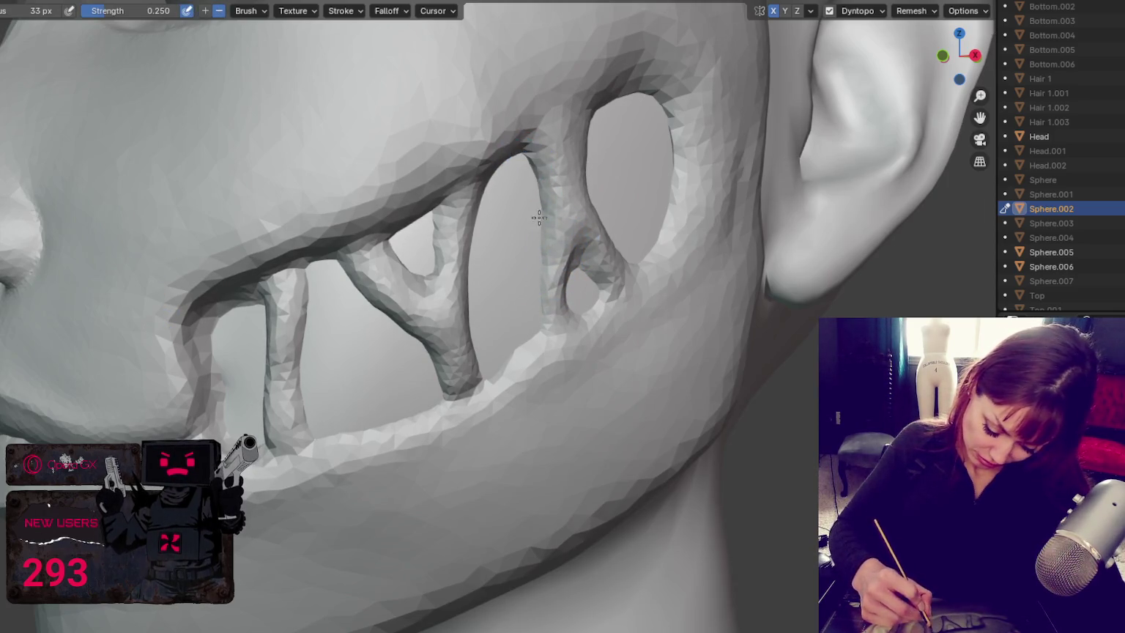
Step: Reshape the right and top rims of the cheek opening
middle_drag(539, 296, 478, 167)
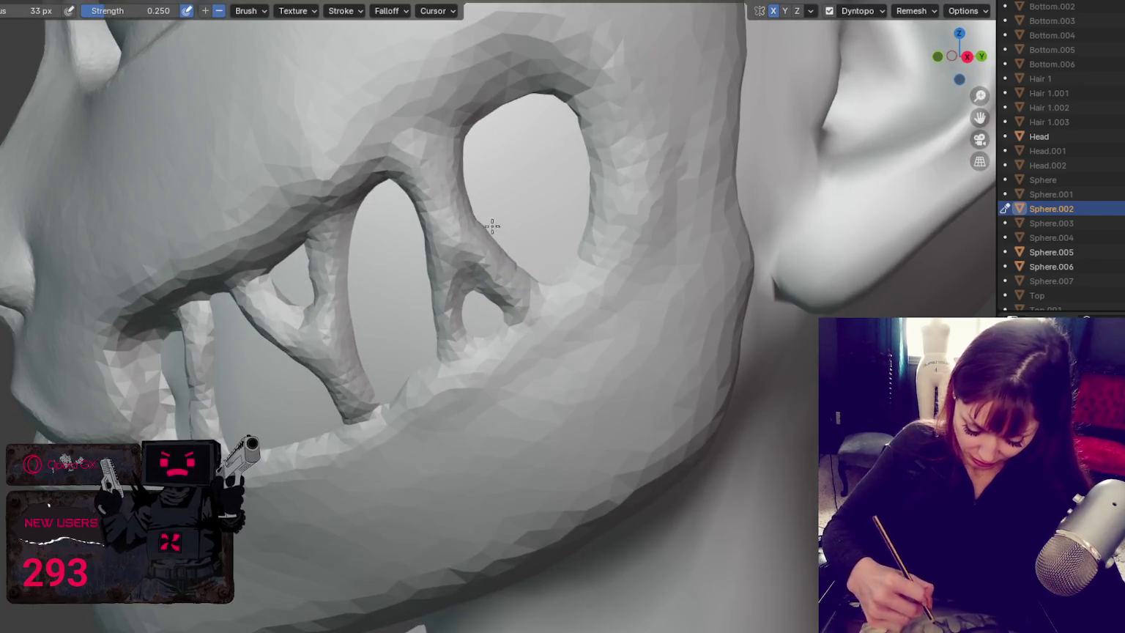
drag(573, 141, 590, 220)
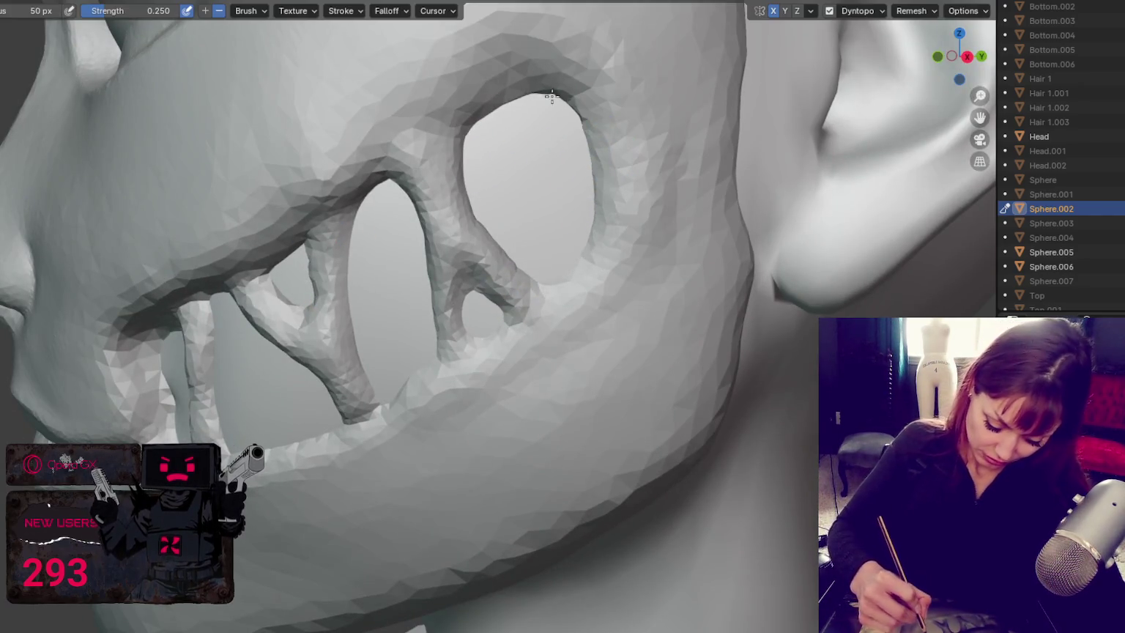
drag(483, 110, 567, 88)
middle_drag(568, 88, 451, 138)
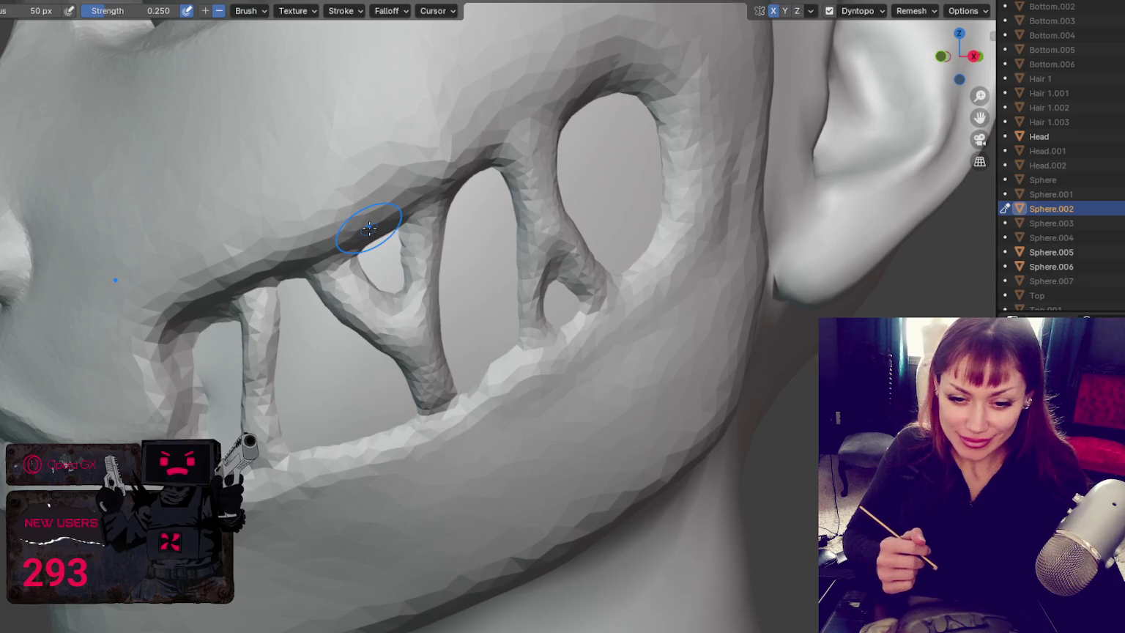
middle_drag(369, 228, 389, 369)
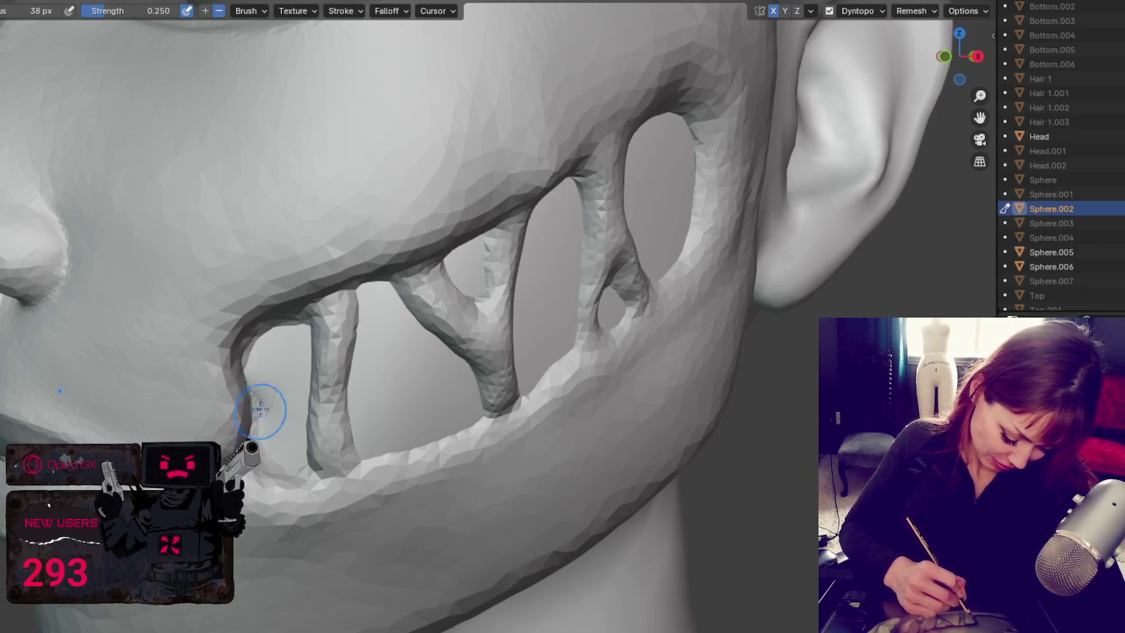
Step: Adjust brush strength and carve a crease along the mouth opening's upper edge and rim
key(x)
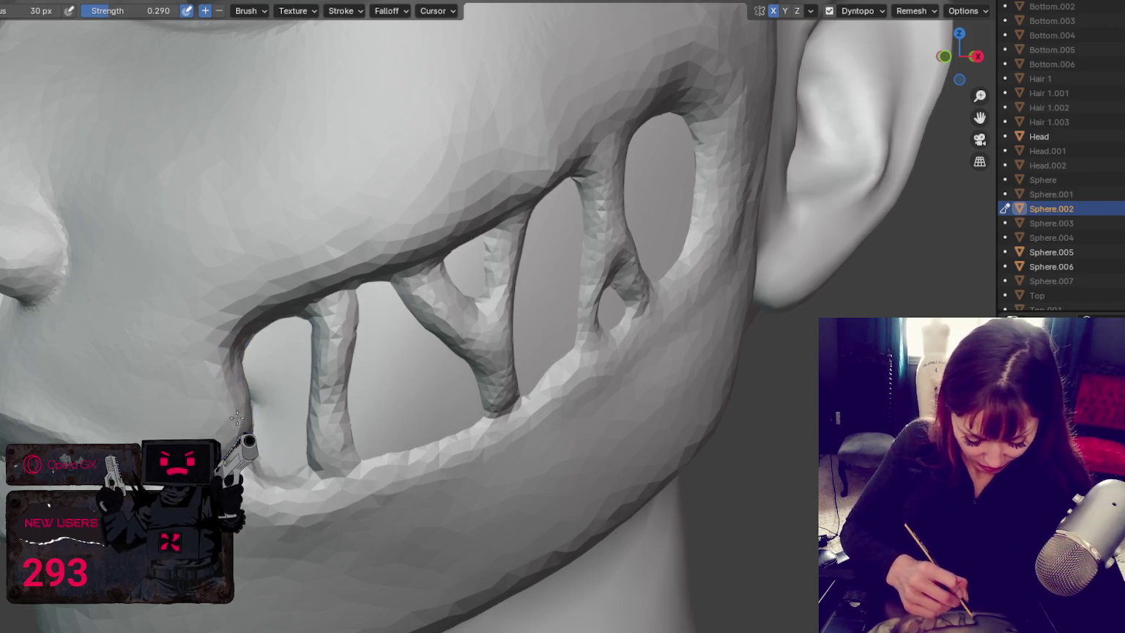
key(shift+f)
click(244, 375)
key(shift+c)
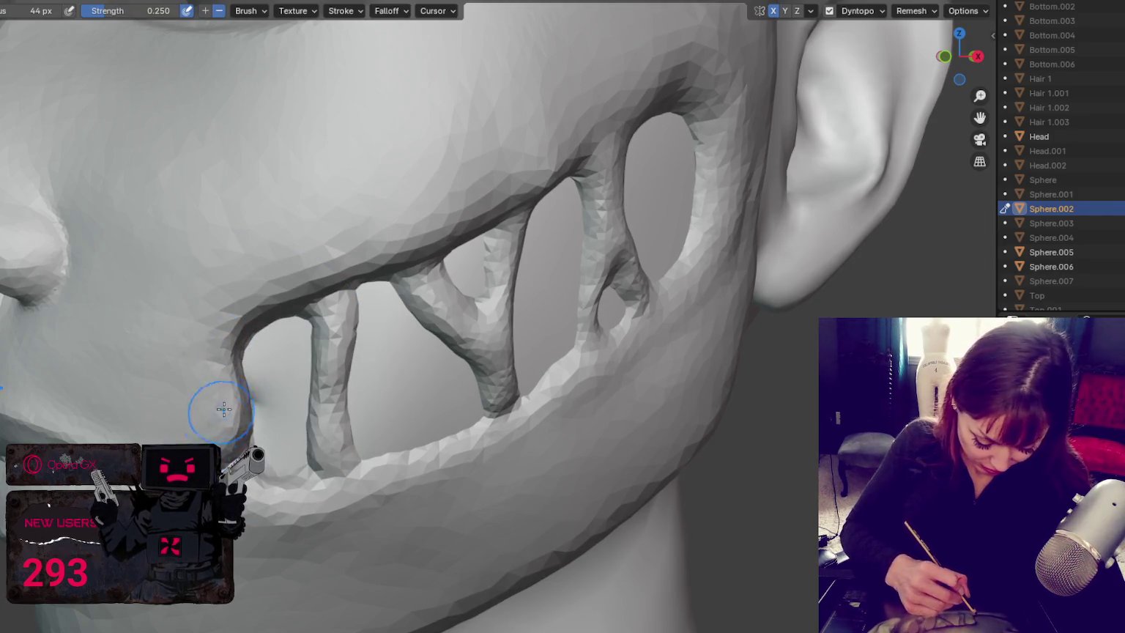
mouse_move(220, 365)
mouse_down()
mouse_move(311, 276)
mouse_move(301, 276)
mouse_move(454, 224)
mouse_move(659, 81)
mouse_up()
drag(381, 249, 688, 88)
mouse_move(711, 146)
mouse_down()
mouse_move(718, 227)
mouse_move(710, 95)
mouse_move(722, 143)
mouse_move(677, 289)
mouse_move(538, 412)
mouse_move(316, 511)
mouse_up()
Step: Deepen the rim around the mouth hole and sculpt along the lower mouth rim
middle_drag(455, 471, 510, 427)
key(x)
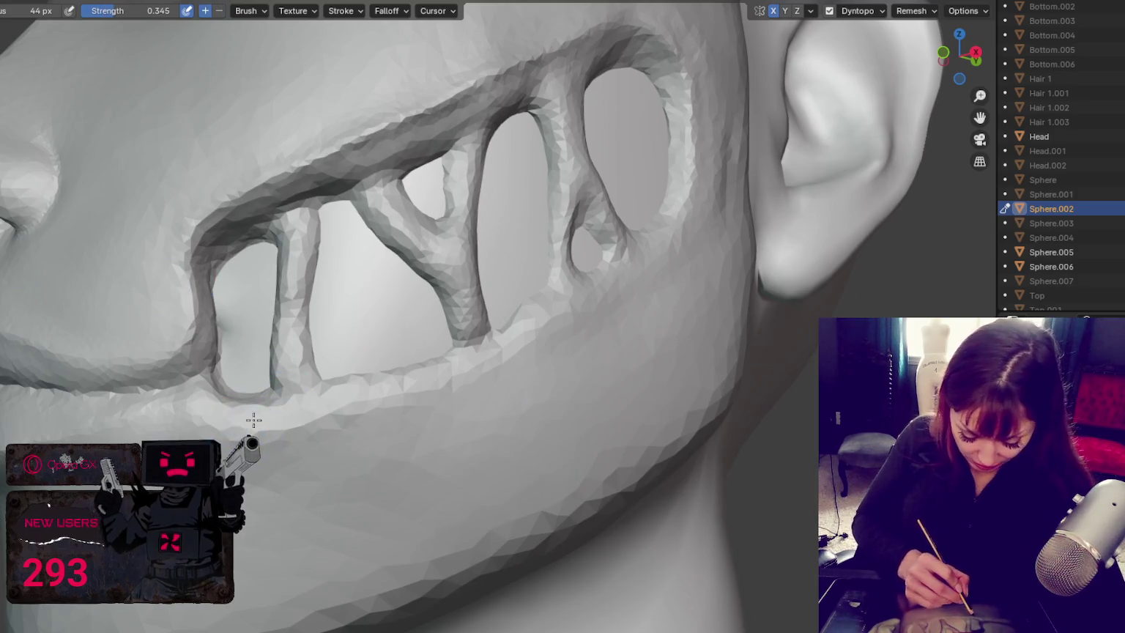
mouse_move(661, 233)
mouse_down()
mouse_move(615, 293)
mouse_move(660, 249)
mouse_move(571, 308)
mouse_move(254, 417)
mouse_move(352, 410)
mouse_move(651, 278)
mouse_move(586, 74)
mouse_up()
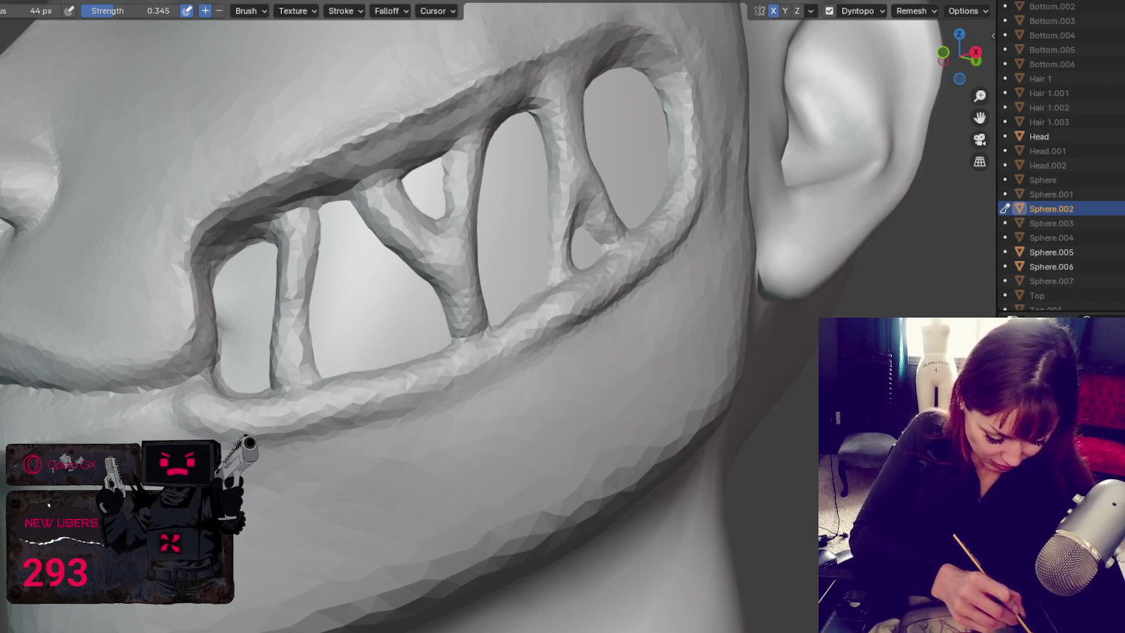
key(shift+s)
key(x)
middle_drag(410, 411, 276, 515)
mouse_move(328, 517)
mouse_down()
mouse_move(271, 515)
mouse_move(457, 474)
mouse_move(699, 282)
mouse_up()
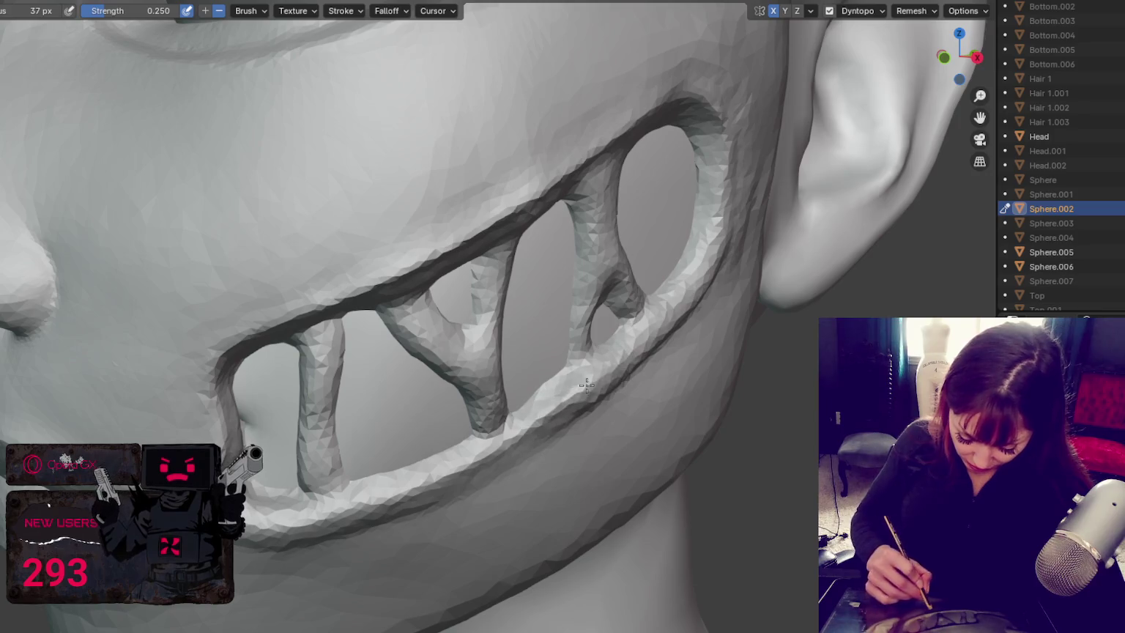
Step: Check the head's topology in wireframe, then soften the lip edge beside the mouth
key(z)
key(4)
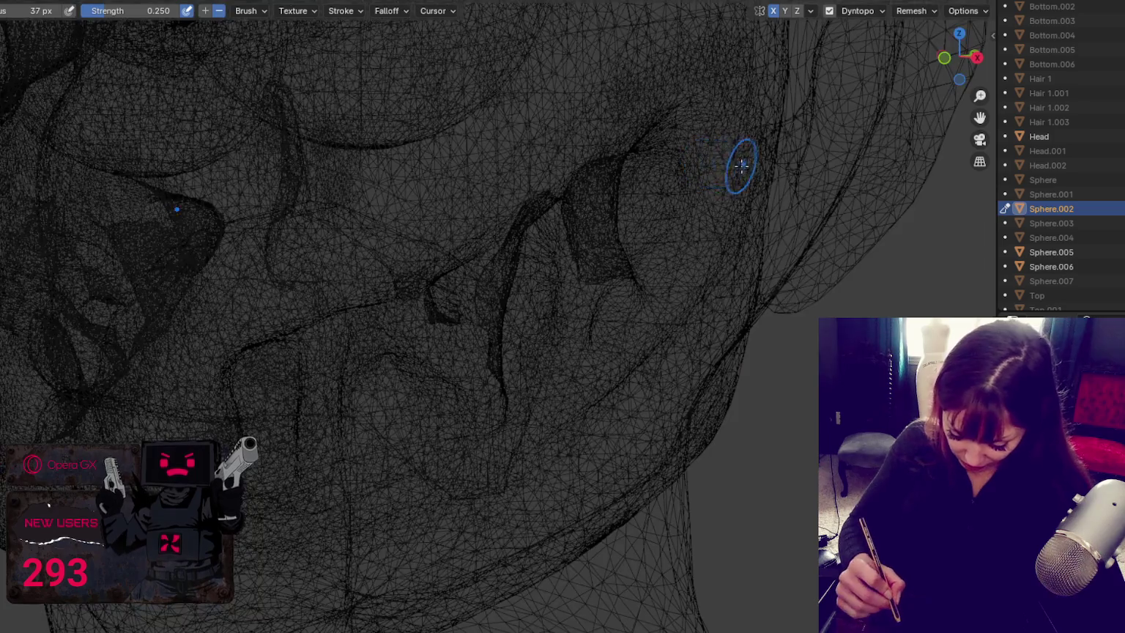
key(shift+z)
middle_drag(741, 165, 699, 134)
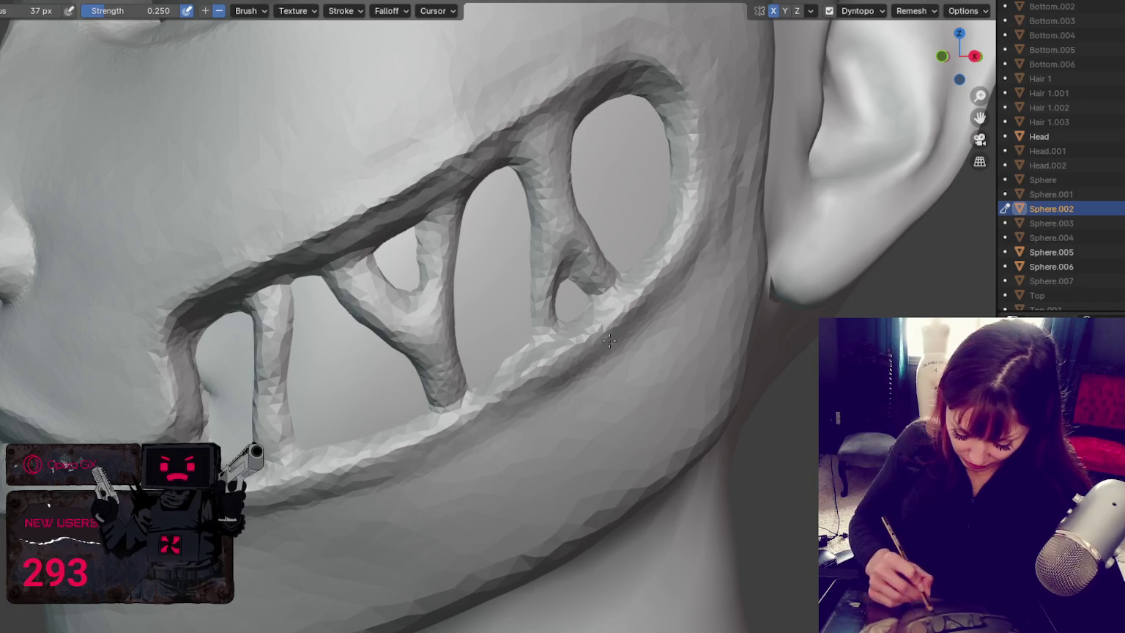
mouse_move(630, 331)
middle_down()
mouse_move(748, 352)
mouse_move(711, 327)
middle_up()
key(shift+s)
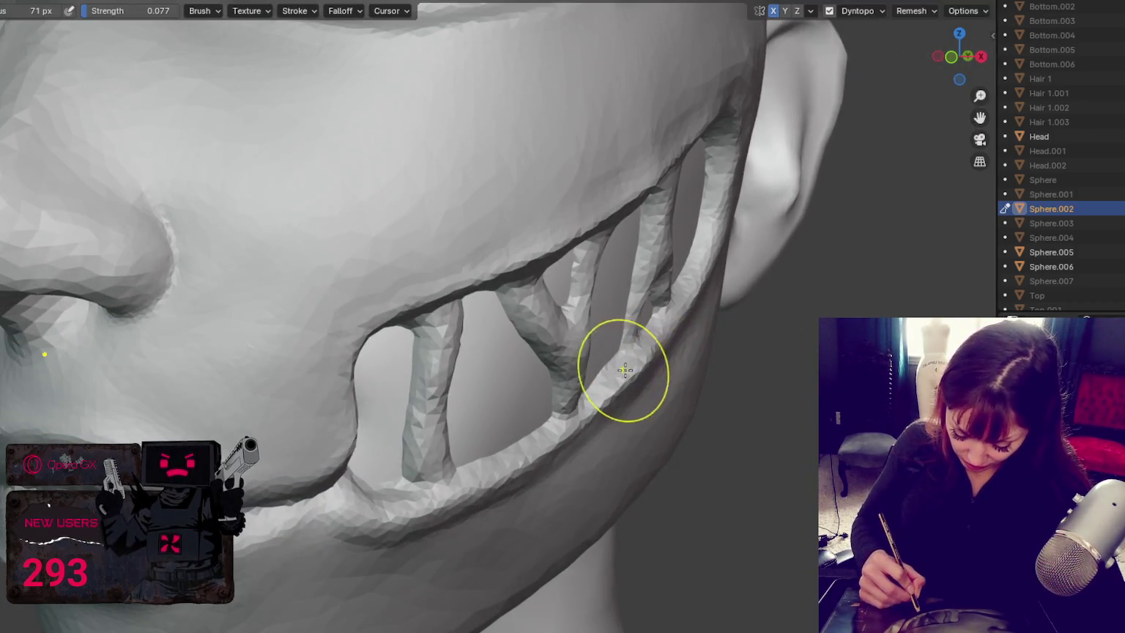
middle_drag(603, 389, 440, 509)
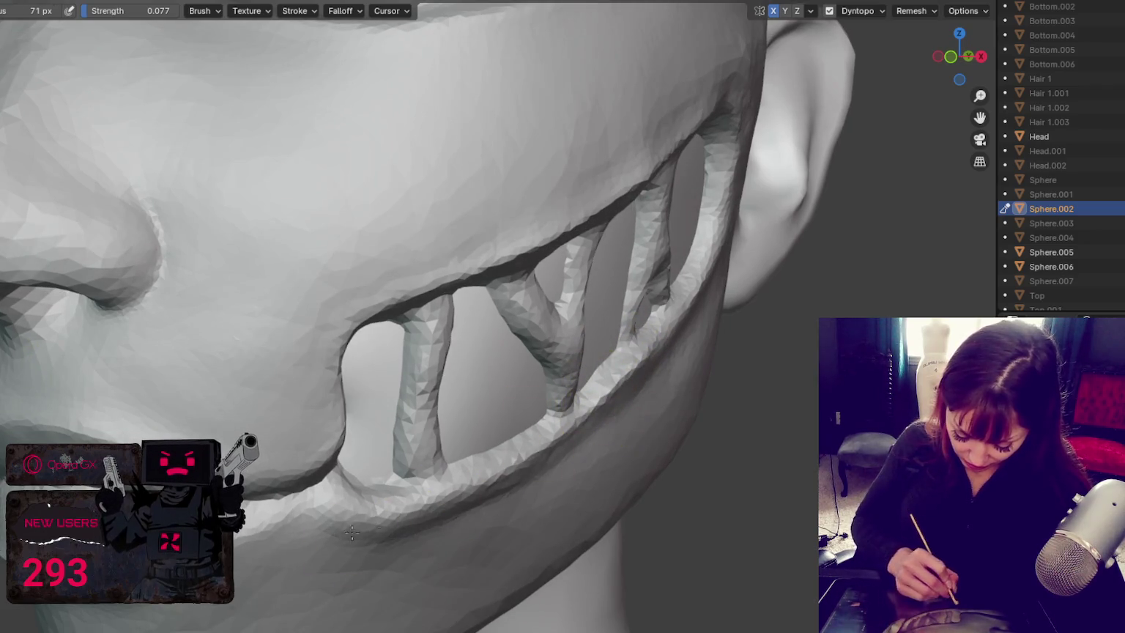
Step: Review the mouth and jaw from several angles, ending on a full front view
scroll(522, 454, up, 2)
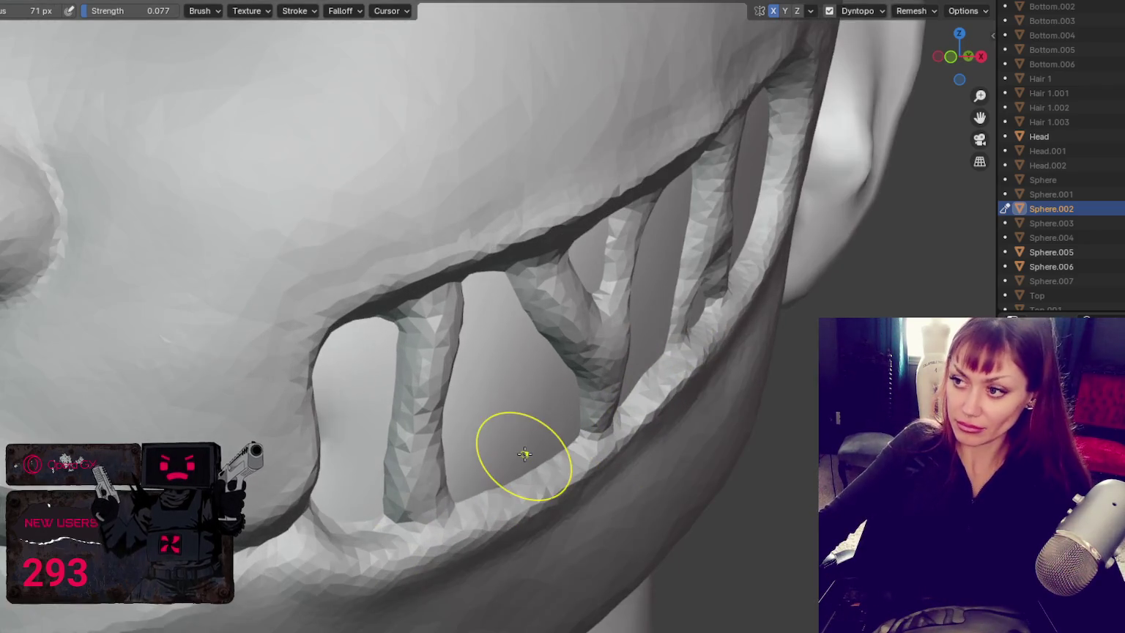
scroll(523, 405, up, 2)
middle_drag(523, 405, 535, 440)
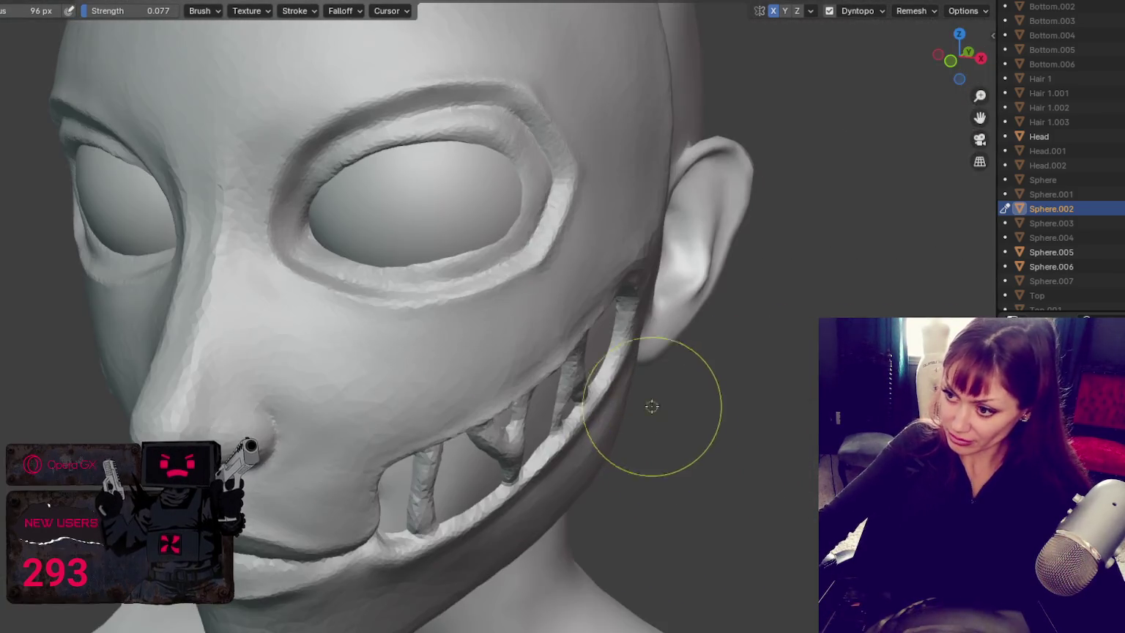
middle_drag(597, 327, 564, 334)
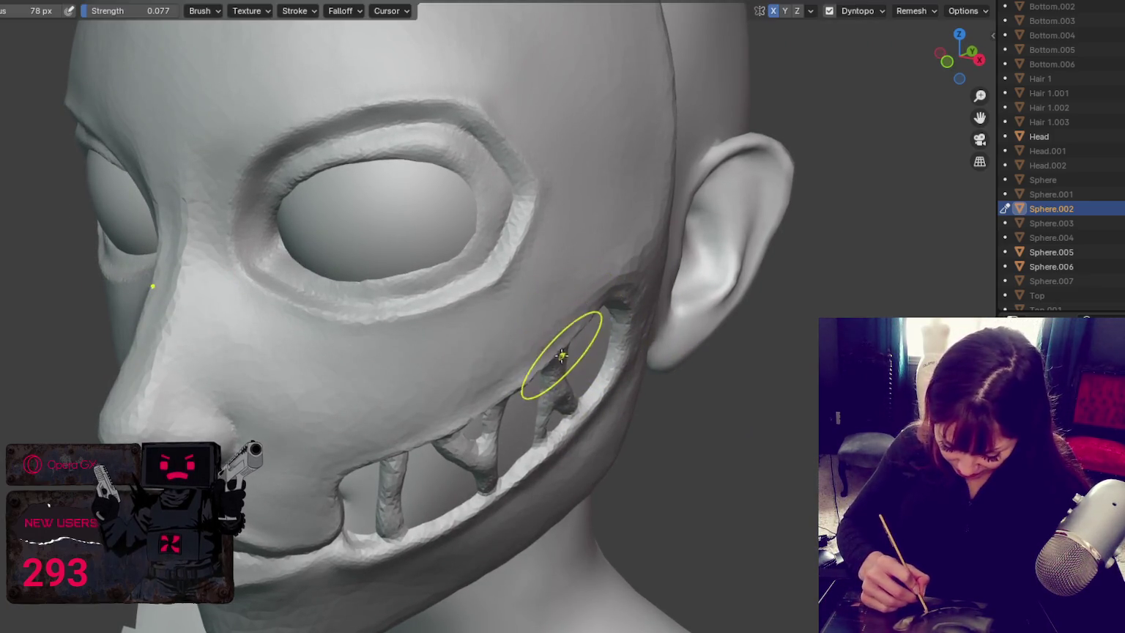
mouse_move(476, 402)
middle_down()
mouse_move(516, 371)
mouse_move(533, 383)
mouse_move(617, 276)
middle_up()
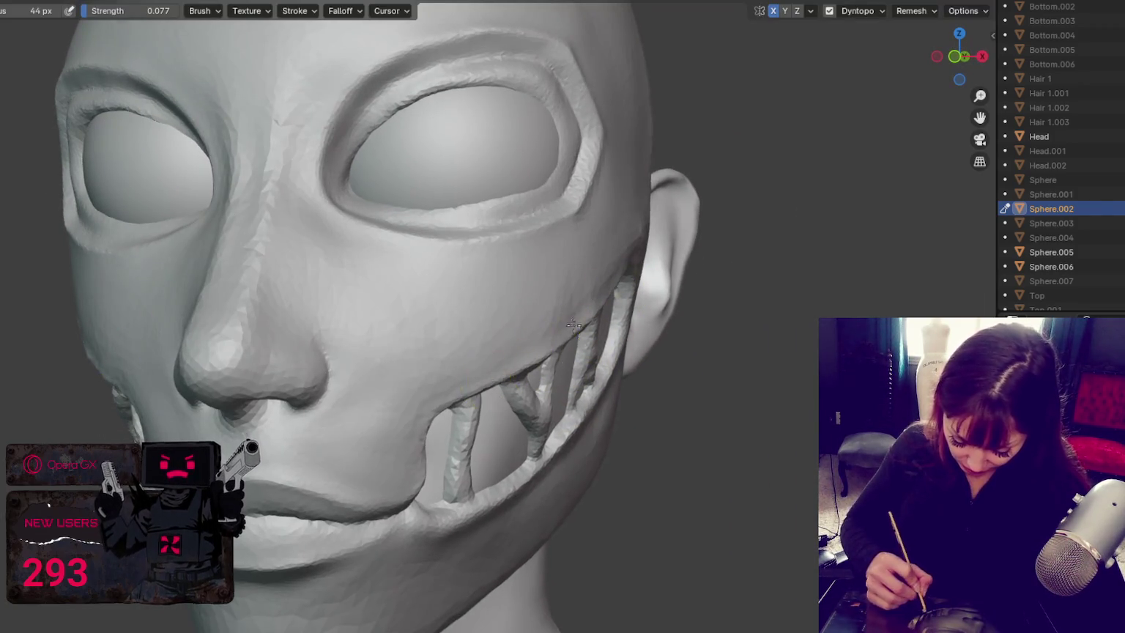
middle_drag(580, 329, 527, 322)
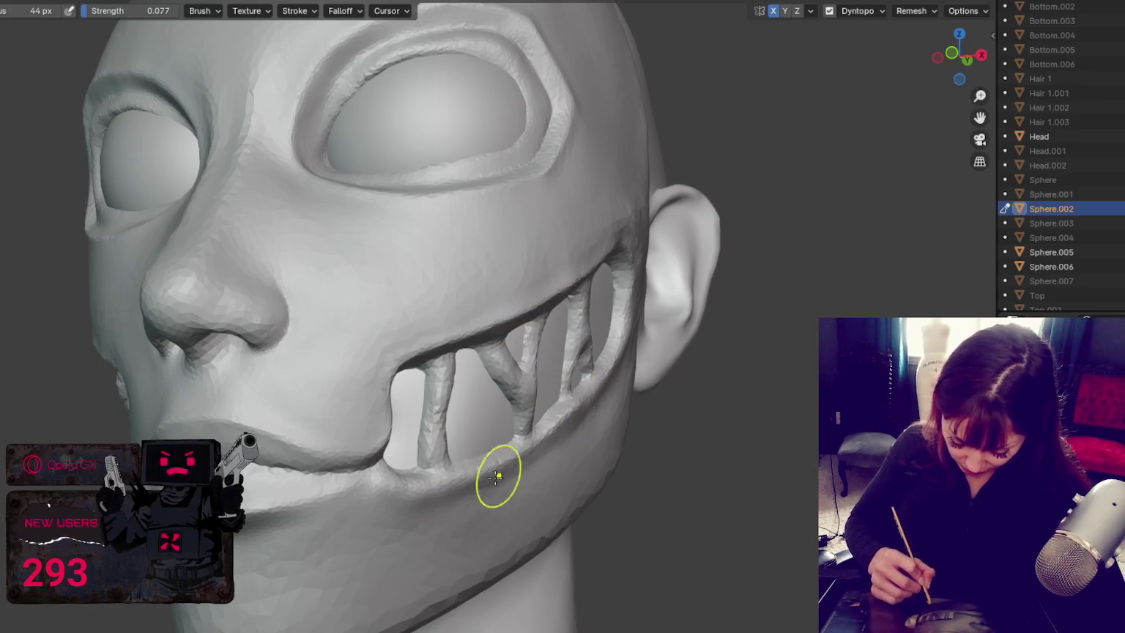
middle_drag(556, 431, 582, 376)
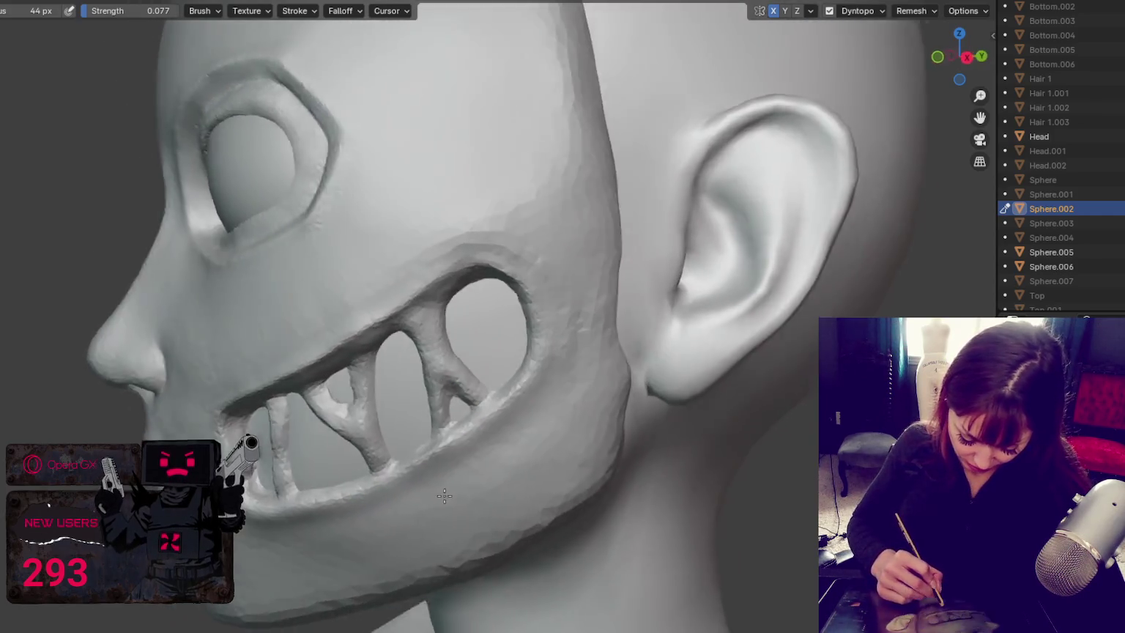
middle_drag(440, 501, 439, 407)
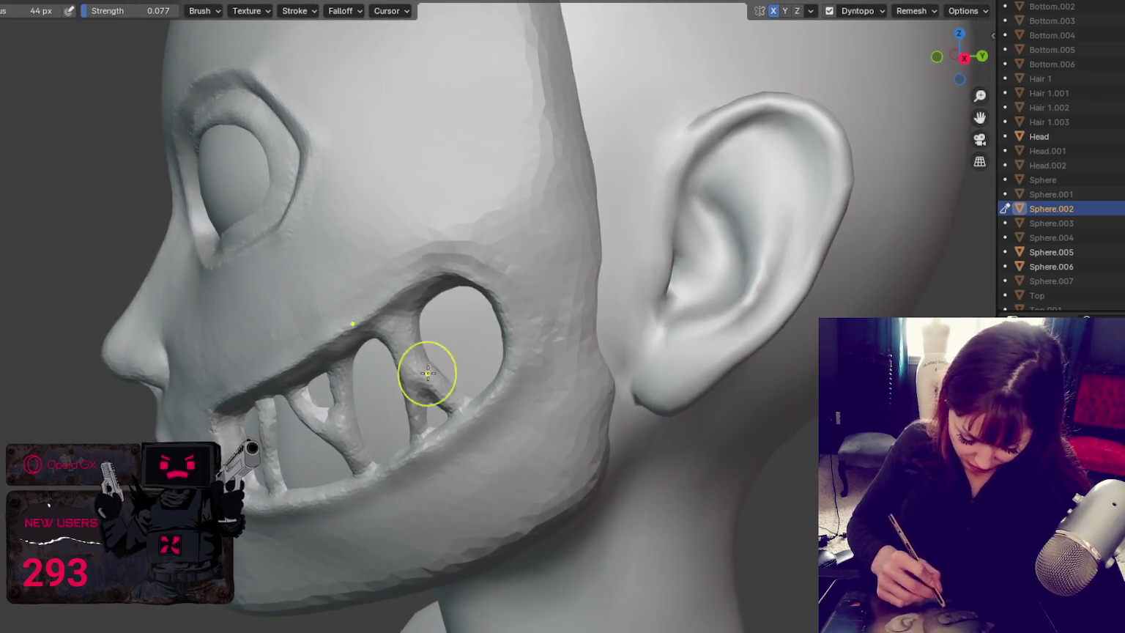
scroll(366, 169, up, 1)
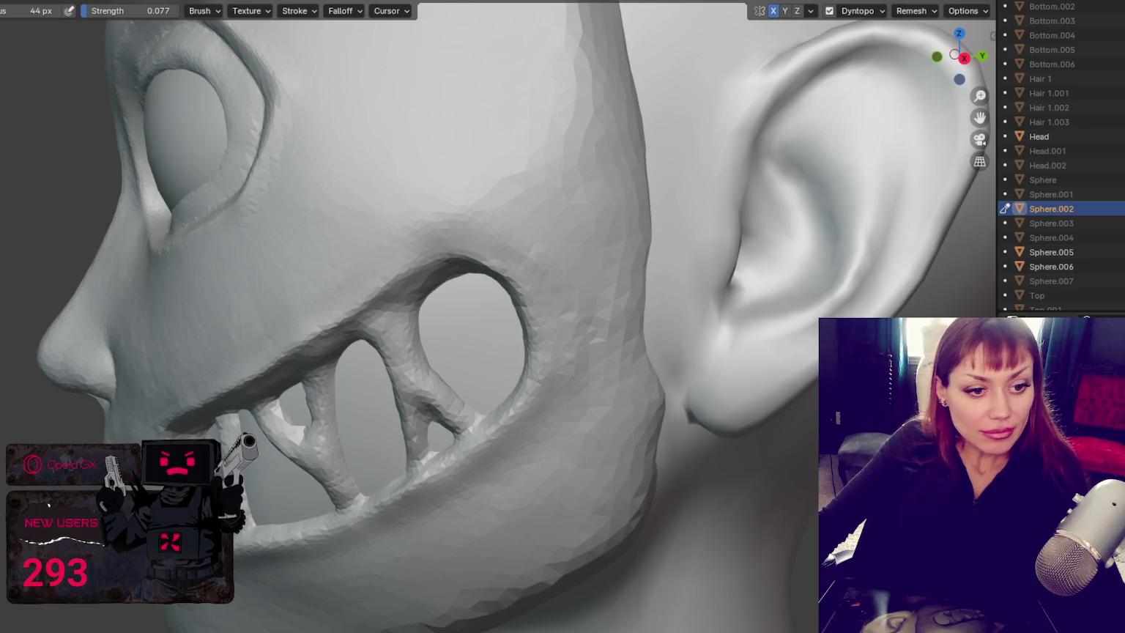
mouse_move(470, 496)
middle_down()
mouse_move(547, 420)
mouse_move(499, 292)
mouse_move(610, 309)
mouse_move(490, 118)
mouse_move(430, 103)
mouse_move(541, 115)
mouse_move(498, 117)
middle_up()
mouse_move(244, 215)
middle_down()
mouse_move(503, 176)
mouse_move(441, 163)
mouse_move(527, 263)
middle_up()
key(x)
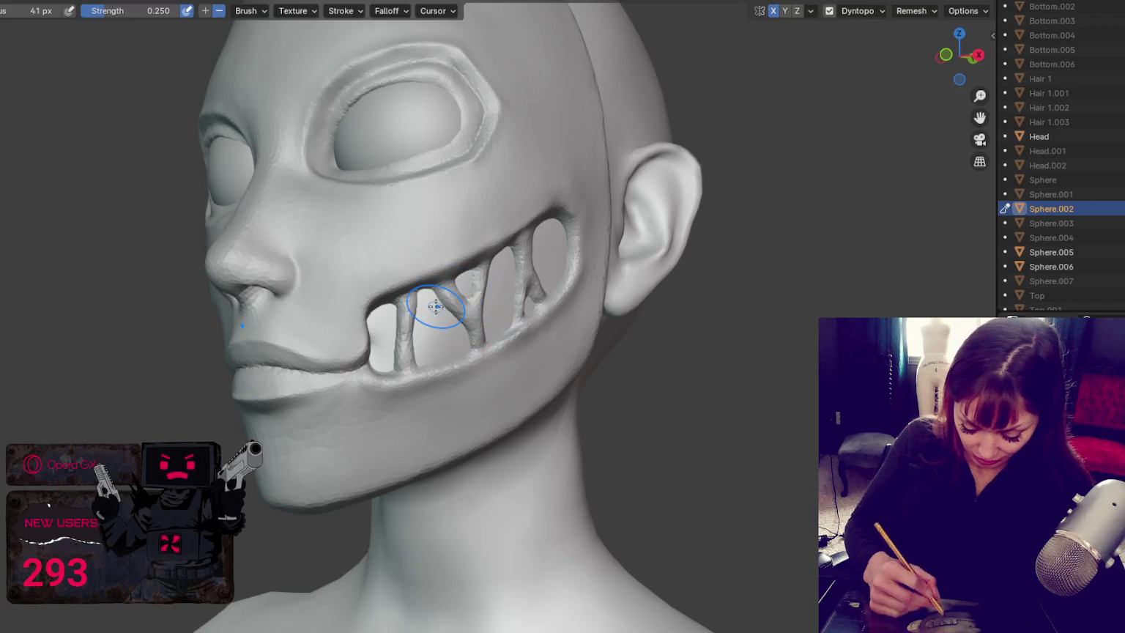
scroll(435, 306, down, 4)
mouse_move(435, 306)
middle_down()
mouse_move(527, 319)
mouse_move(508, 323)
middle_up()
key(shift+s)
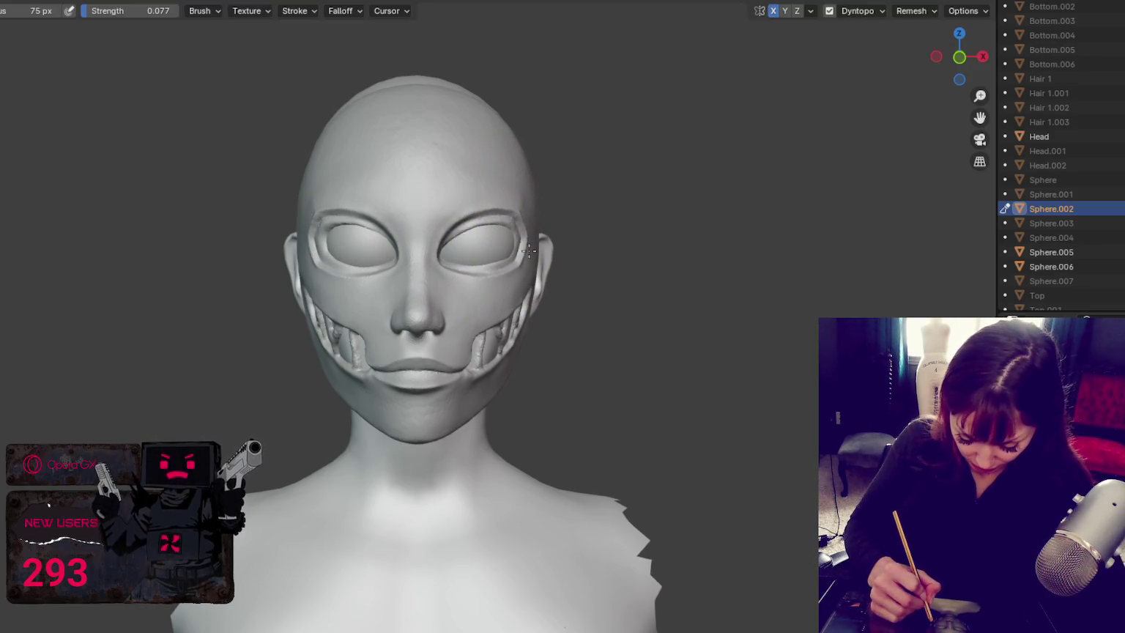
Step: Shrink the brush and turn the head around to a frontal face view
middle_drag(503, 188, 658, 196)
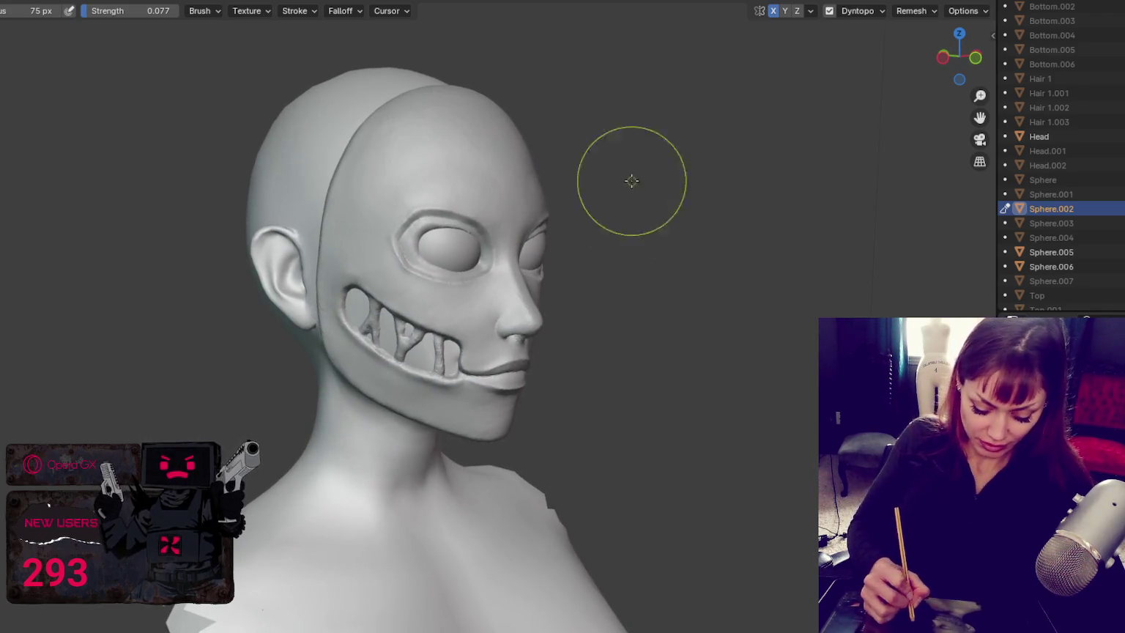
key(f)
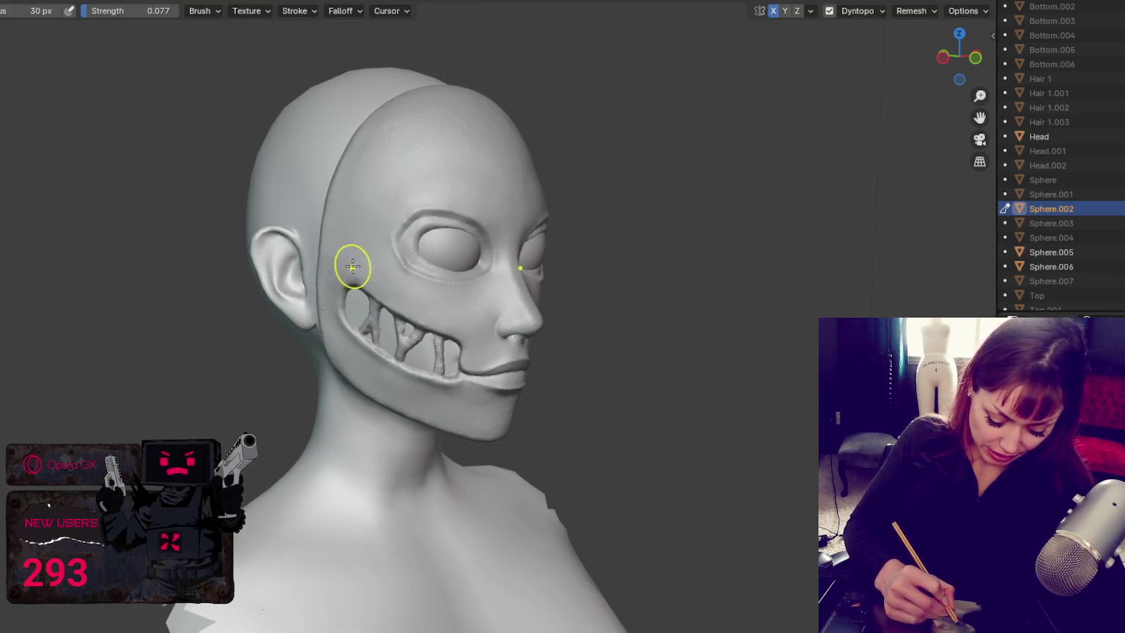
middle_drag(357, 268, 368, 259)
mouse_move(527, 407)
middle_down()
mouse_move(495, 354)
mouse_move(525, 351)
middle_up()
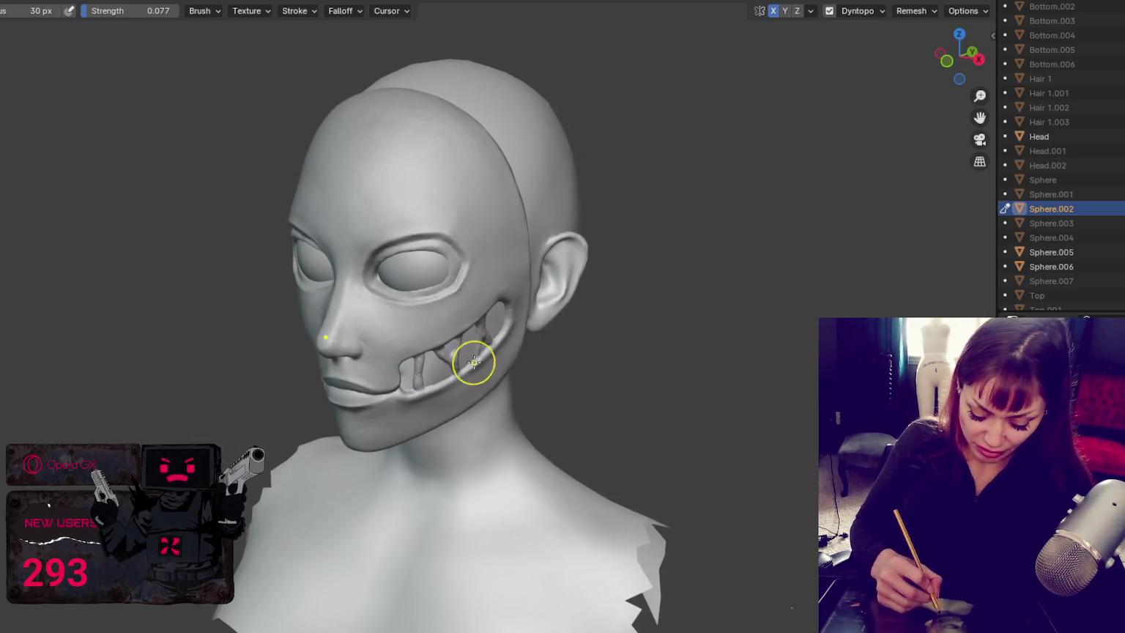
scroll(525, 353, up, 4)
middle_drag(525, 354, 623, 289)
Step: Reduce the brush to 29 px and zoom in on the right cheek's struts
key(f)
click(598, 316)
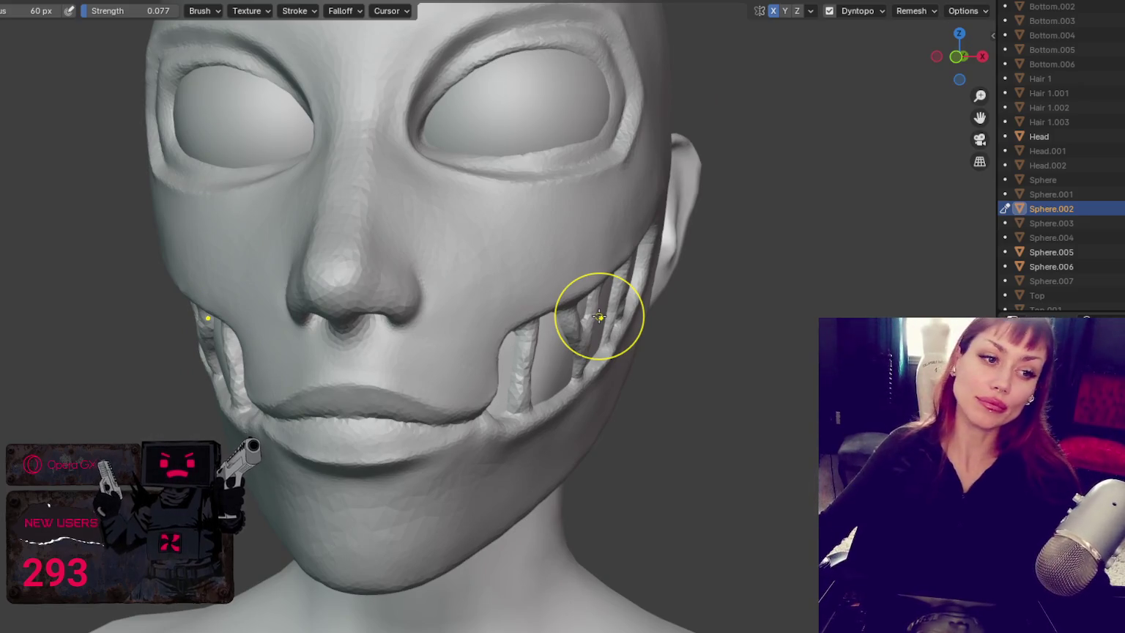
key(f)
click(599, 317)
mouse_move(599, 317)
middle_down()
mouse_move(567, 341)
mouse_move(402, 359)
middle_up()
key(f)
click(355, 352)
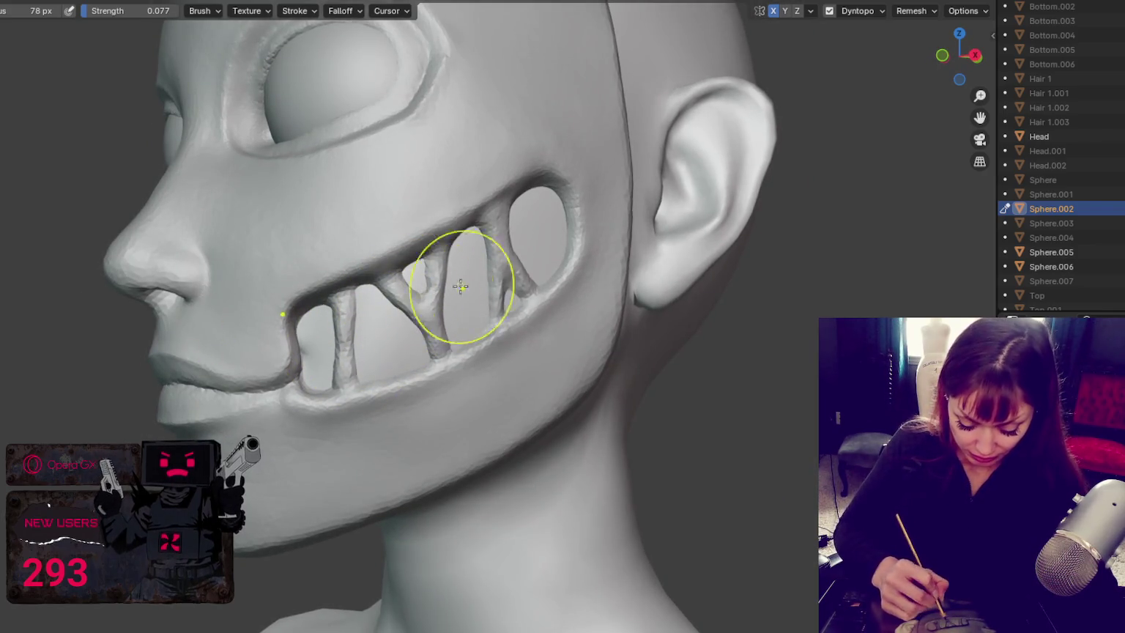
key(f)
click(452, 244)
scroll(455, 246, up, 2)
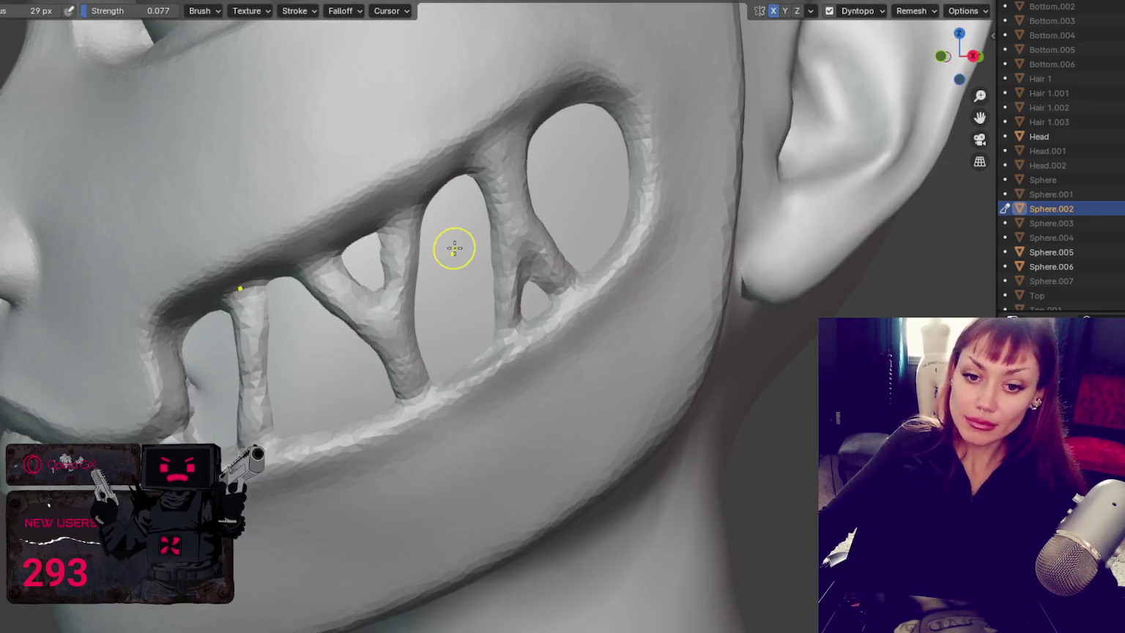
scroll(498, 322, up, 2)
scroll(535, 396, up, 3)
scroll(532, 399, up, 2)
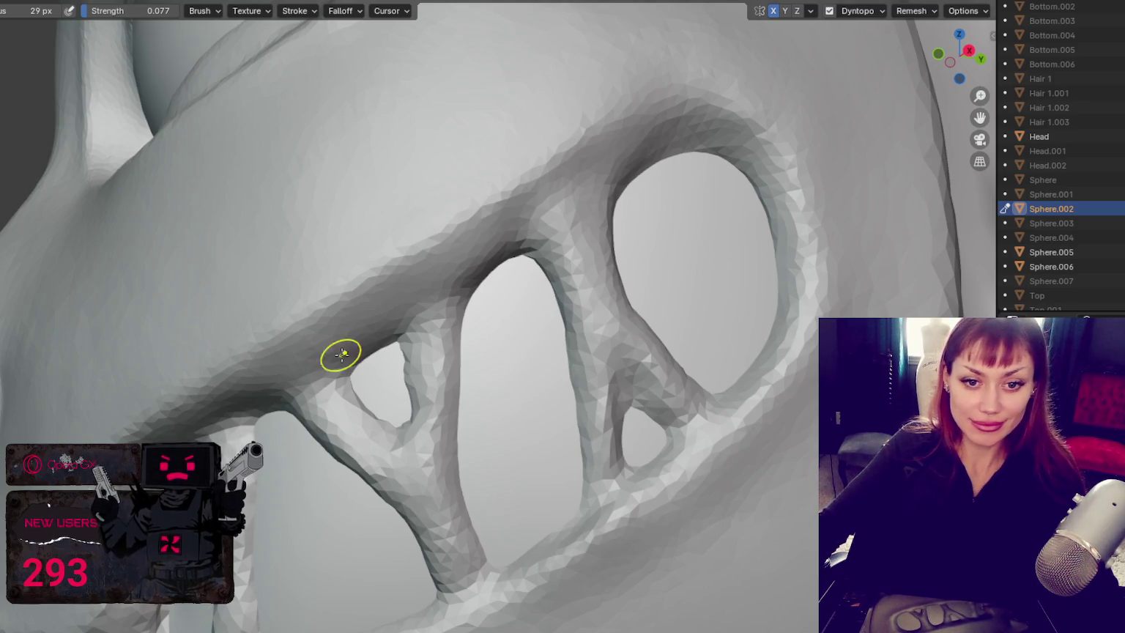
scroll(340, 355, down, 10)
scroll(415, 339, up, 4)
scroll(515, 415, down, 5)
mouse_move(558, 410)
middle_down()
mouse_move(635, 421)
mouse_move(578, 422)
mouse_move(710, 433)
mouse_move(532, 427)
mouse_move(678, 446)
mouse_move(806, 432)
mouse_move(645, 427)
mouse_move(504, 439)
mouse_move(711, 417)
mouse_move(412, 283)
mouse_move(238, 126)
mouse_move(335, 429)
middle_up()
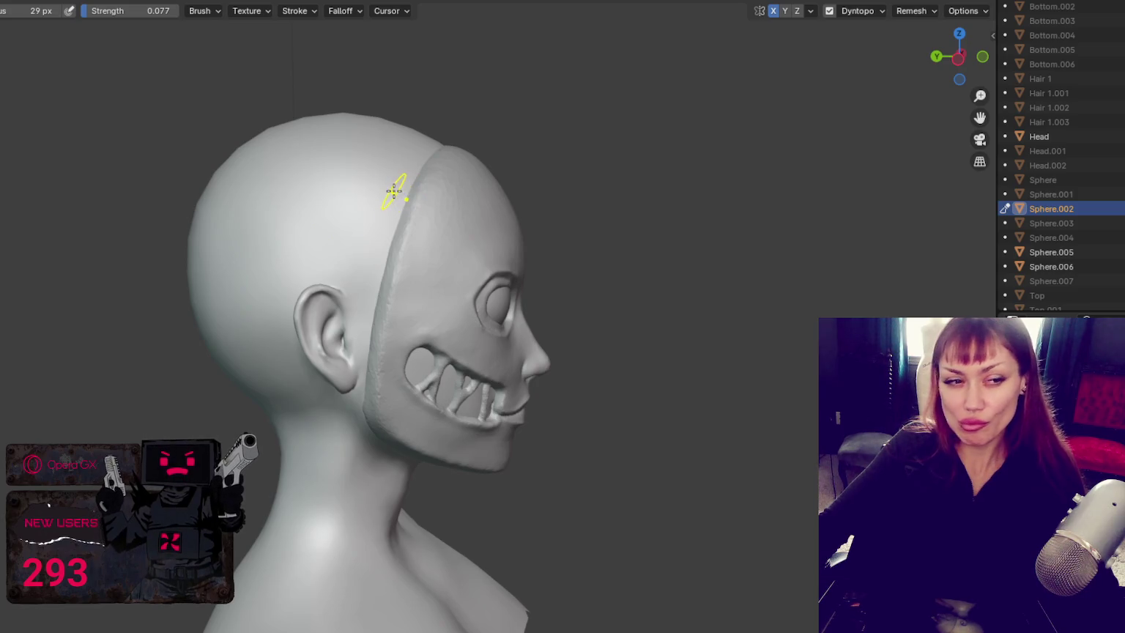
mouse_move(191, 269)
middle_down()
mouse_move(645, 308)
mouse_move(468, 308)
mouse_move(484, 293)
middle_up()
scroll(542, 241, up, 2)
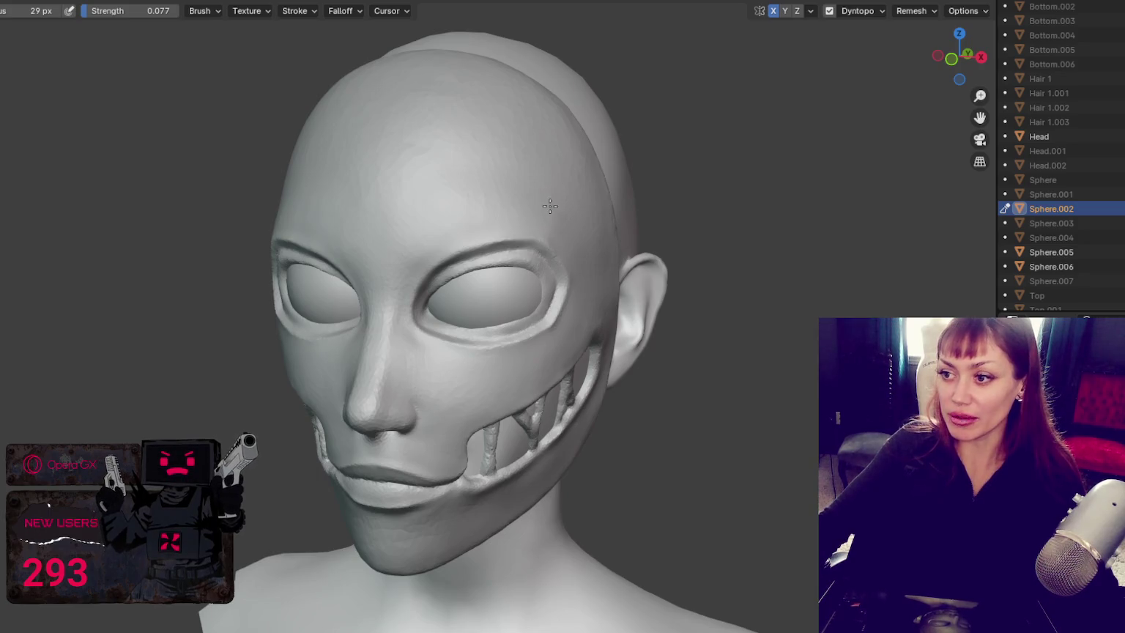
scroll(550, 207, down, 3)
mouse_move(577, 196)
middle_down()
mouse_move(832, 210)
mouse_move(753, 196)
middle_up()
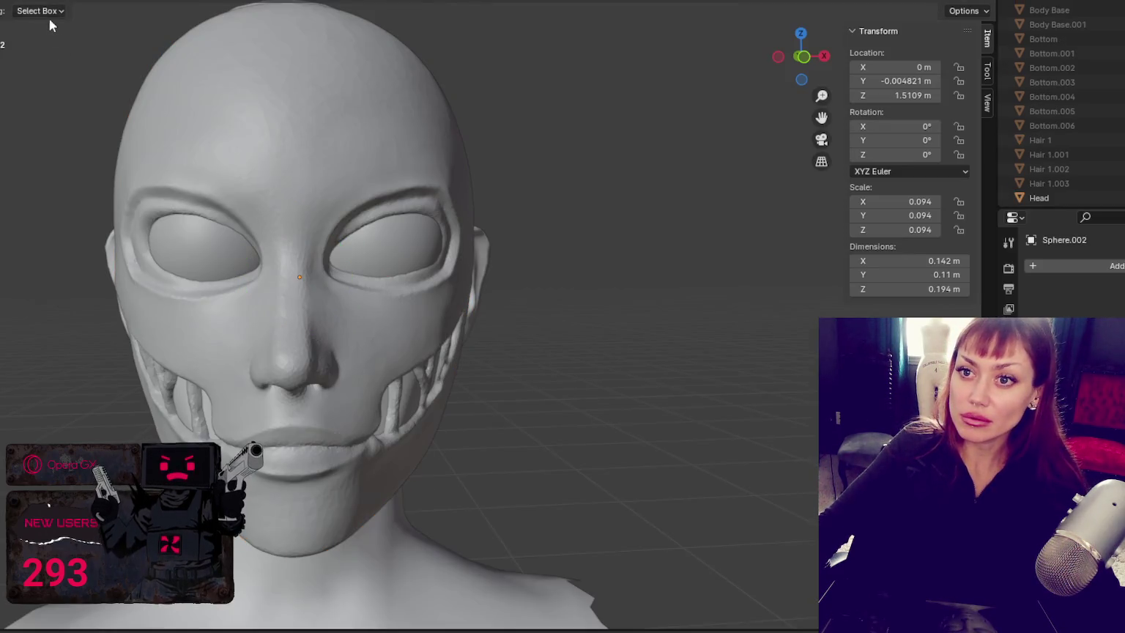
Step: Add a UV sphere, raise it to head height and scale it to 0.130
key(shift+a)
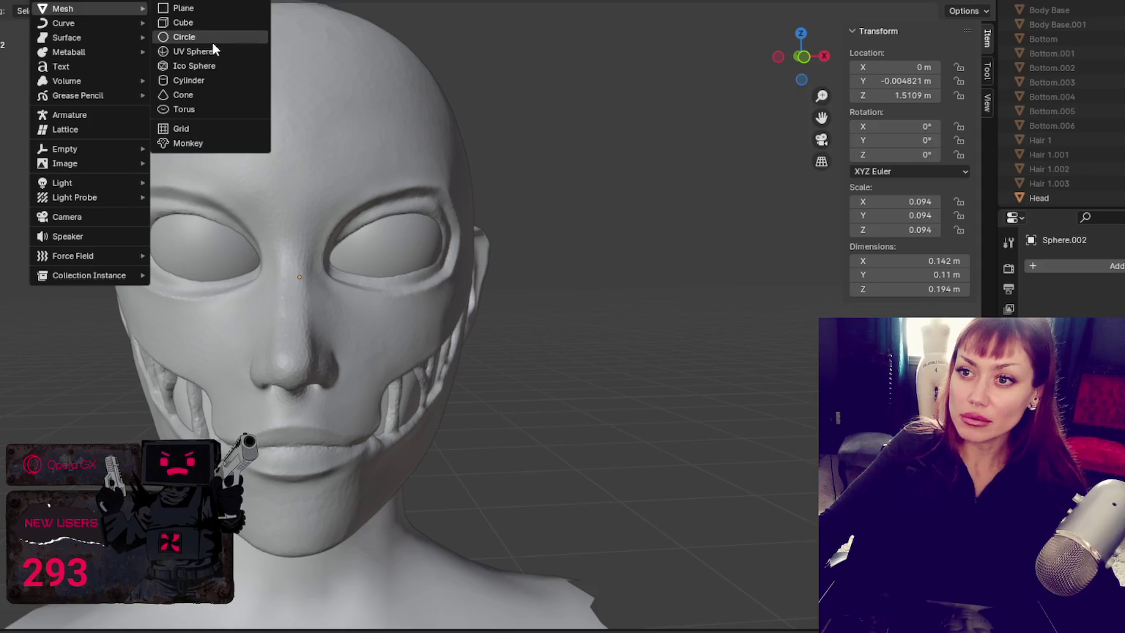
click(210, 55)
scroll(439, 435, down, 6)
scroll(439, 435, down, 4)
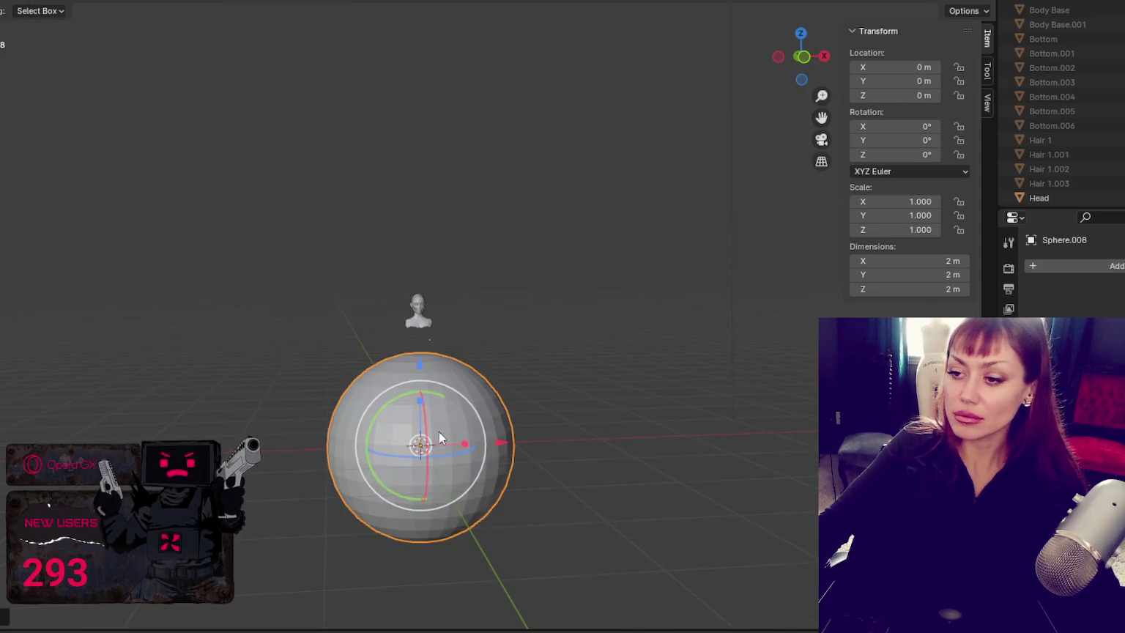
key(g)
key(z)
click(418, 207)
key(s)
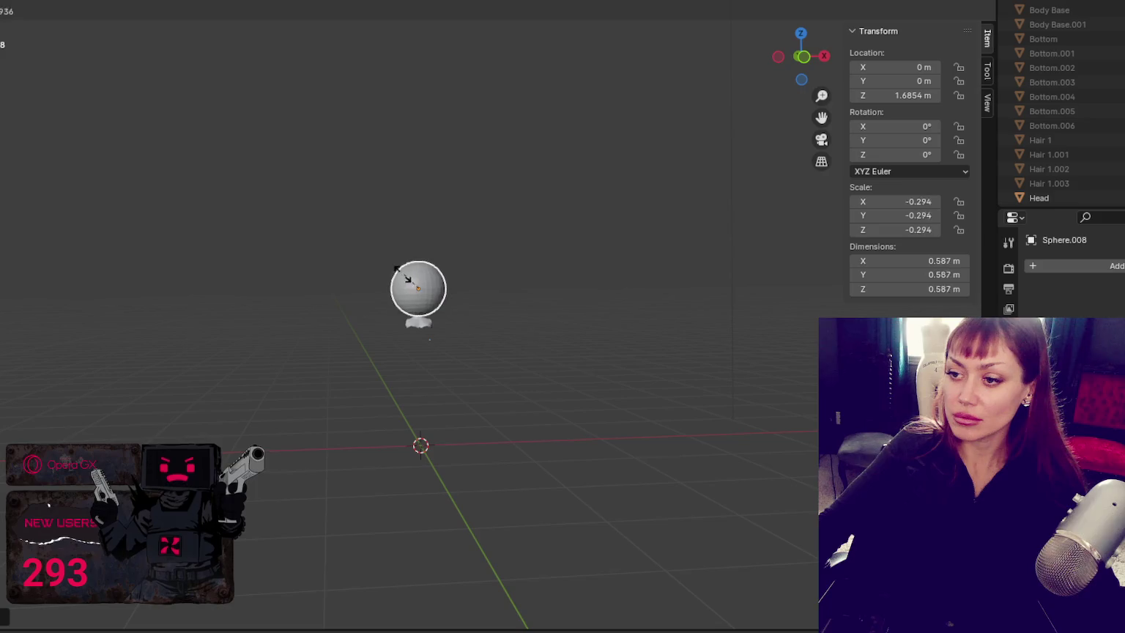
click(428, 280)
Step: Scale the sphere down to 0.080 and slide it sideways over the ear
drag(421, 211, 415, 220)
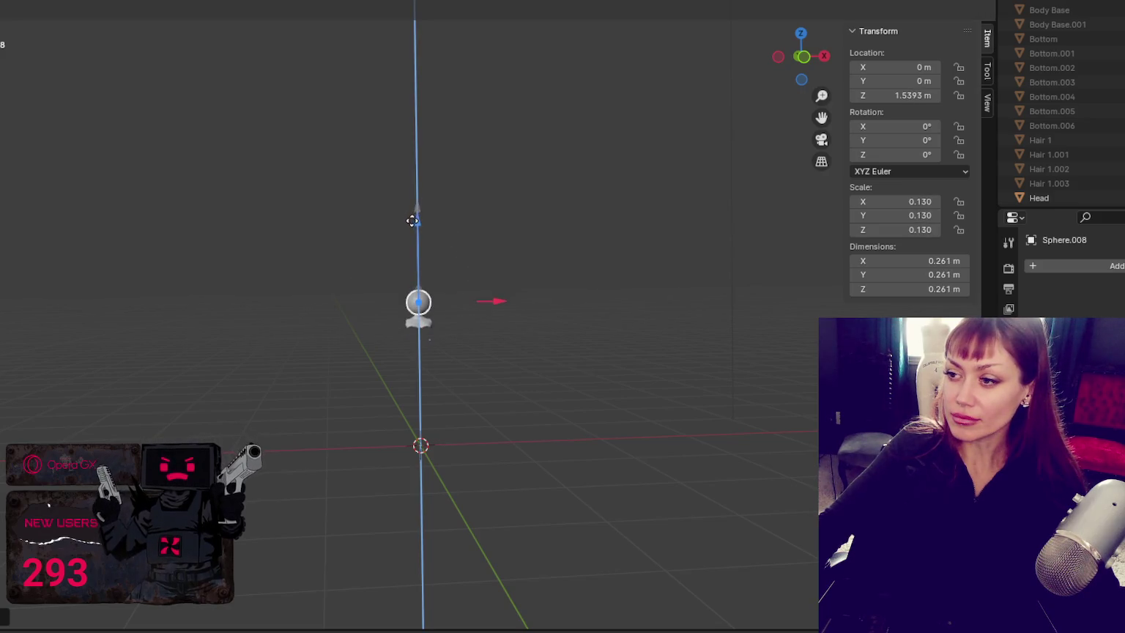
scroll(408, 298, up, 12)
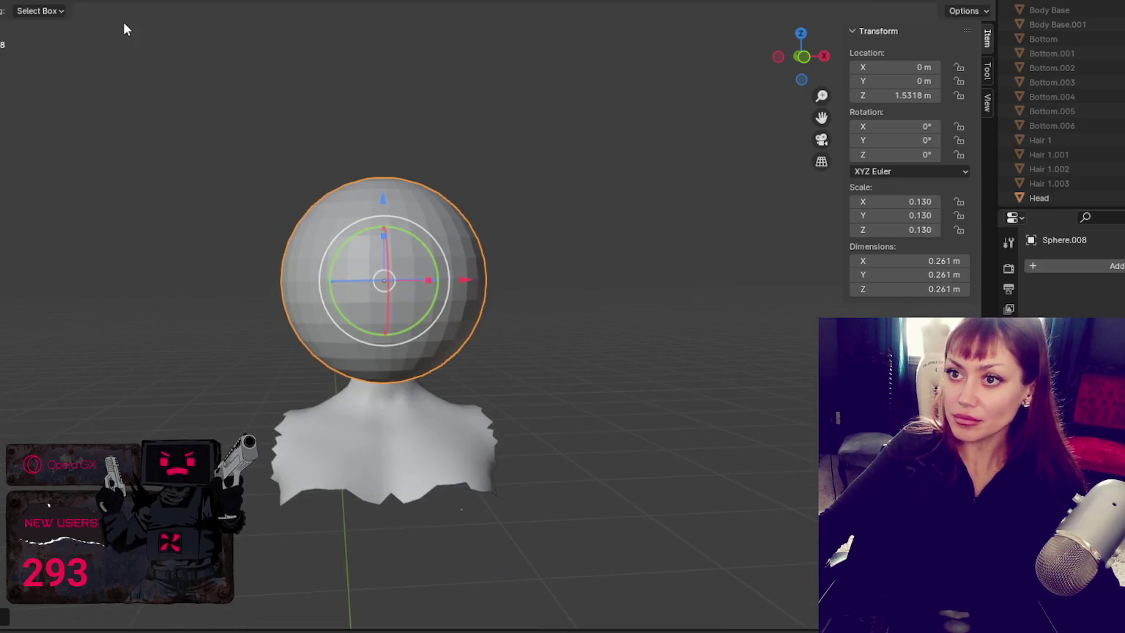
middle_drag(312, 305, 532, 283)
key(s)
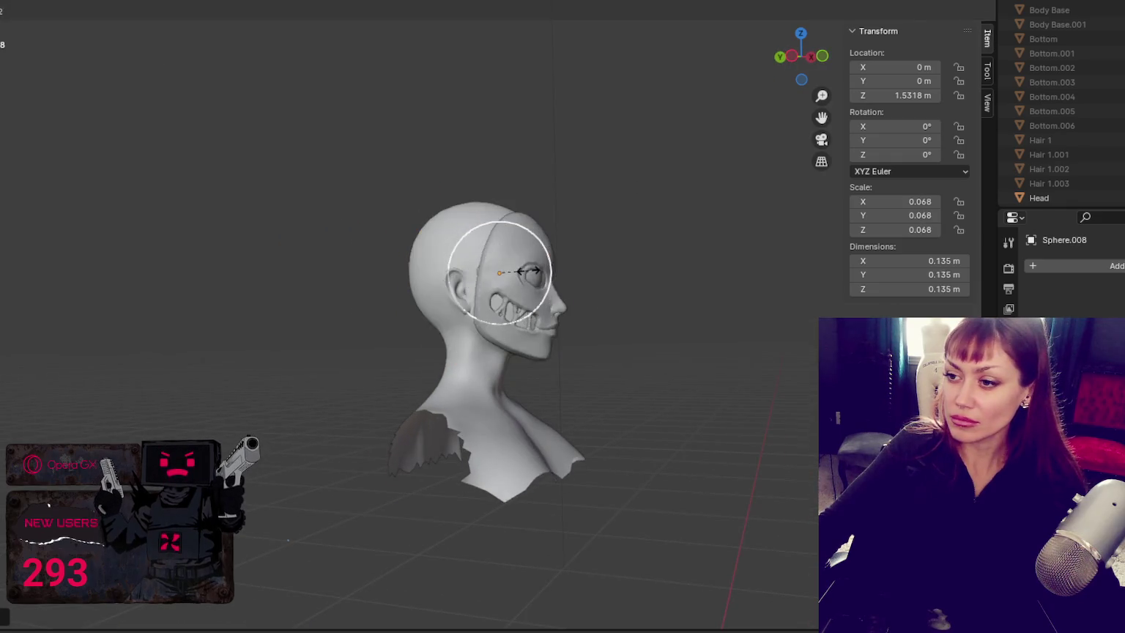
click(555, 275)
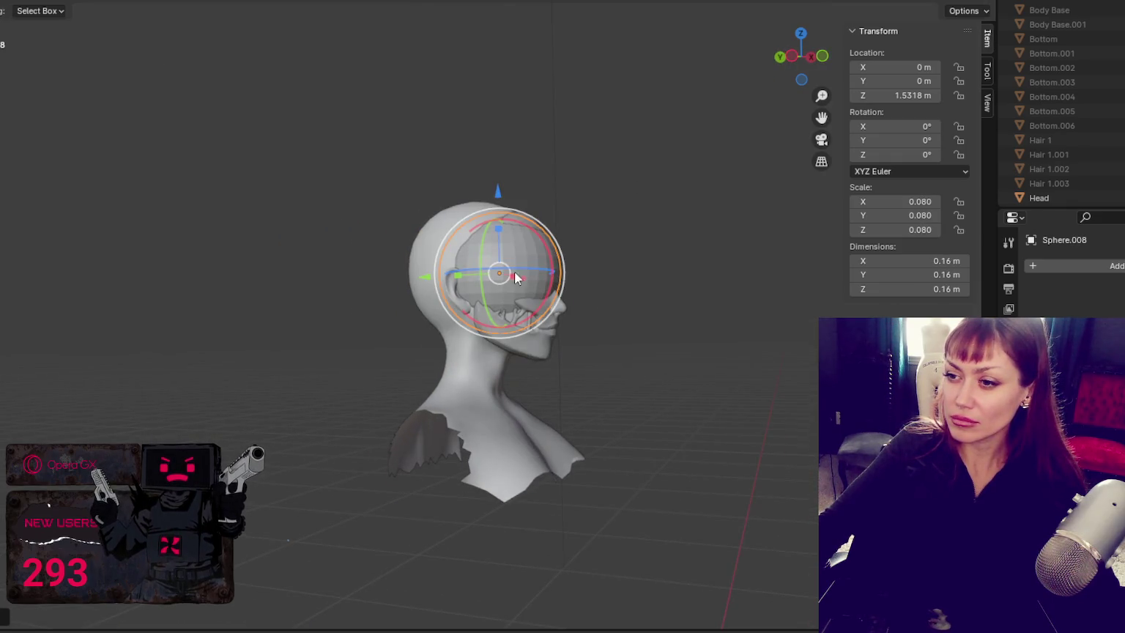
drag(424, 285, 332, 178)
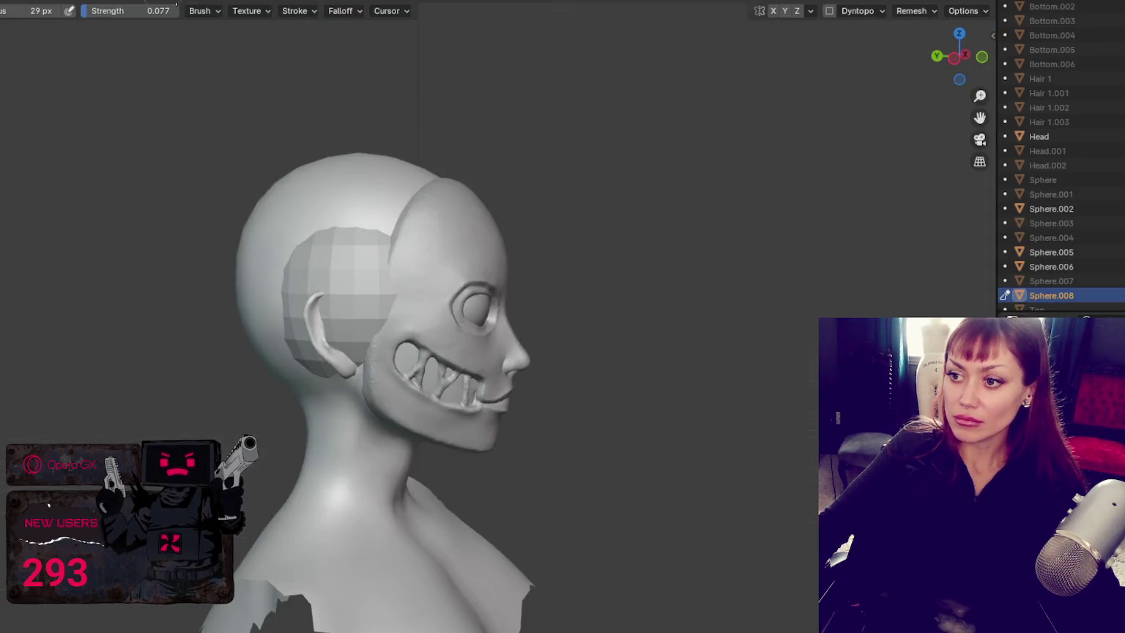
Step: Enable Dyntopo and smooth the faceted side sphere with an enlarged brush
click(829, 10)
click(798, 35)
key(f)
click(502, 296)
key(c)
mouse_move(318, 234)
mouse_down()
mouse_move(307, 278)
mouse_move(378, 358)
mouse_up()
Step: Raise brush strength to 0.345 and build the sphere into a rounded earcup with band
key(f)
key(shift+f)
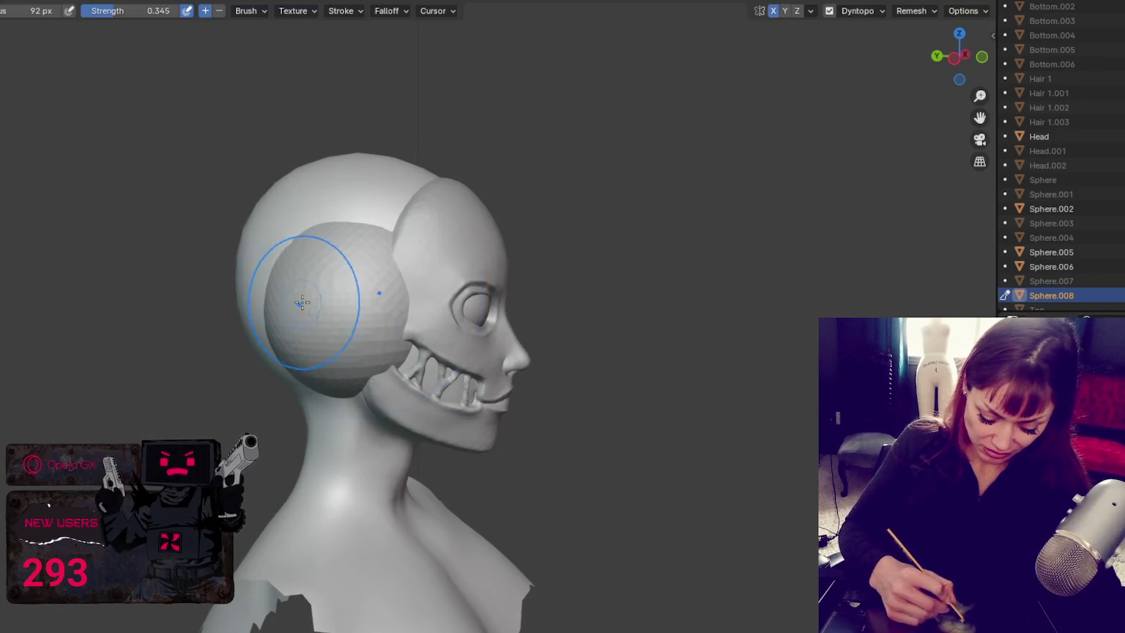
middle_drag(300, 296, 394, 276)
key(s)
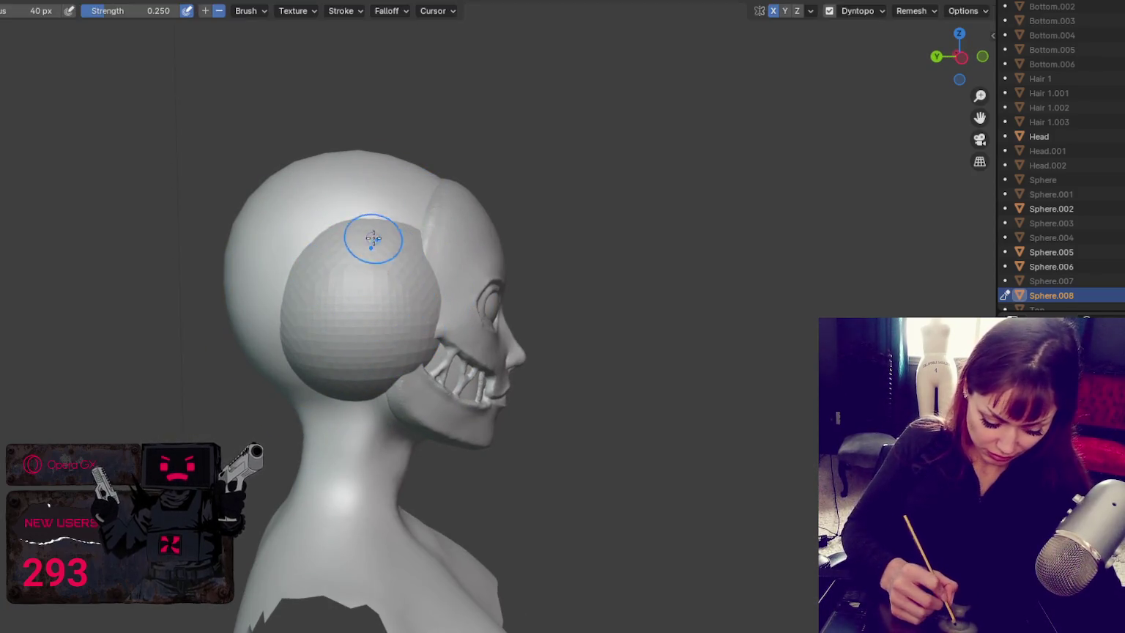
drag(391, 331, 363, 288)
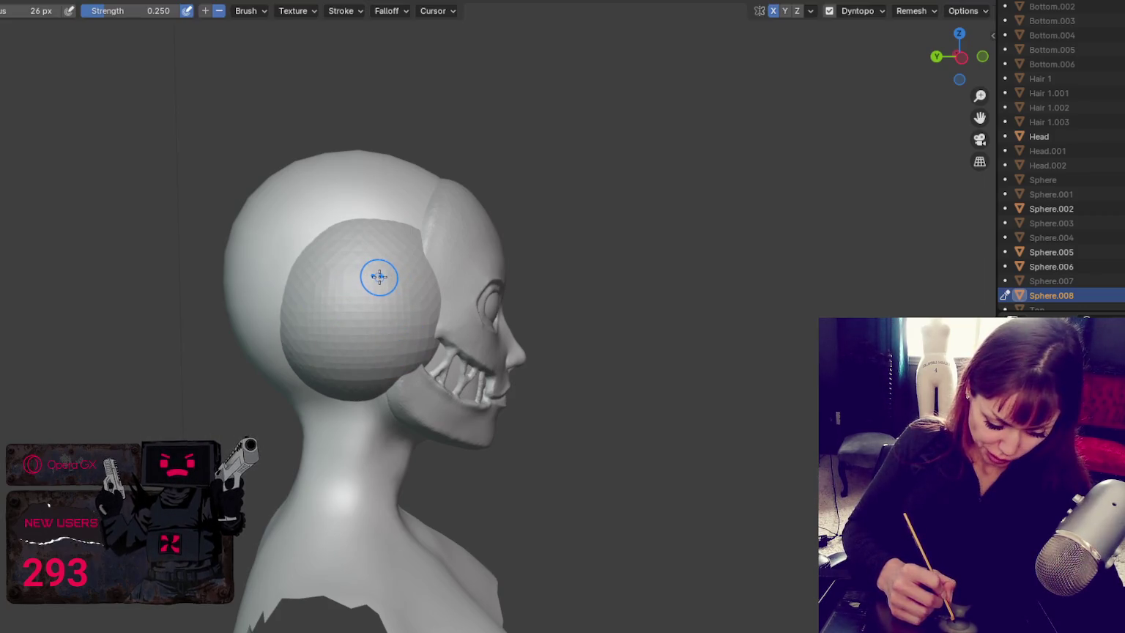
key(x)
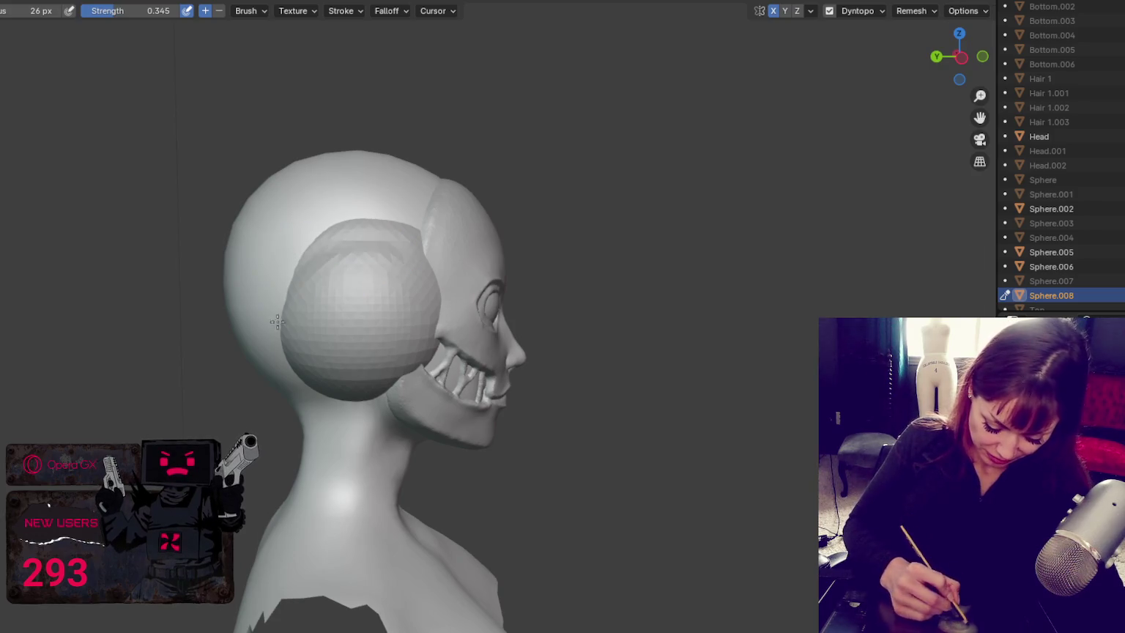
middle_drag(385, 247, 397, 240)
mouse_move(326, 224)
mouse_down()
mouse_move(302, 366)
mouse_move(371, 288)
mouse_move(339, 295)
mouse_up()
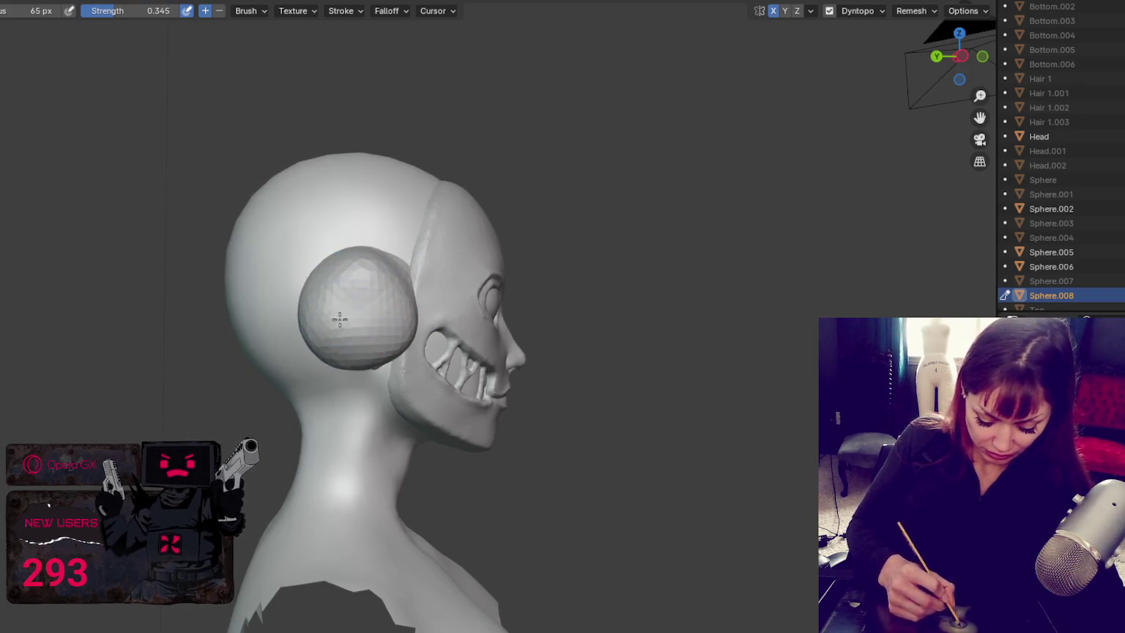
middle_drag(386, 354, 391, 212)
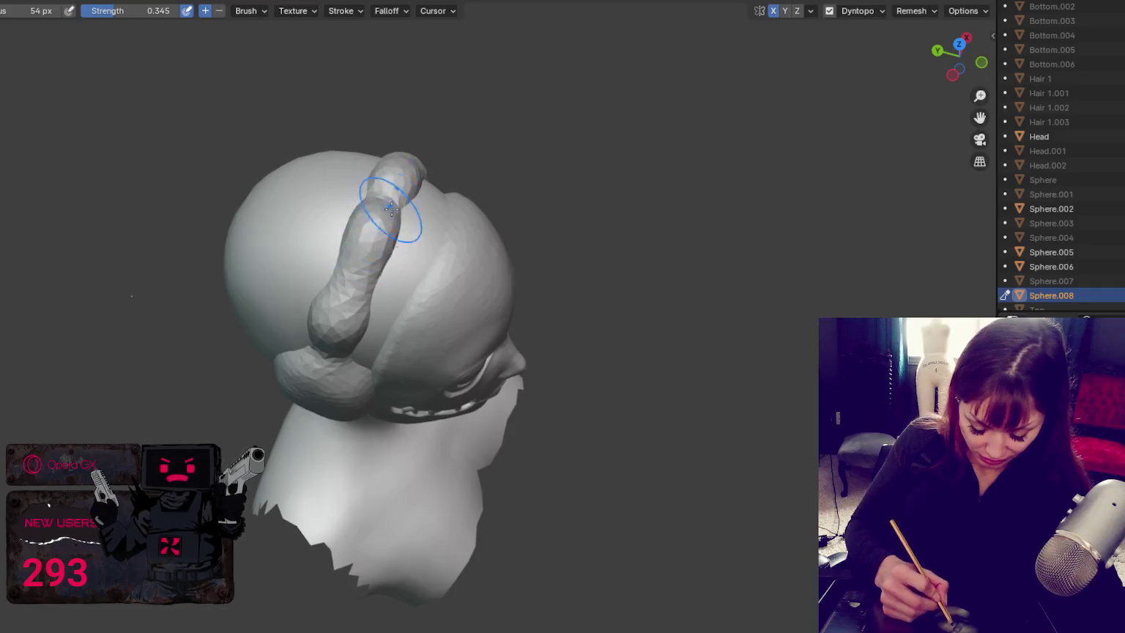
Step: Orbit around the head and smooth the headband strand from the side profile
mouse_move(351, 287)
middle_down()
mouse_move(356, 316)
mouse_move(376, 251)
mouse_move(353, 208)
middle_up()
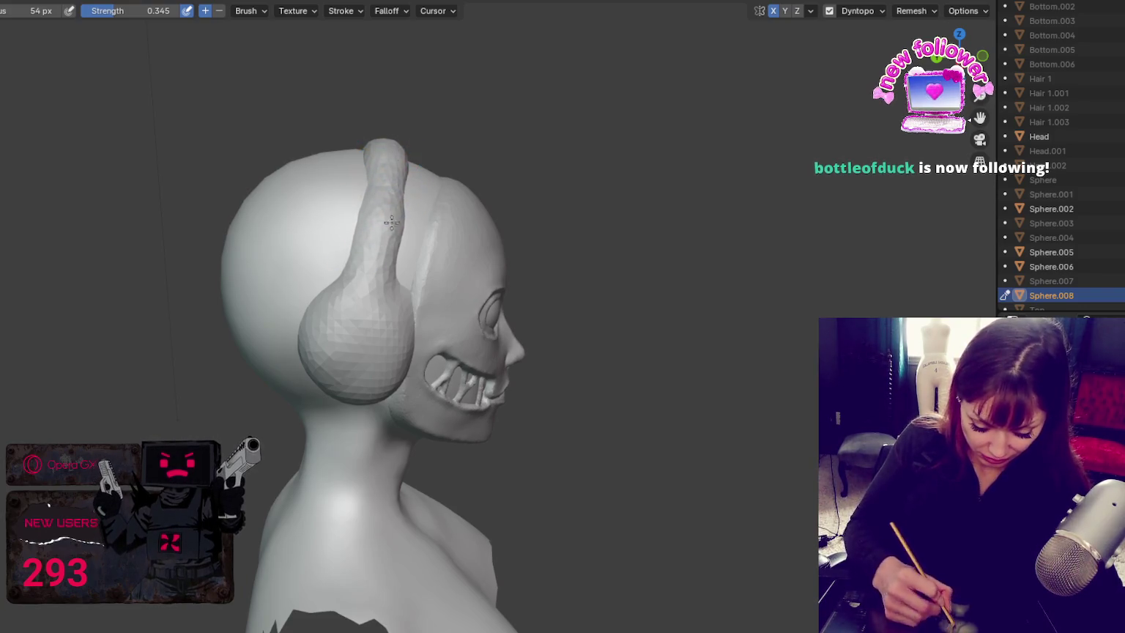
mouse_move(414, 211)
middle_down()
mouse_move(357, 189)
mouse_move(340, 205)
middle_up()
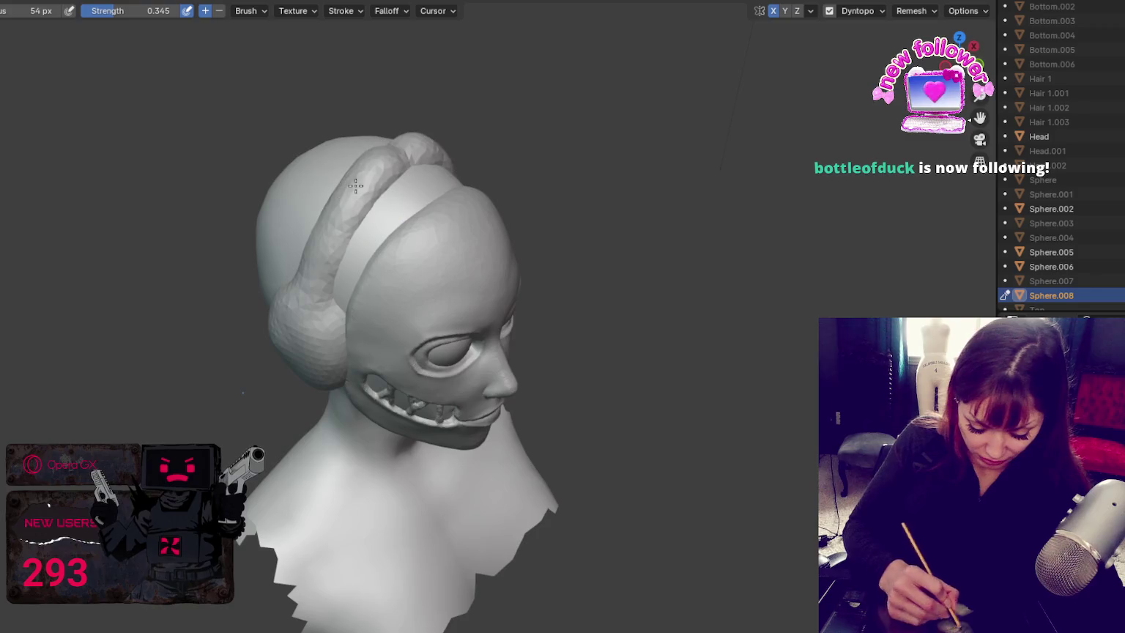
middle_drag(379, 171, 431, 221)
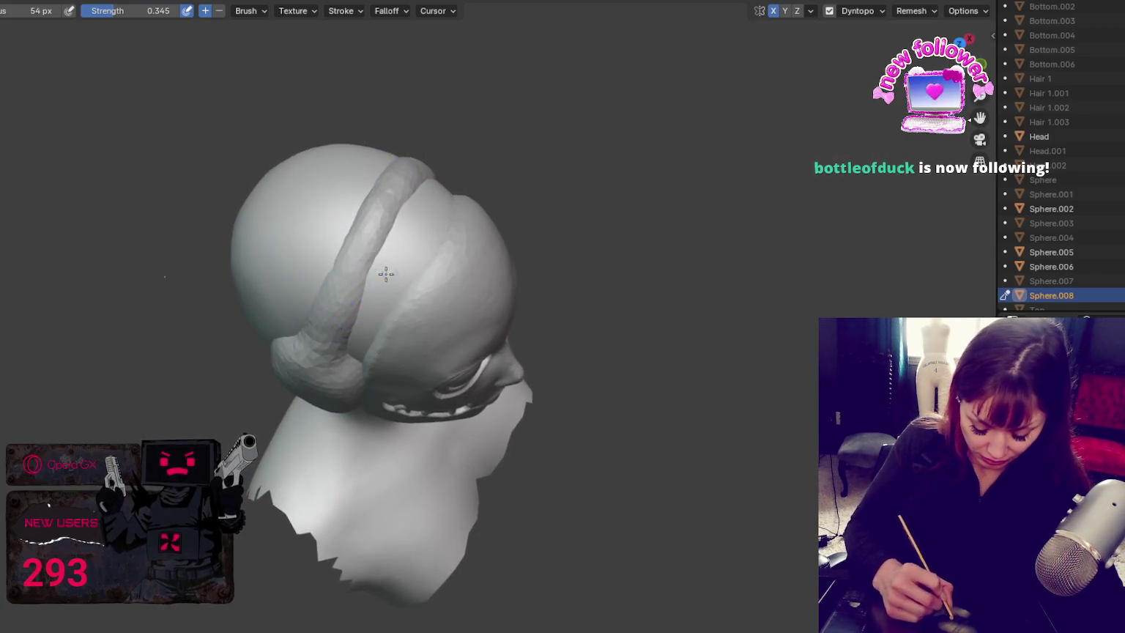
middle_drag(385, 274, 361, 292)
mouse_move(352, 326)
mouse_down()
mouse_move(372, 233)
mouse_move(359, 188)
mouse_move(336, 269)
mouse_up()
scroll(372, 233, up, 2)
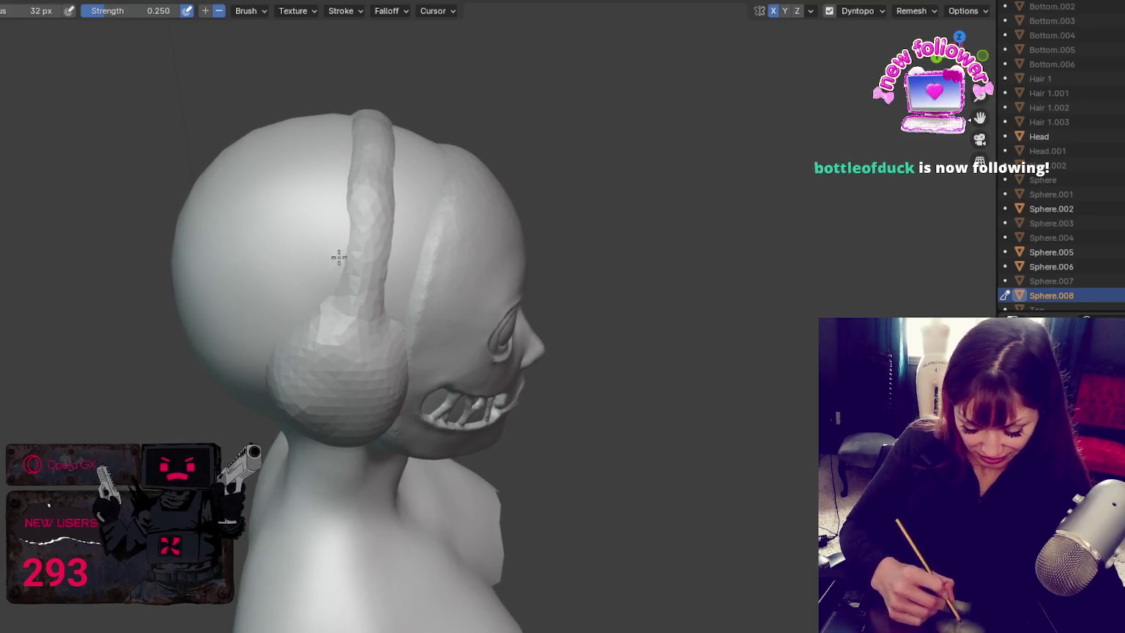
middle_drag(368, 197, 451, 359)
scroll(468, 308, up, 2)
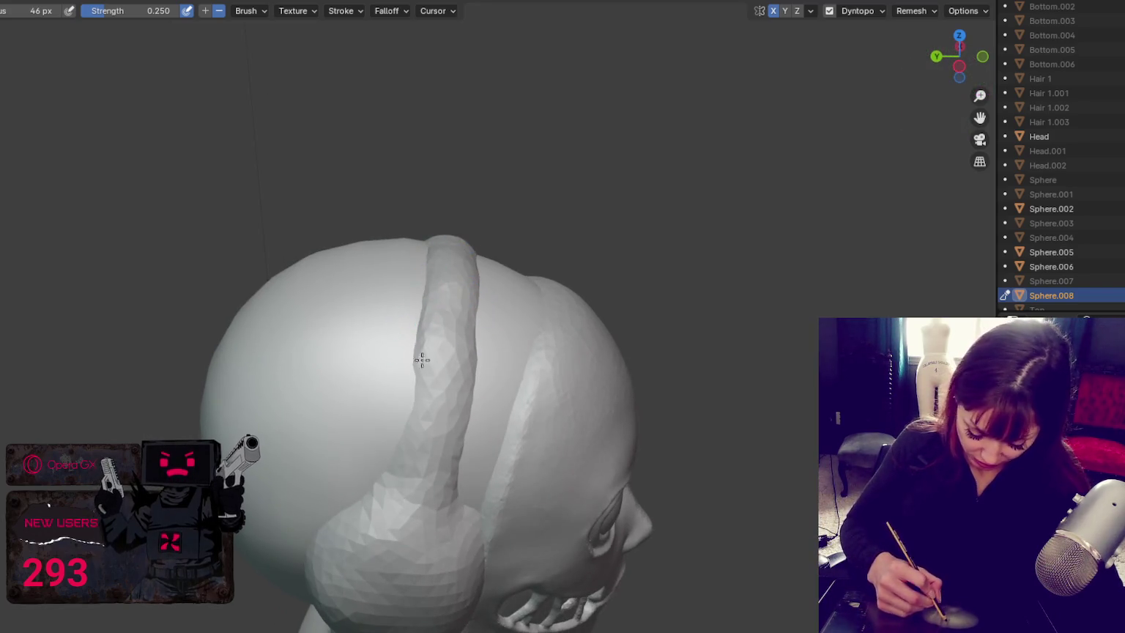
middle_drag(447, 371, 445, 365)
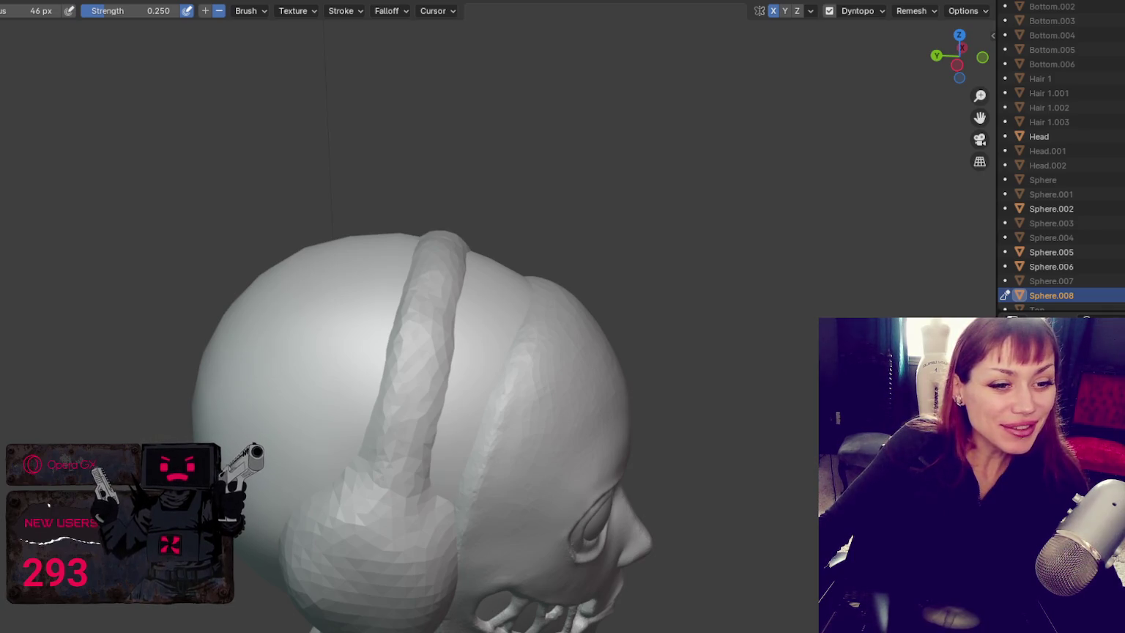
Step: Smooth the headband's top edge along its length, then shrink the brush and reshape its edge
middle_drag(411, 344, 400, 334)
mouse_move(450, 234)
mouse_down()
mouse_move(397, 339)
mouse_move(416, 320)
mouse_up()
drag(458, 206, 400, 313)
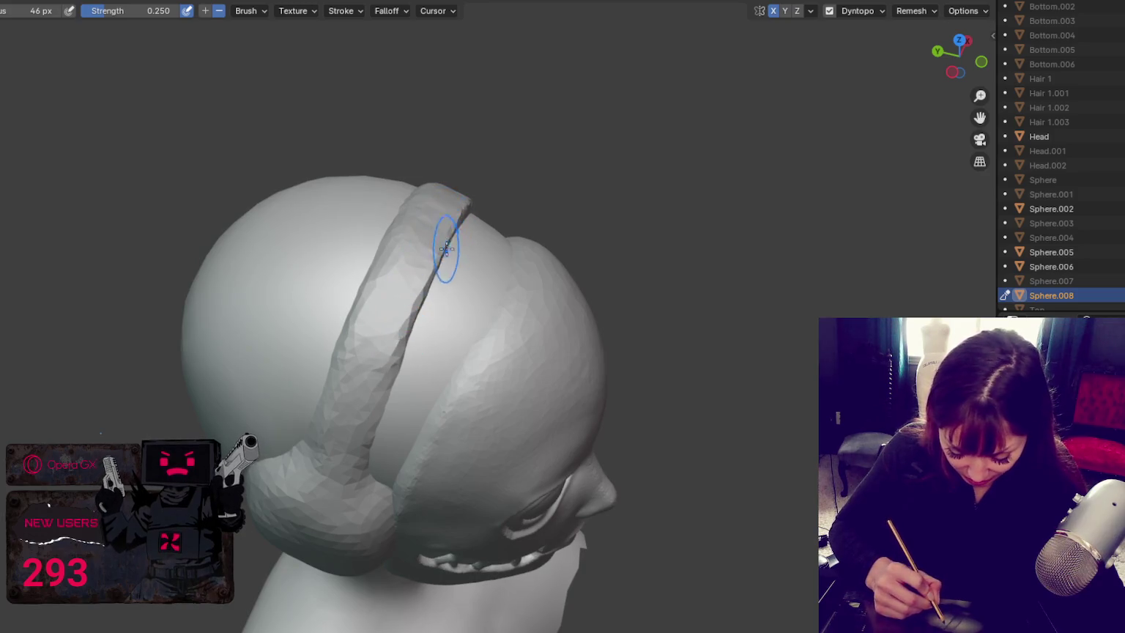
middle_drag(446, 247, 440, 189)
drag(439, 189, 342, 294)
middle_drag(342, 295, 553, 227)
key(bracketleft)
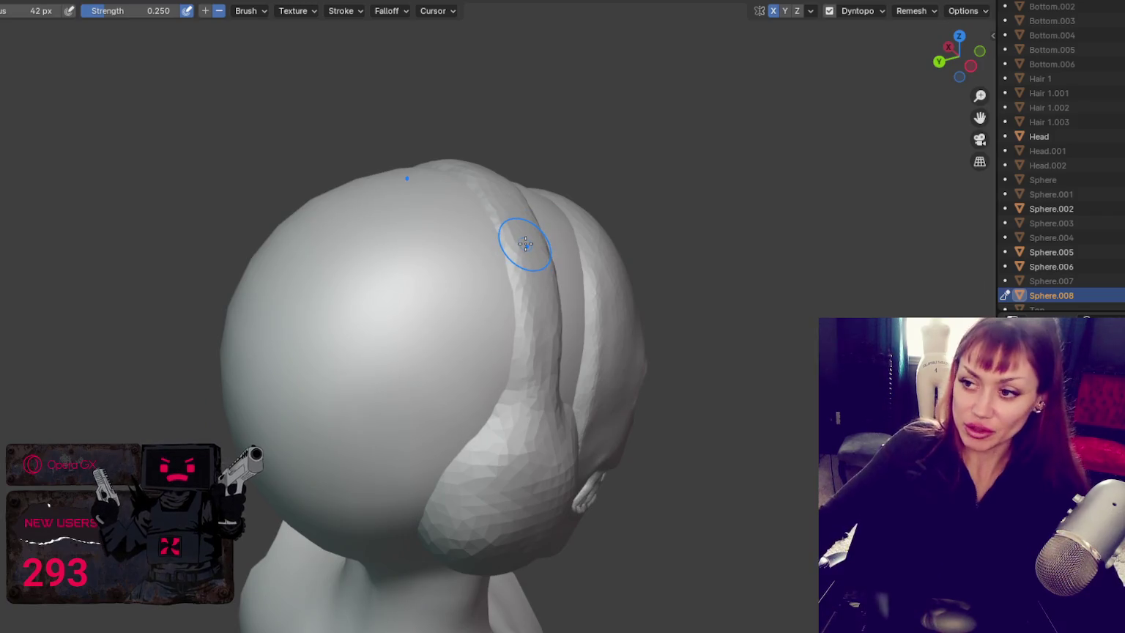
scroll(469, 278, up, 3)
middle_drag(402, 301, 427, 296)
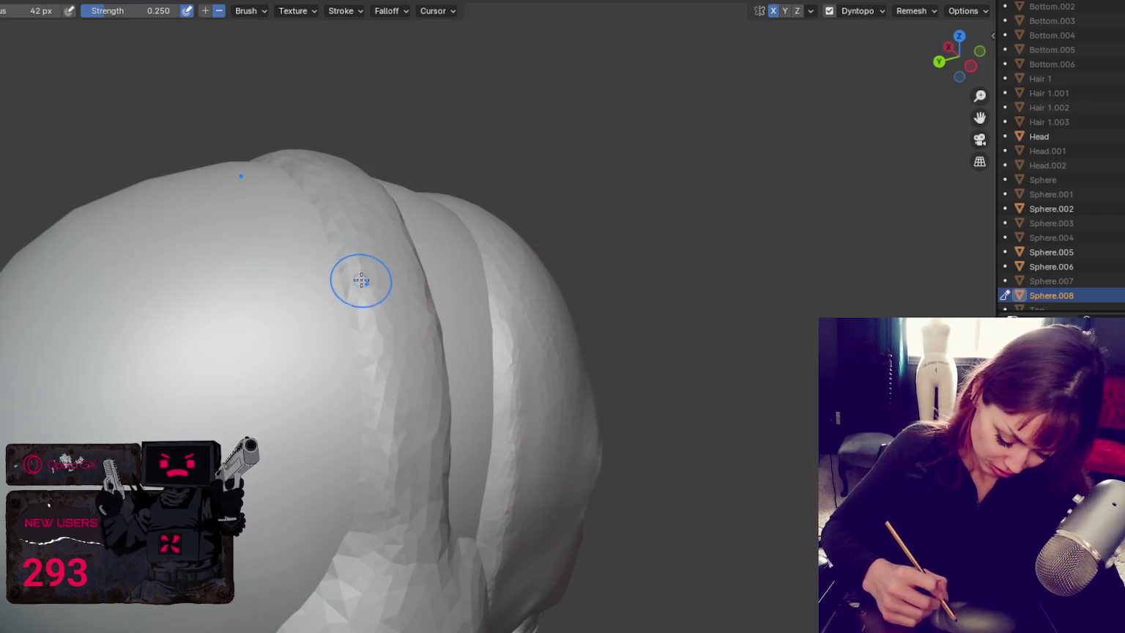
drag(356, 292, 364, 439)
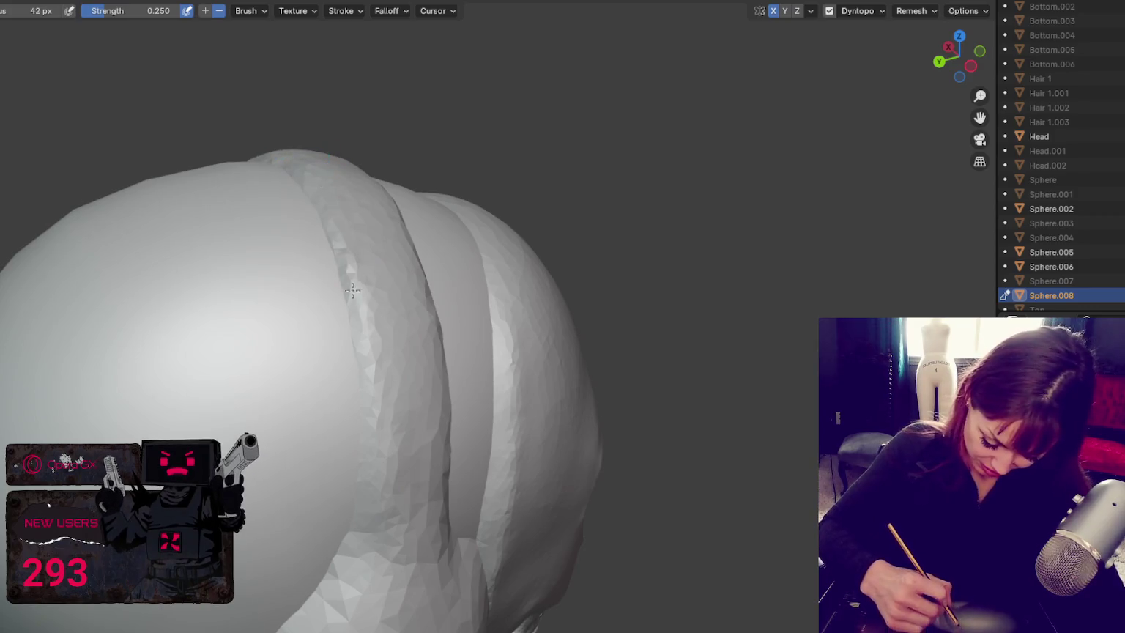
Step: Check the band from above and switch to a softer 0.077-strength brush with a larger radius
mouse_move(366, 407)
middle_down()
mouse_move(427, 422)
mouse_move(147, 383)
mouse_move(231, 271)
mouse_move(191, 251)
middle_up()
middle_drag(369, 156, 234, 251)
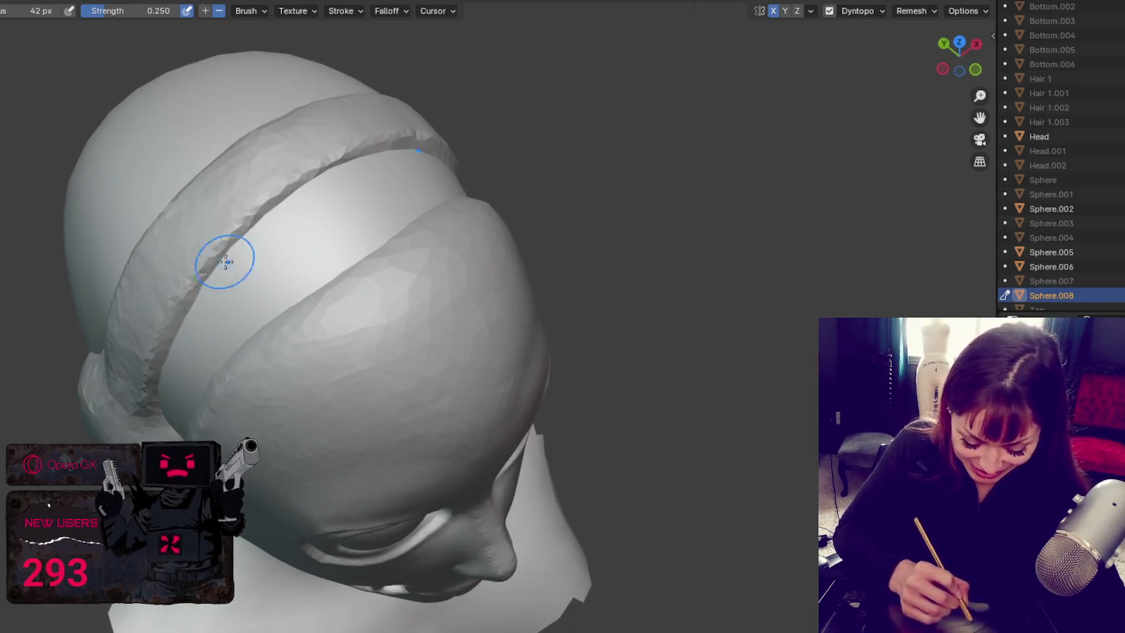
mouse_move(381, 143)
middle_down()
mouse_move(445, 230)
mouse_move(270, 211)
mouse_move(438, 105)
middle_up()
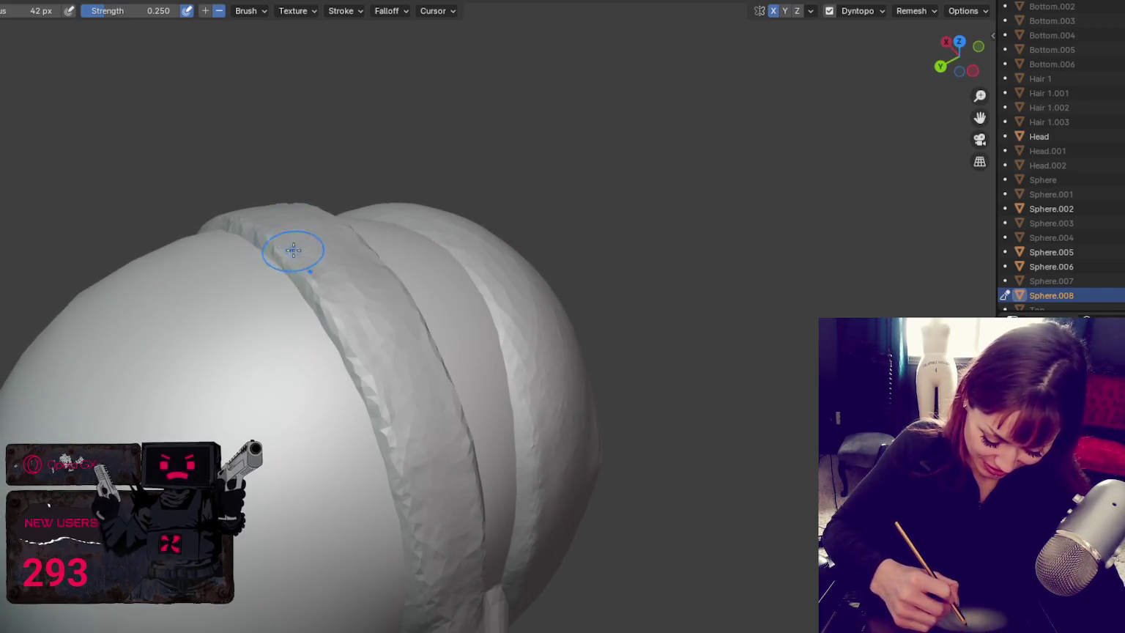
mouse_move(394, 519)
middle_down()
mouse_move(422, 371)
mouse_move(344, 319)
mouse_move(370, 421)
mouse_move(269, 314)
mouse_move(214, 306)
mouse_move(461, 263)
mouse_move(444, 269)
middle_up()
key(shift+s)
mouse_move(617, 239)
middle_down()
mouse_move(569, 248)
mouse_move(555, 299)
mouse_move(622, 271)
mouse_move(656, 230)
middle_up()
middle_drag(542, 241, 560, 211)
key(f)
click(432, 141)
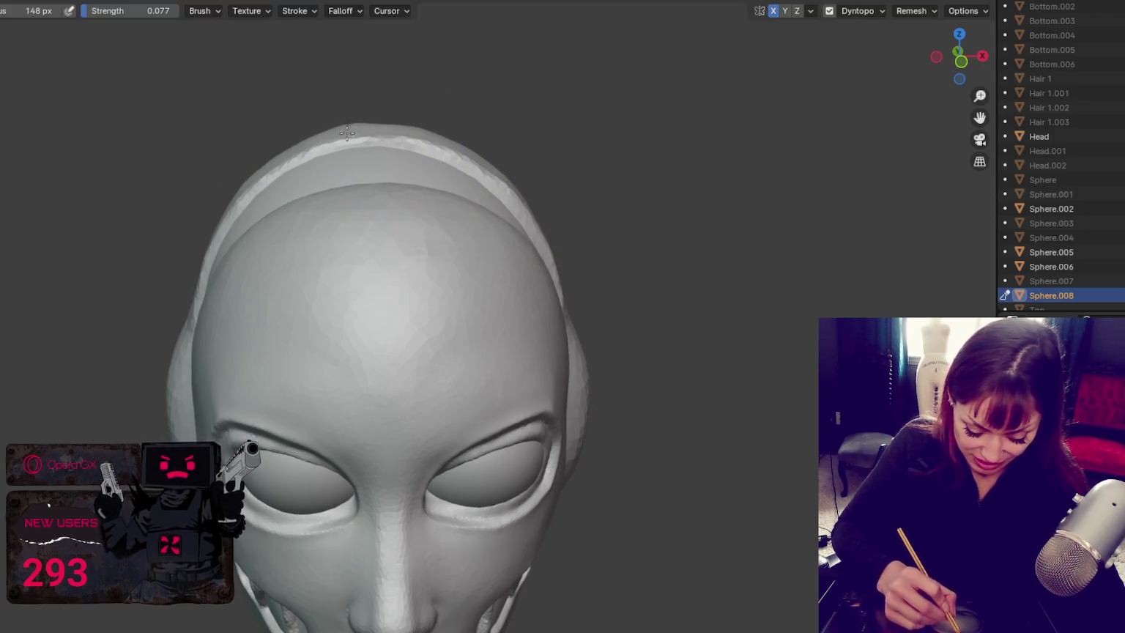
mouse_move(498, 176)
middle_down()
mouse_move(586, 257)
mouse_move(607, 291)
mouse_move(603, 364)
mouse_move(665, 349)
middle_up()
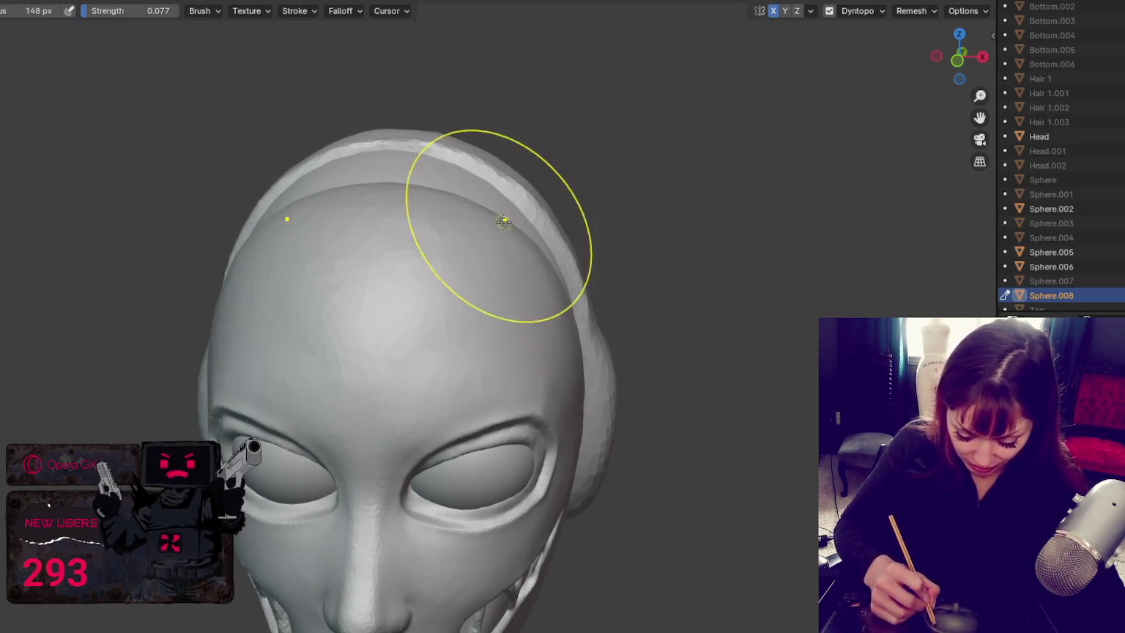
middle_drag(503, 221, 575, 222)
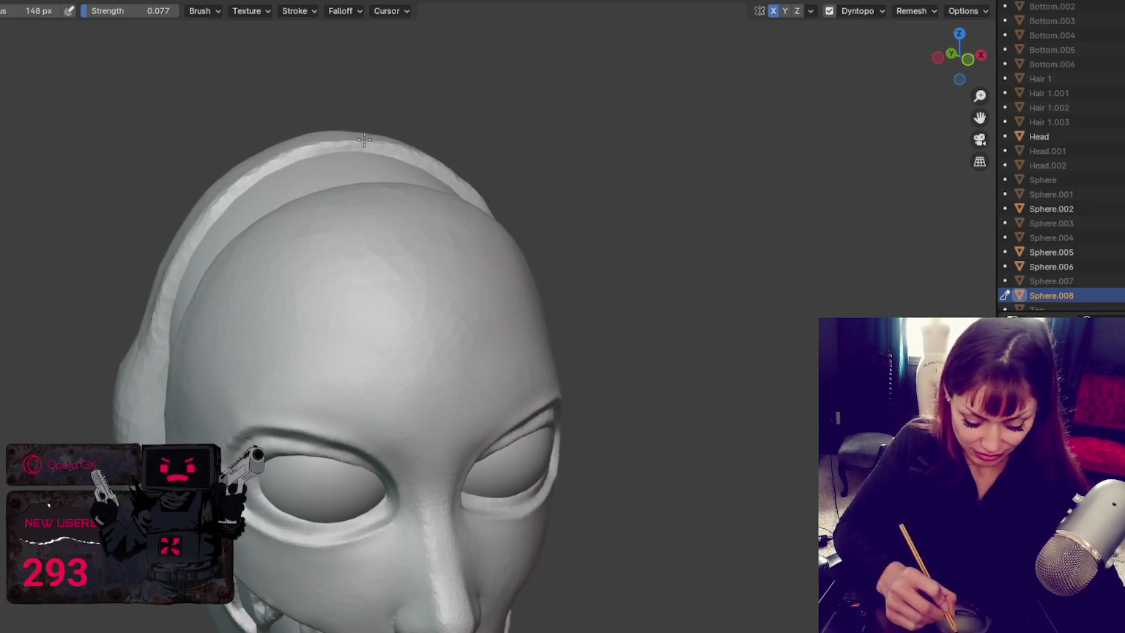
mouse_move(334, 145)
middle_down()
mouse_move(439, 176)
mouse_move(557, 259)
mouse_move(534, 253)
middle_up()
middle_drag(154, 334, 193, 306)
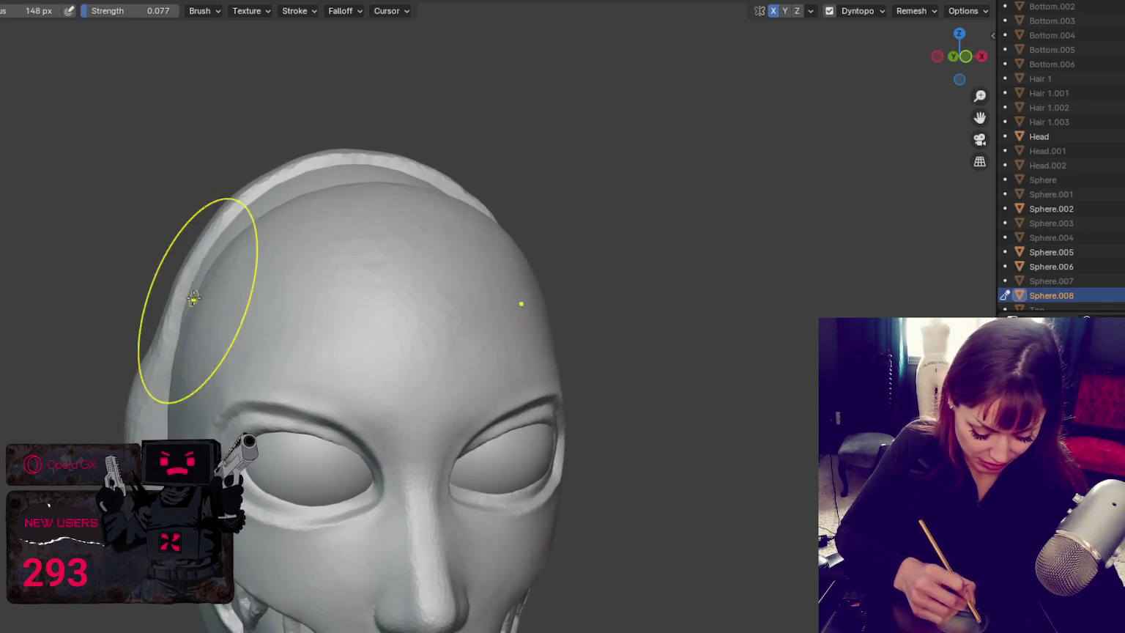
key(f)
click(188, 251)
mouse_move(206, 240)
middle_down()
mouse_move(321, 176)
mouse_move(524, 203)
middle_up()
mouse_move(301, 163)
middle_down()
mouse_move(678, 260)
mouse_move(639, 300)
middle_up()
mouse_move(619, 347)
middle_down()
mouse_move(445, 327)
mouse_move(465, 358)
mouse_move(415, 311)
mouse_move(377, 376)
middle_up()
key(x)
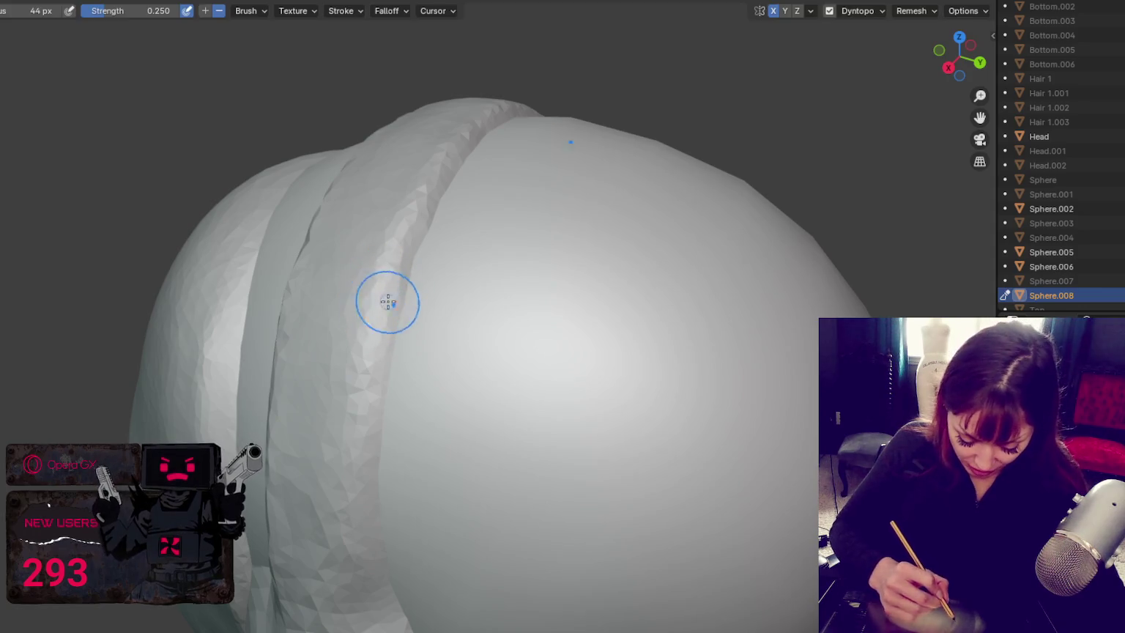
Step: Enlarge the brush and reshape the headphone band ridge across the top of the head
middle_drag(383, 301, 397, 238)
key(f)
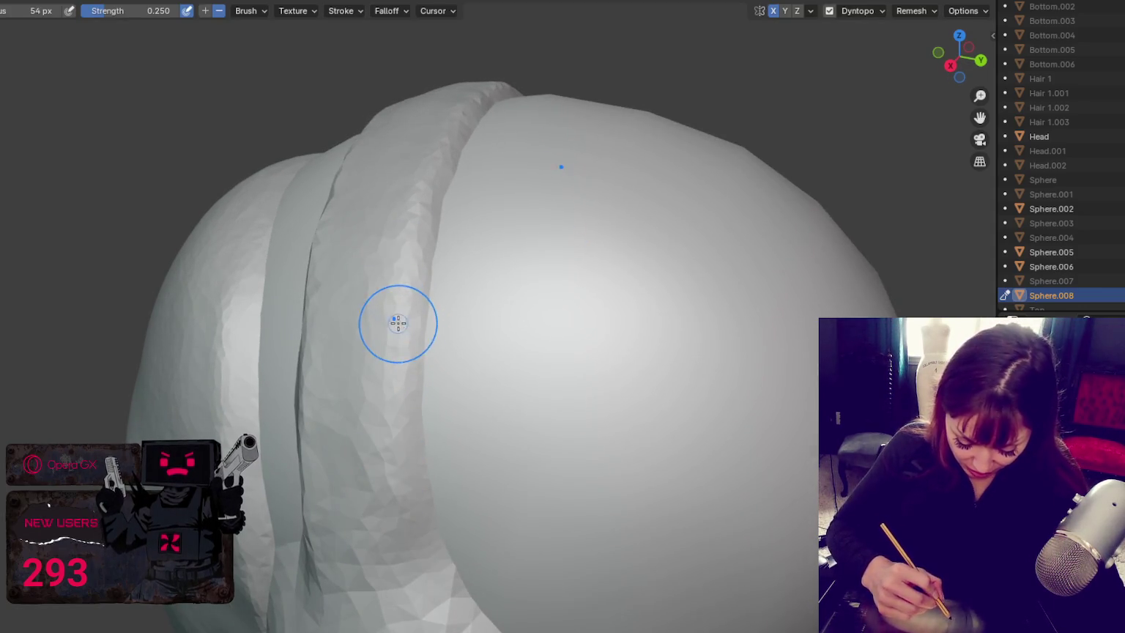
middle_drag(394, 519, 433, 388)
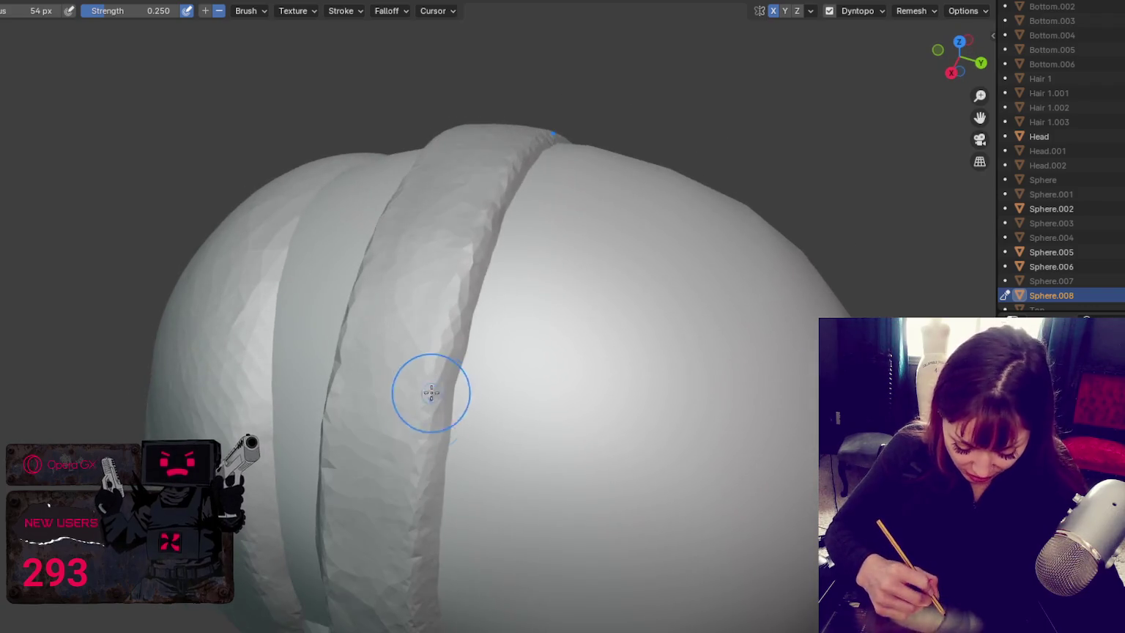
drag(538, 139, 427, 394)
middle_drag(427, 394, 475, 297)
drag(474, 297, 444, 191)
mouse_move(444, 191)
middle_down()
mouse_move(492, 415)
mouse_move(524, 88)
middle_up()
Step: Shrink the brush and smooth the band's right and left edges
key(bracketleft)
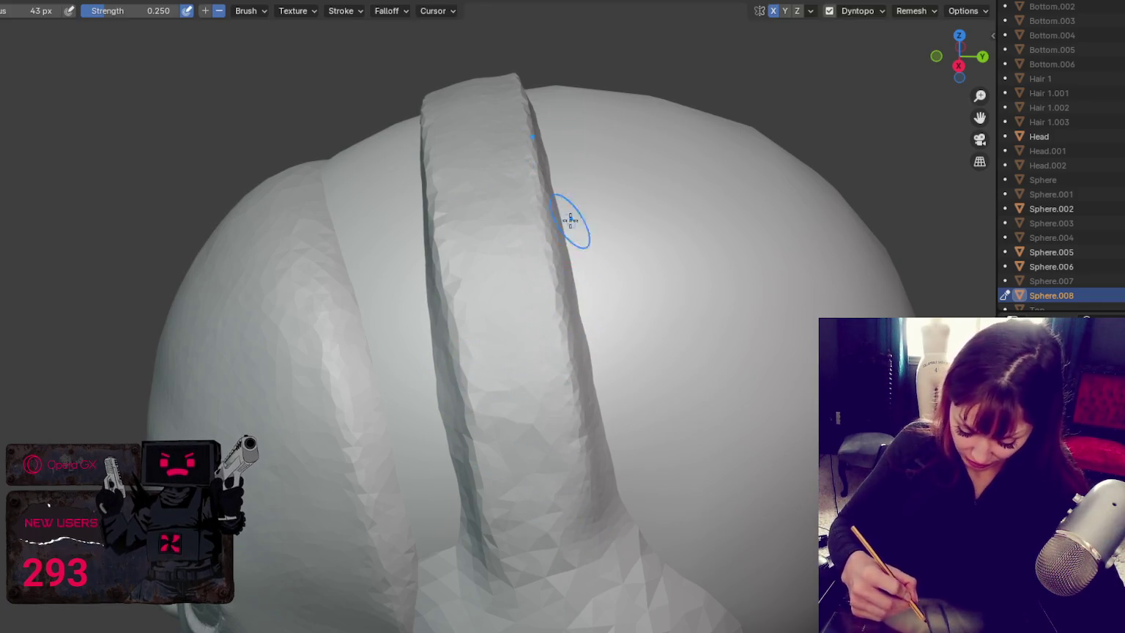
drag(568, 229, 596, 379)
middle_drag(635, 511, 490, 332)
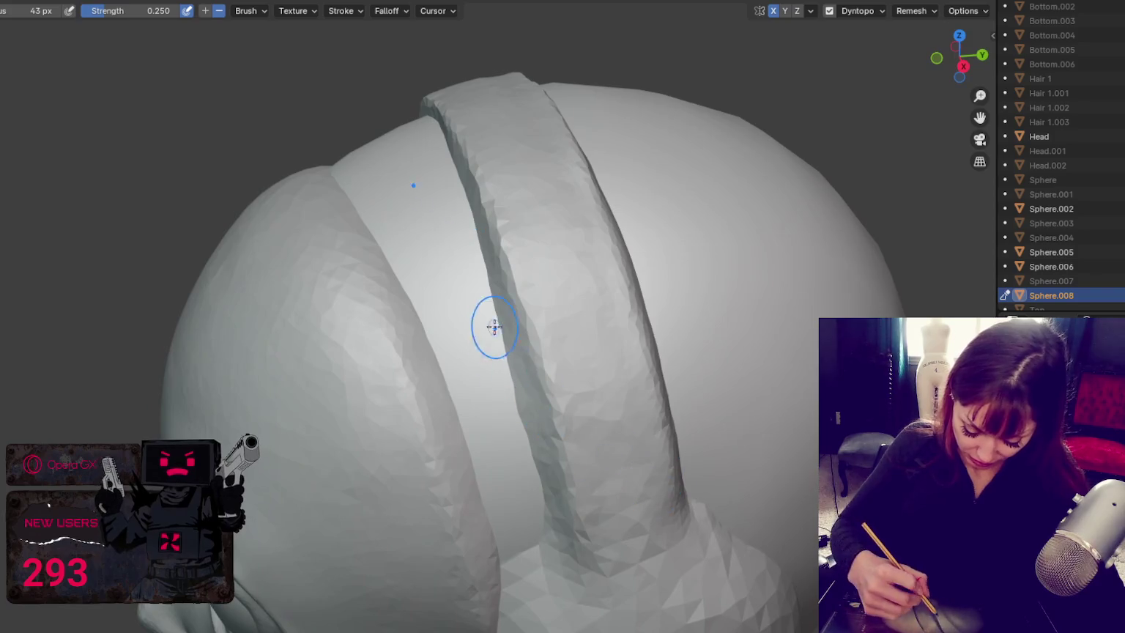
drag(480, 255, 521, 350)
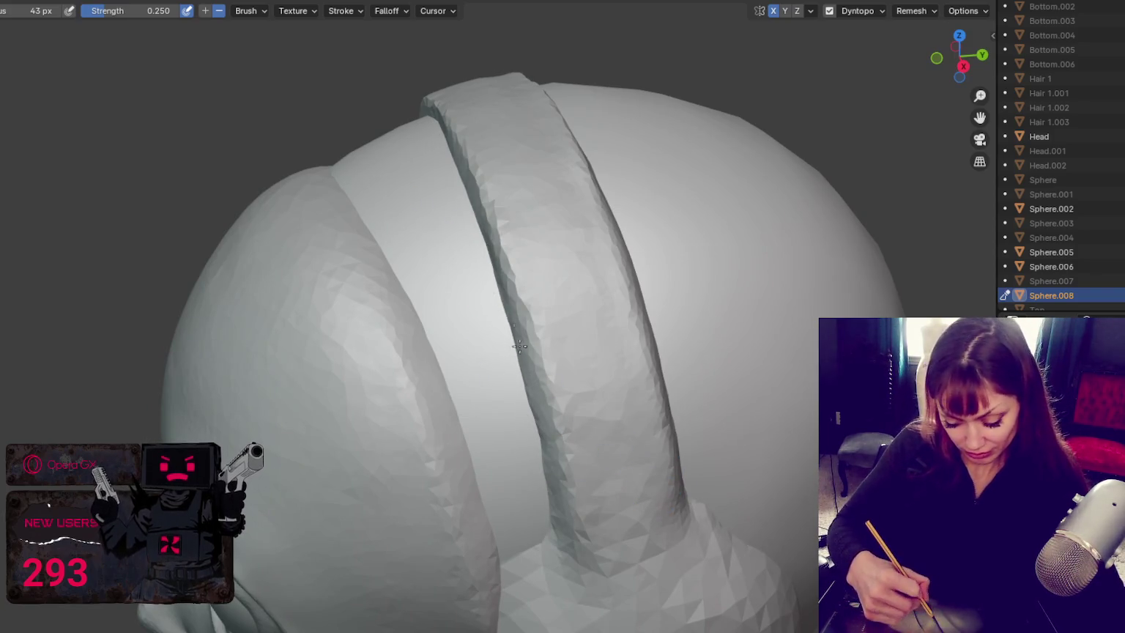
drag(535, 409, 530, 383)
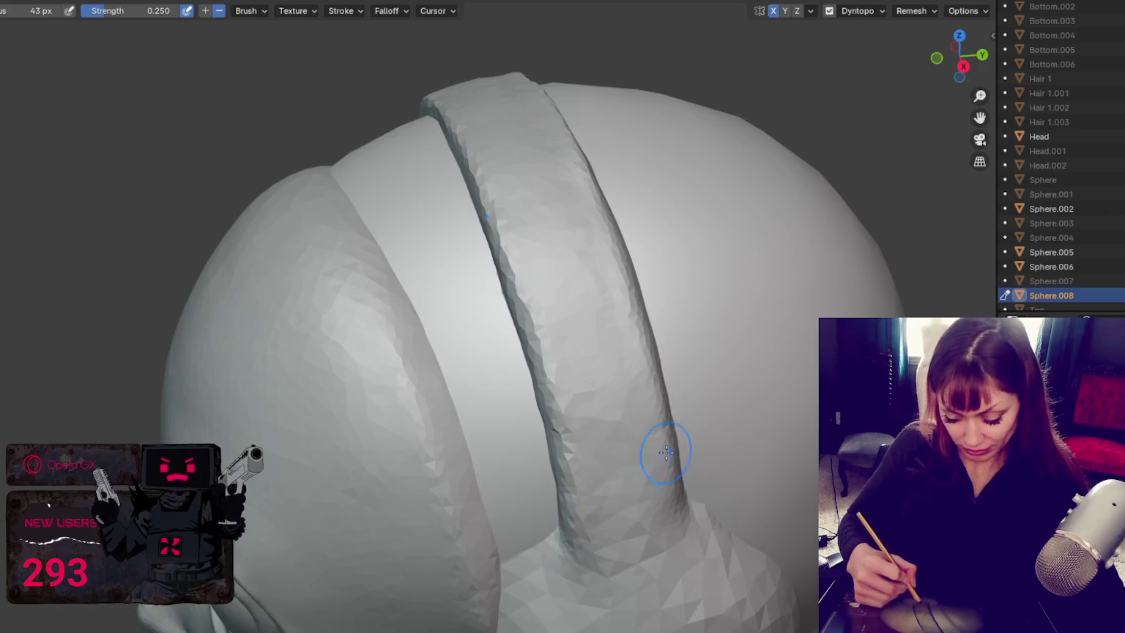
Step: Resize the brush to 53 px and build a raised ring at the band base
middle_drag(640, 461, 354, 287)
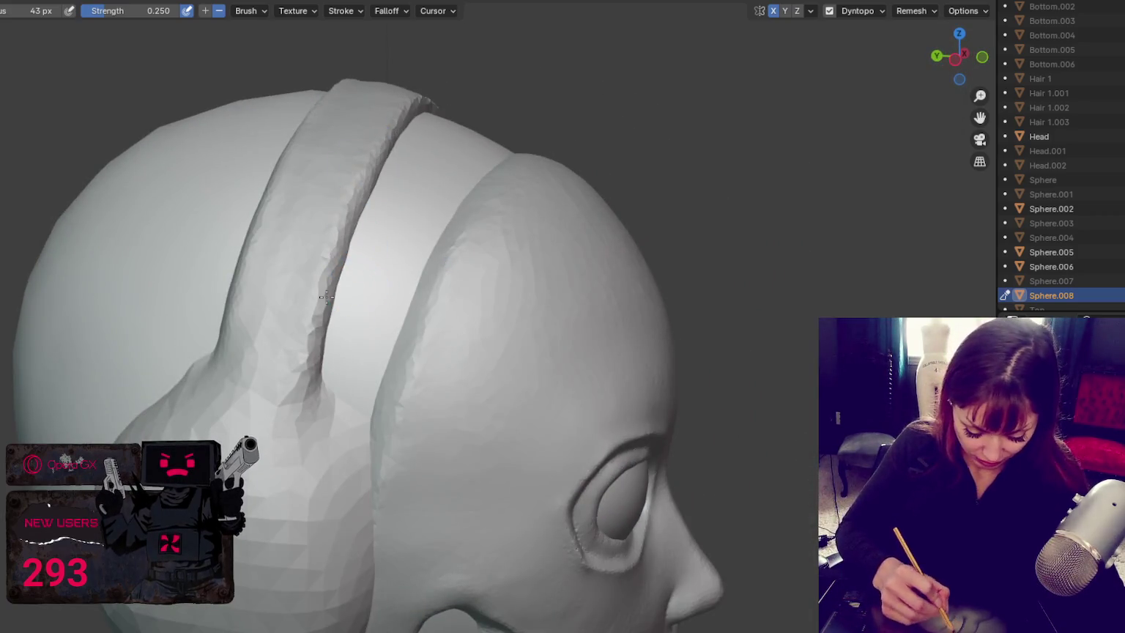
middle_drag(408, 109, 362, 232)
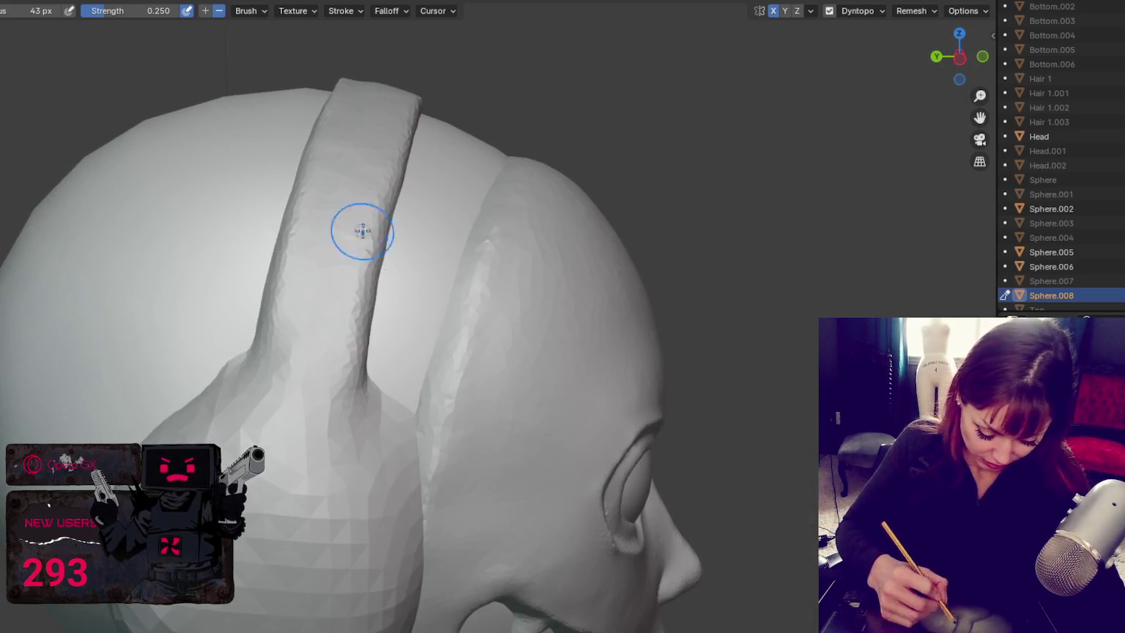
key(f)
click(264, 415)
mouse_move(242, 399)
mouse_down()
mouse_move(314, 389)
mouse_move(271, 386)
mouse_up()
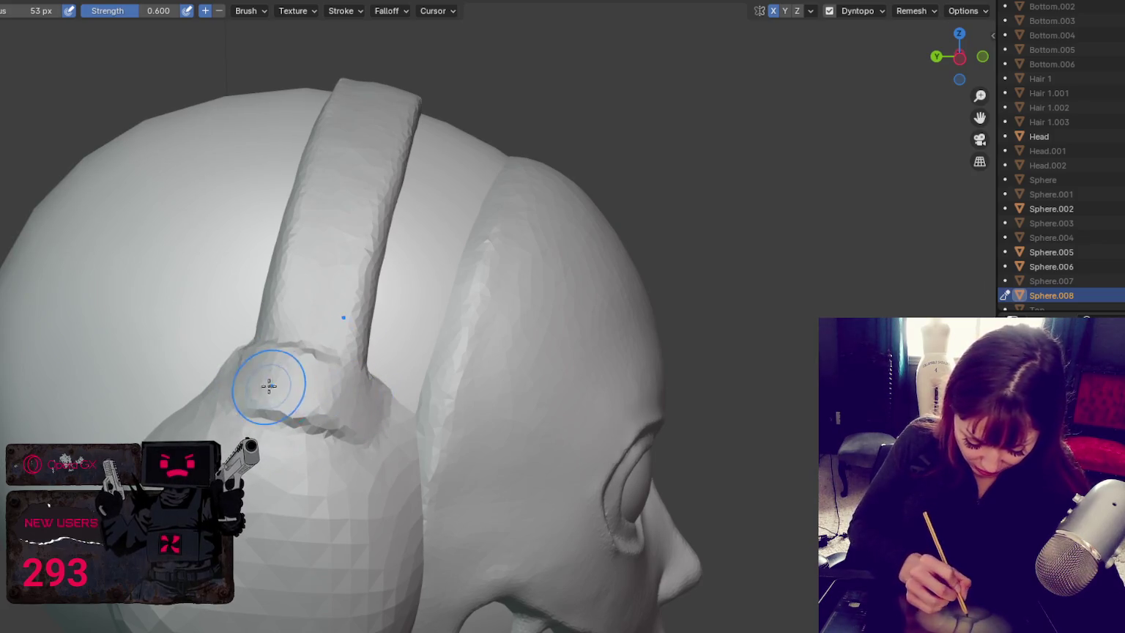
Step: Undo the first ring and re-sculpt a ridge around the band base
key(ctrl+z)
middle_drag(271, 385, 352, 306)
drag(298, 295, 410, 336)
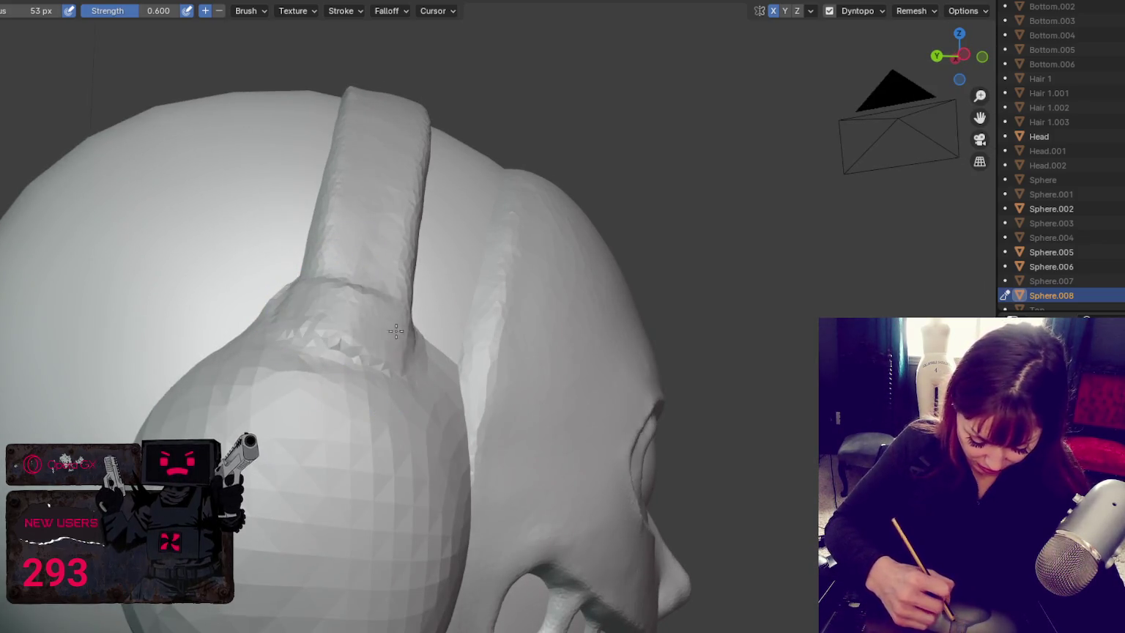
drag(271, 303, 440, 352)
middle_drag(440, 351, 395, 369)
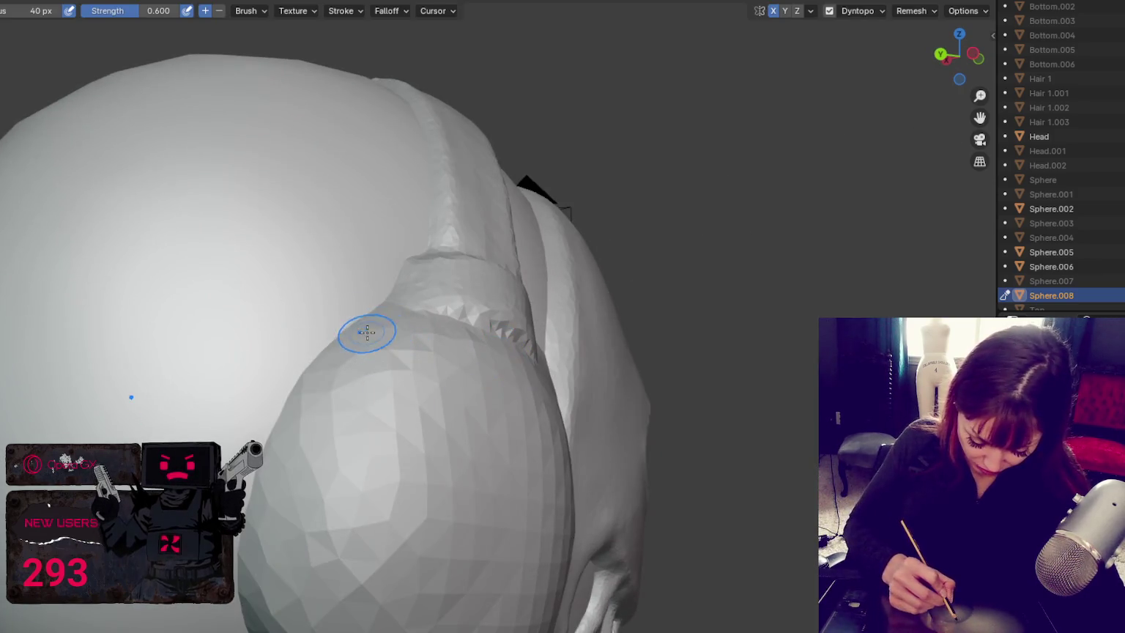
Step: Sculpt raised ridges around the earcup's rim and lower edge, then switch to a softer brush
drag(366, 333, 267, 557)
drag(381, 340, 263, 593)
mouse_move(264, 593)
middle_down()
mouse_move(378, 495)
mouse_move(402, 284)
middle_up()
mouse_move(439, 169)
mouse_down()
mouse_move(469, 410)
mouse_move(439, 151)
mouse_up()
middle_drag(439, 151, 372, 187)
mouse_move(161, 366)
mouse_down()
mouse_move(410, 300)
mouse_move(213, 396)
mouse_up()
mouse_move(212, 395)
middle_down()
mouse_move(261, 533)
mouse_move(425, 462)
middle_up()
mouse_move(425, 463)
mouse_down()
mouse_move(469, 542)
mouse_move(376, 608)
mouse_up()
middle_drag(376, 607, 422, 494)
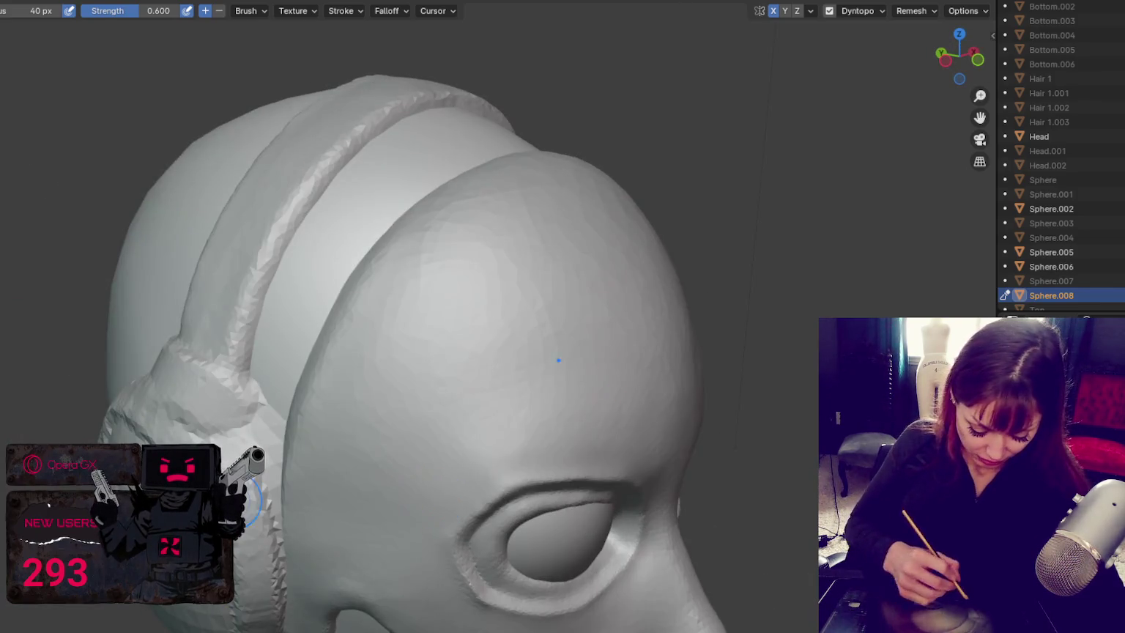
middle_drag(276, 555, 199, 439)
key(shift+s)
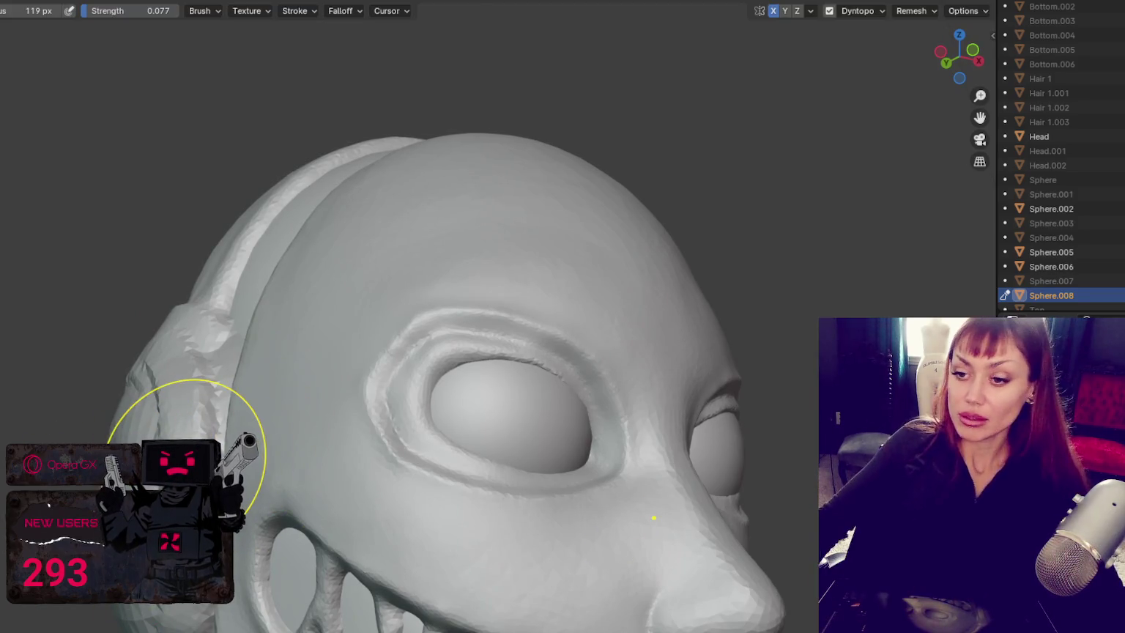
Step: Frame the headphone from the side and resize the smoothing brush to about 123 px
middle_drag(188, 439, 259, 290)
scroll(259, 290, down, 4)
mouse_move(364, 364)
middle_down()
mouse_move(627, 352)
mouse_move(583, 316)
middle_up()
scroll(651, 357, up, 3)
scroll(650, 356, down, 3)
key(f)
click(477, 408)
mouse_move(459, 392)
middle_down()
mouse_move(469, 383)
mouse_move(415, 351)
middle_up()
key(f)
click(469, 383)
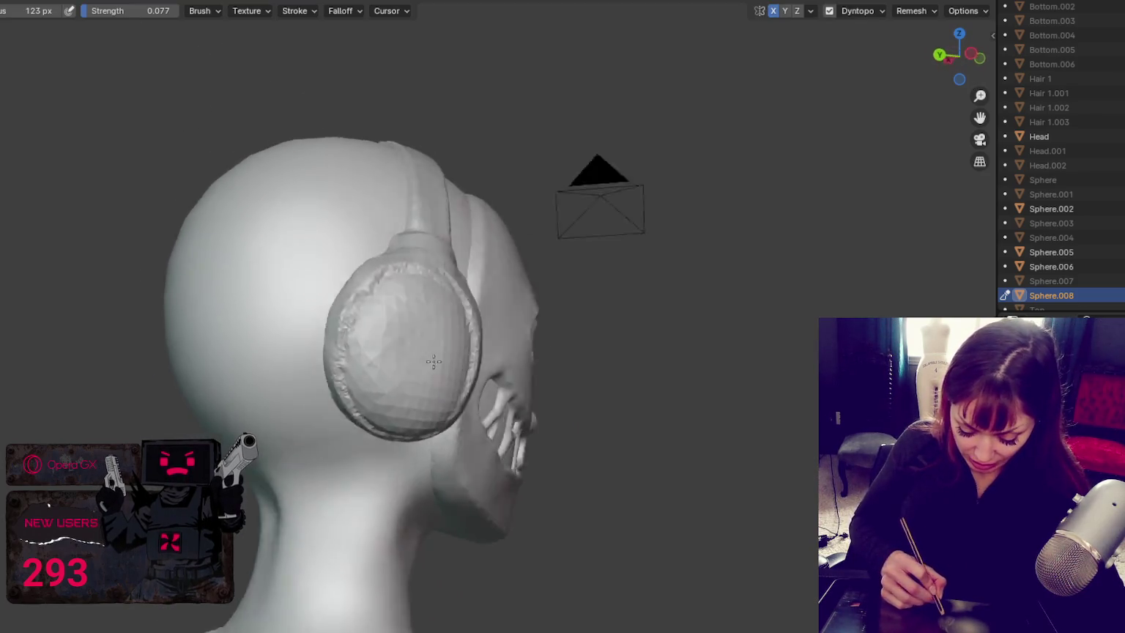
Step: Smooth the earcup rim from several angles, reducing the brush to 68 px
middle_drag(439, 289, 459, 290)
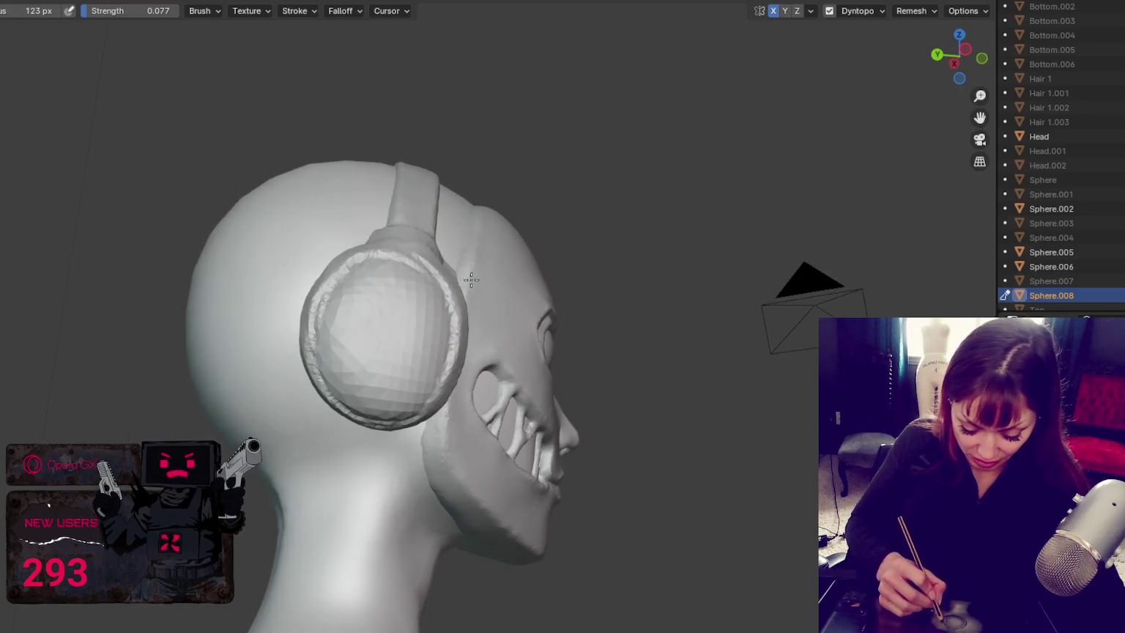
mouse_move(476, 367)
middle_down()
mouse_move(393, 335)
mouse_move(299, 335)
middle_up()
middle_drag(453, 343, 413, 299)
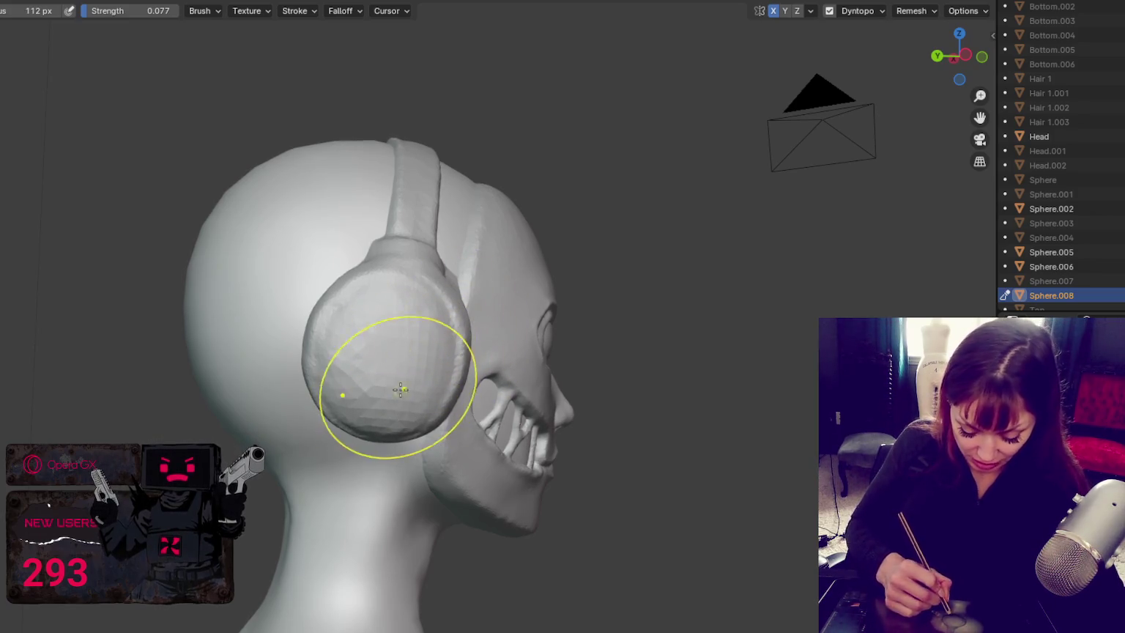
mouse_move(456, 332)
middle_down()
mouse_move(372, 346)
mouse_move(472, 306)
mouse_move(387, 336)
mouse_move(438, 302)
mouse_move(477, 239)
mouse_move(562, 257)
middle_up()
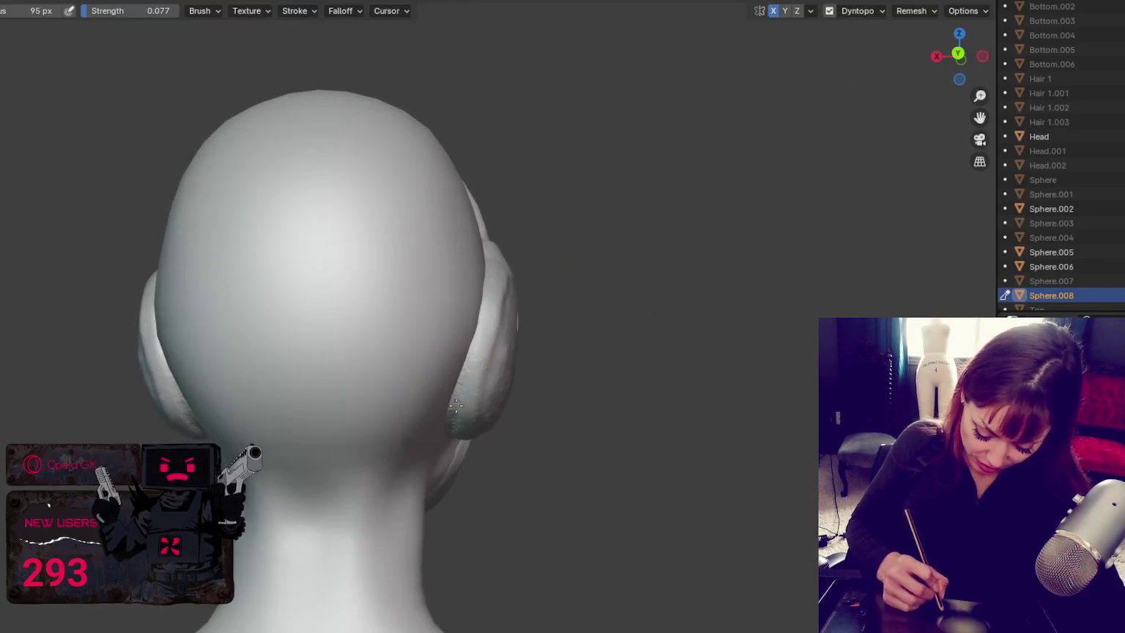
middle_drag(491, 365, 476, 388)
key(f)
click(466, 402)
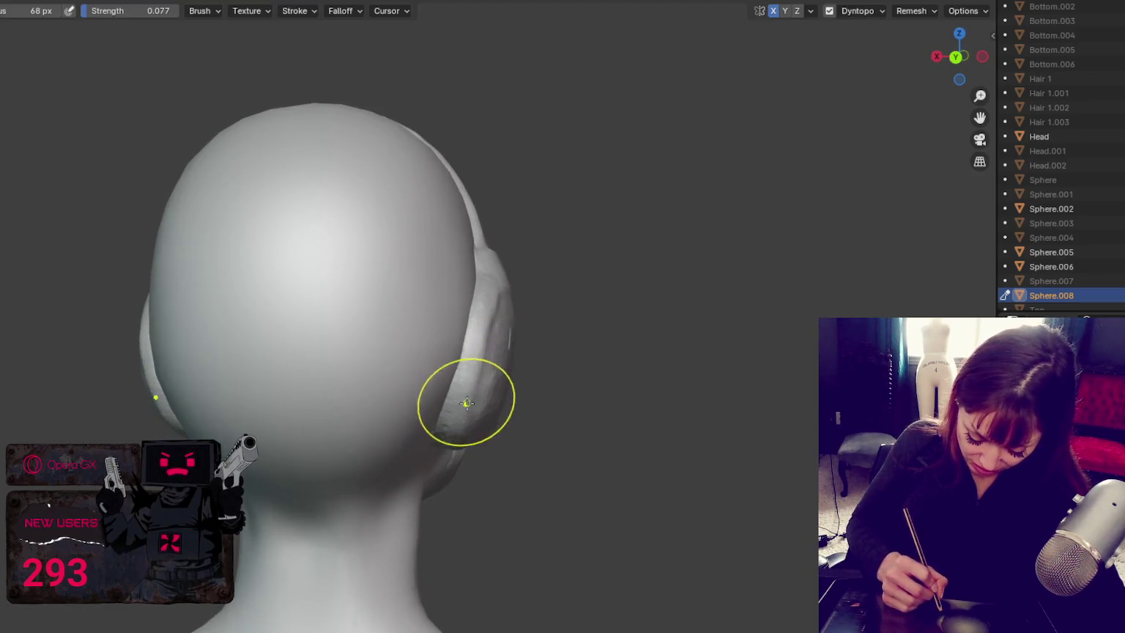
middle_drag(504, 335, 465, 332)
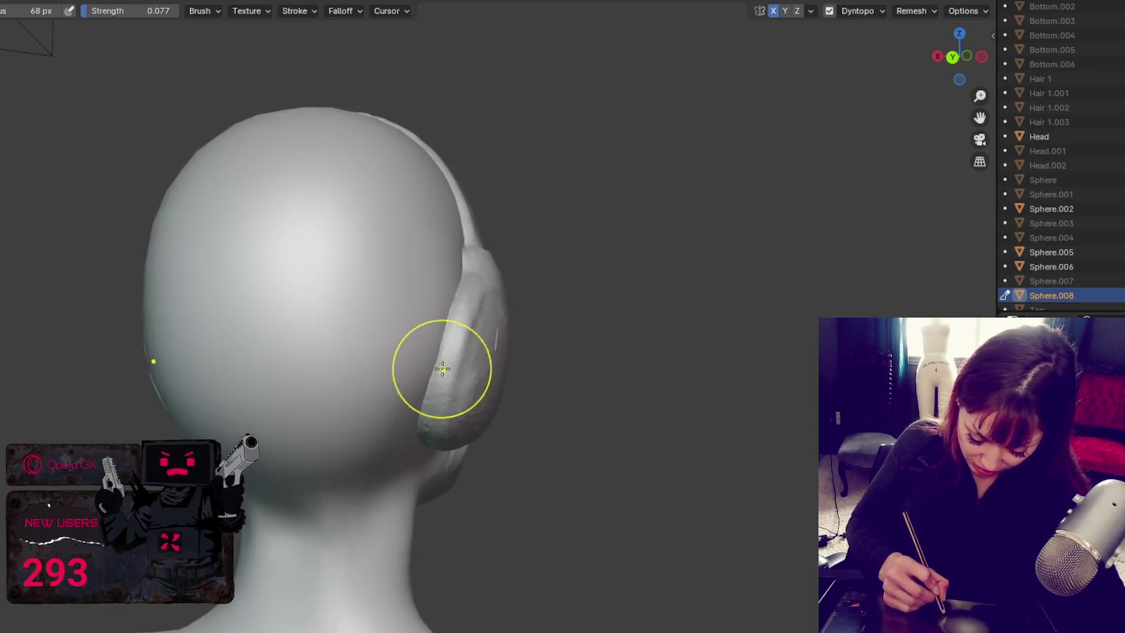
mouse_move(431, 366)
middle_down()
mouse_move(450, 348)
mouse_move(394, 317)
mouse_move(384, 328)
mouse_move(515, 356)
mouse_move(698, 352)
mouse_move(681, 342)
mouse_move(695, 329)
middle_up()
scroll(573, 227, down, 2)
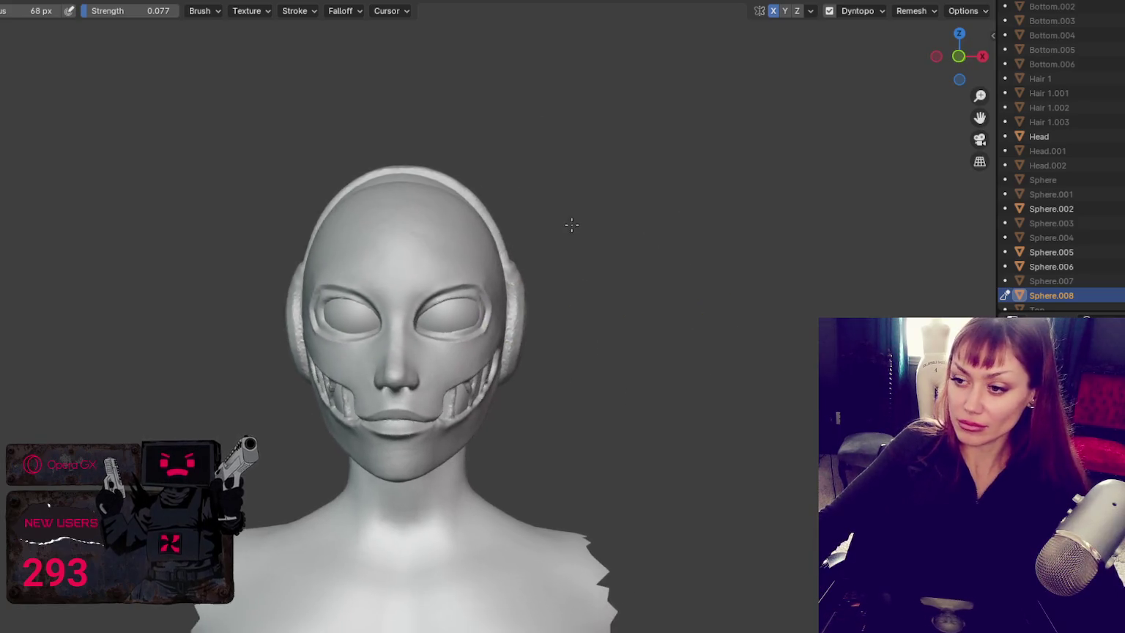
key(f)
click(548, 315)
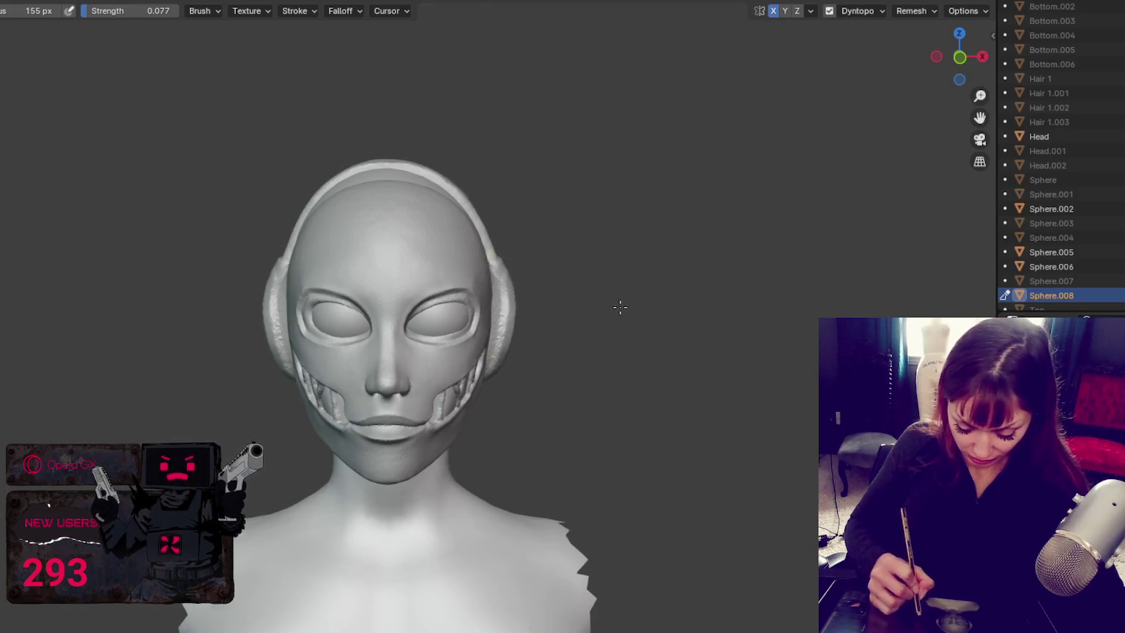
middle_drag(619, 307, 528, 321)
mouse_move(659, 299)
middle_down()
mouse_move(694, 283)
mouse_move(533, 337)
mouse_move(573, 316)
middle_up()
key(f)
click(475, 302)
mouse_move(487, 340)
middle_down()
mouse_move(535, 321)
mouse_move(706, 339)
middle_up()
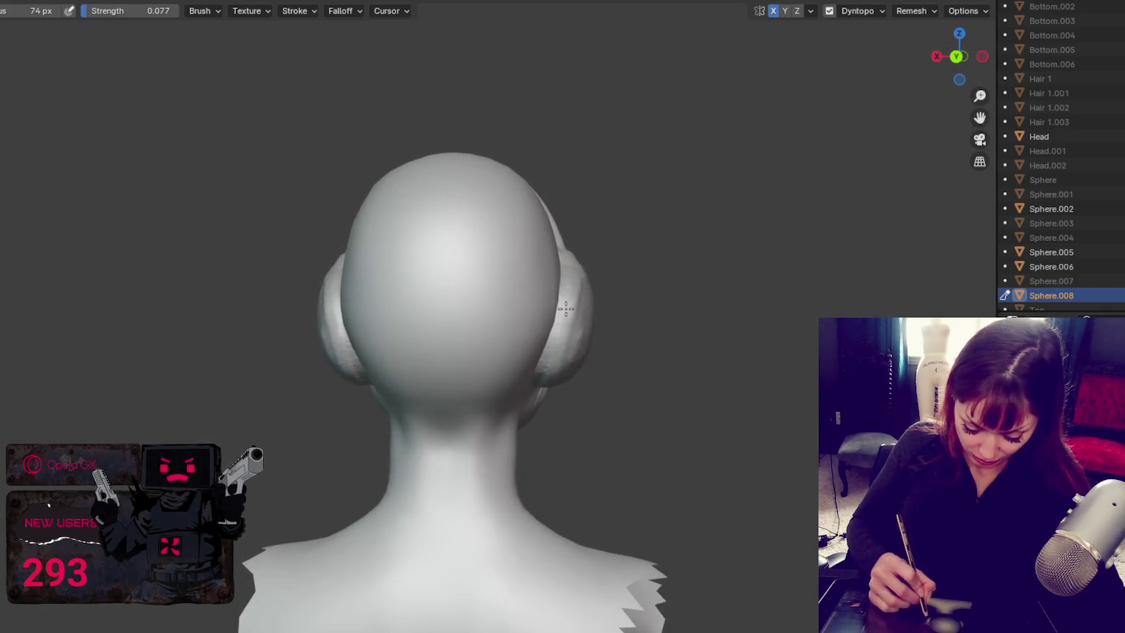
mouse_move(551, 358)
middle_down()
mouse_move(579, 308)
mouse_move(831, 276)
mouse_move(764, 268)
middle_up()
middle_drag(480, 273, 465, 283)
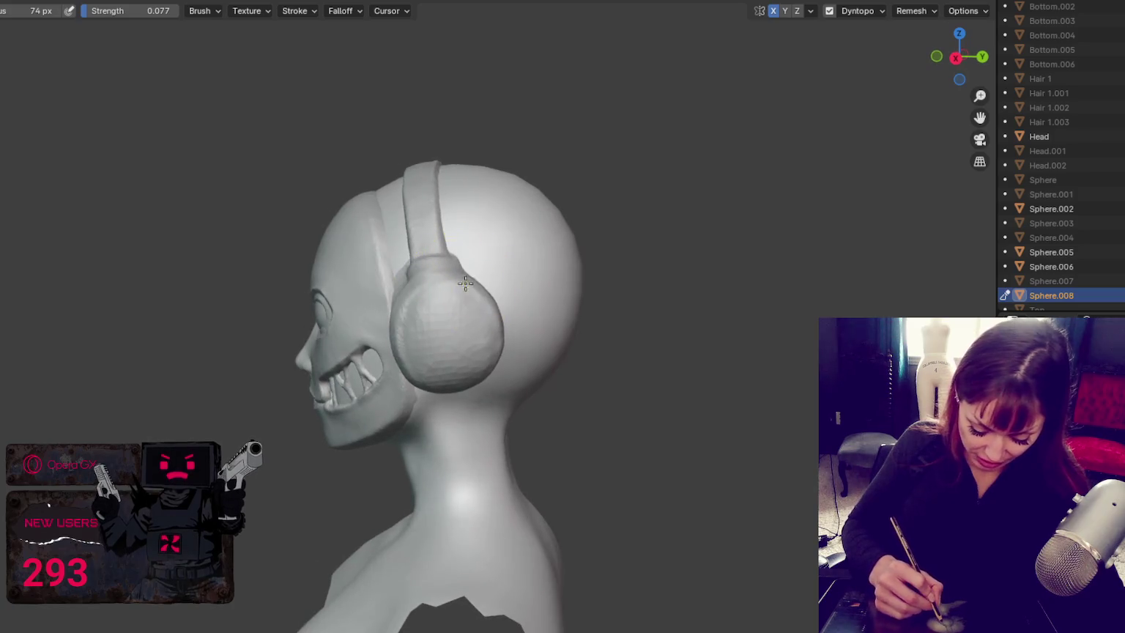
key(f)
click(468, 214)
mouse_move(467, 216)
middle_down()
mouse_move(485, 226)
mouse_move(450, 371)
mouse_move(469, 366)
mouse_move(427, 286)
mouse_move(460, 322)
mouse_move(473, 288)
middle_up()
key(f)
click(468, 366)
key(f)
click(459, 321)
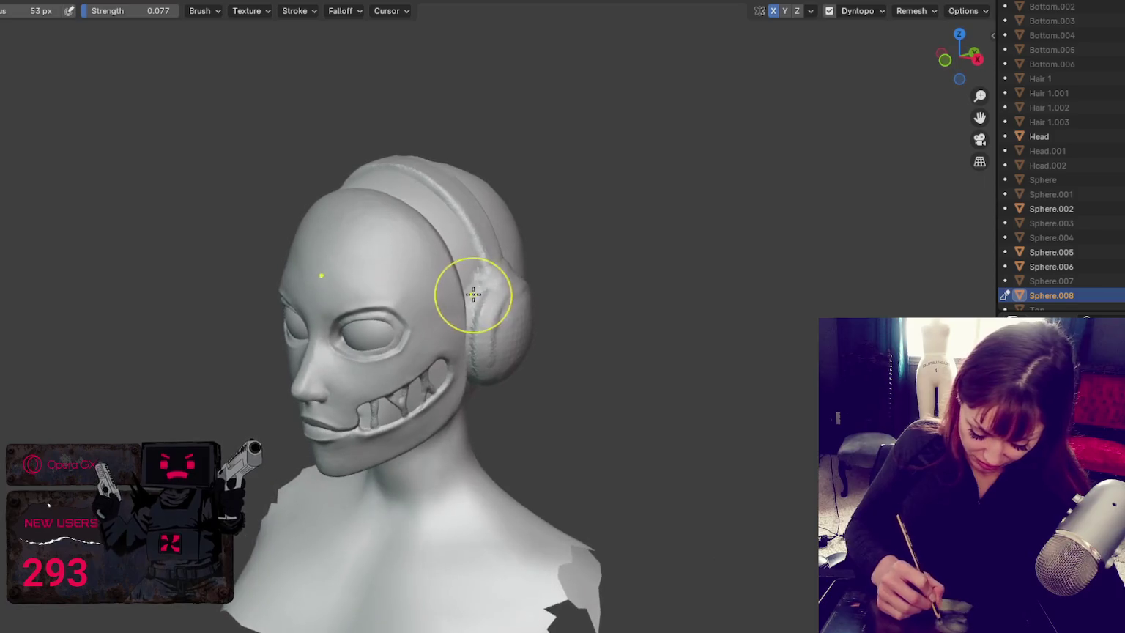
Step: Switch sculpt brush and zoom in close on the headphone ear cup's side
scroll(449, 307, up, 2)
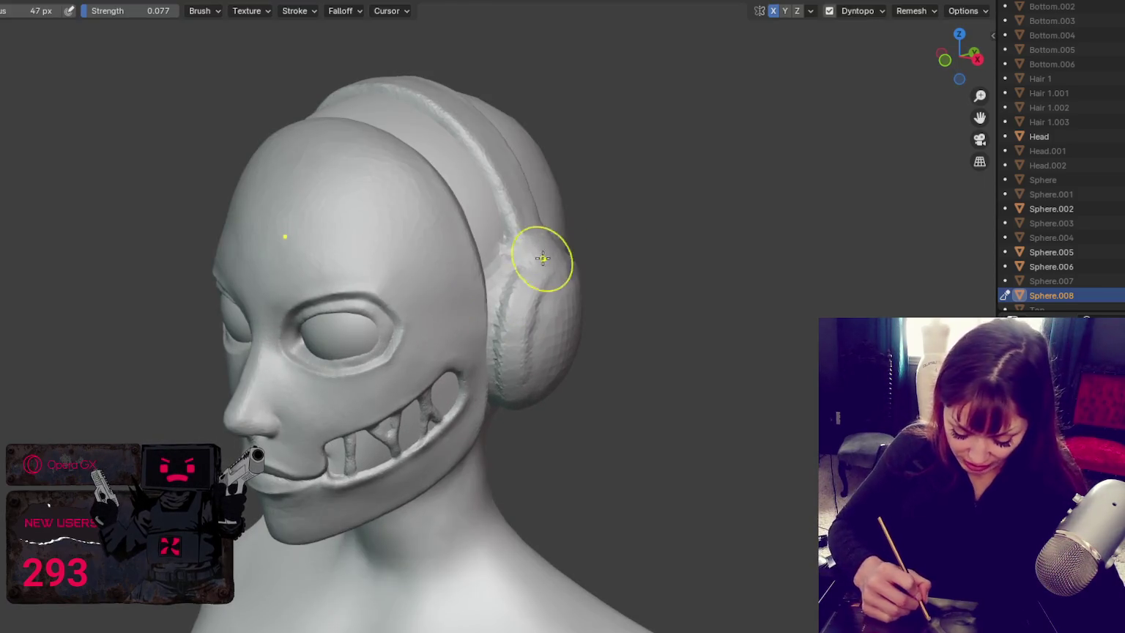
key(x)
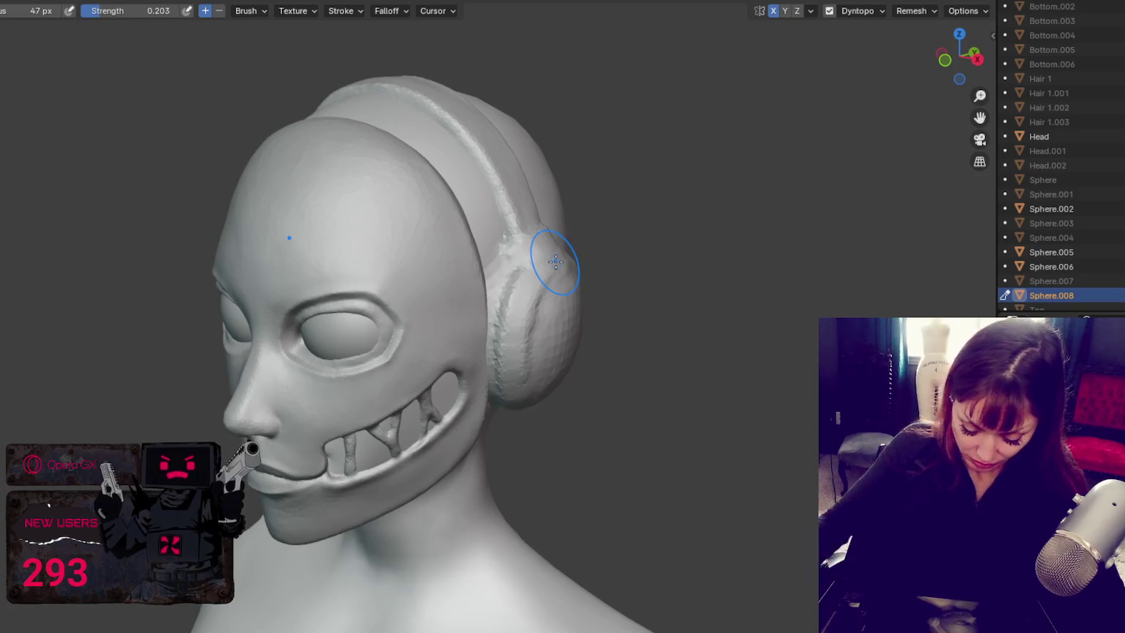
scroll(556, 261, up, 4)
scroll(510, 329, down, 1)
scroll(507, 318, down, 1)
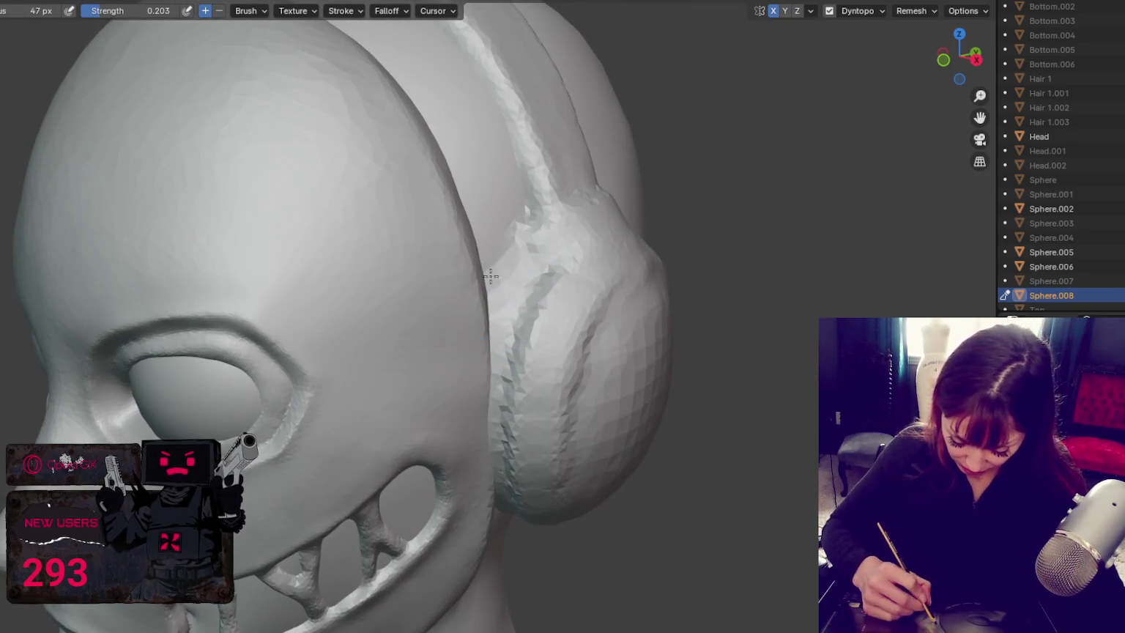
scroll(521, 249, down, 2)
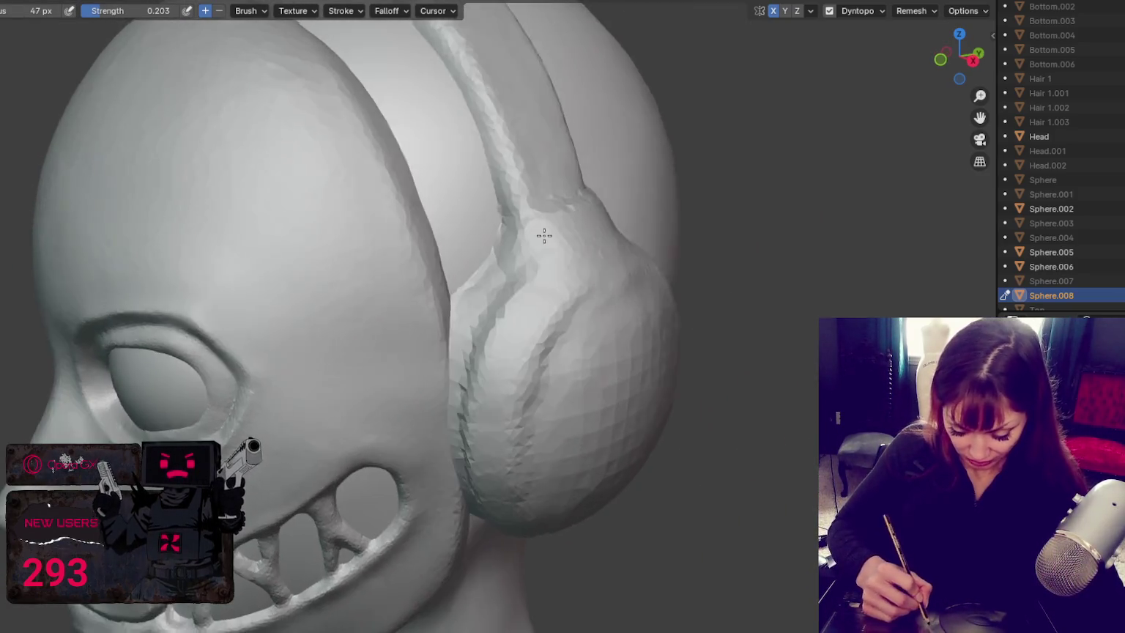
middle_drag(522, 242, 512, 219)
scroll(509, 213, up, 2)
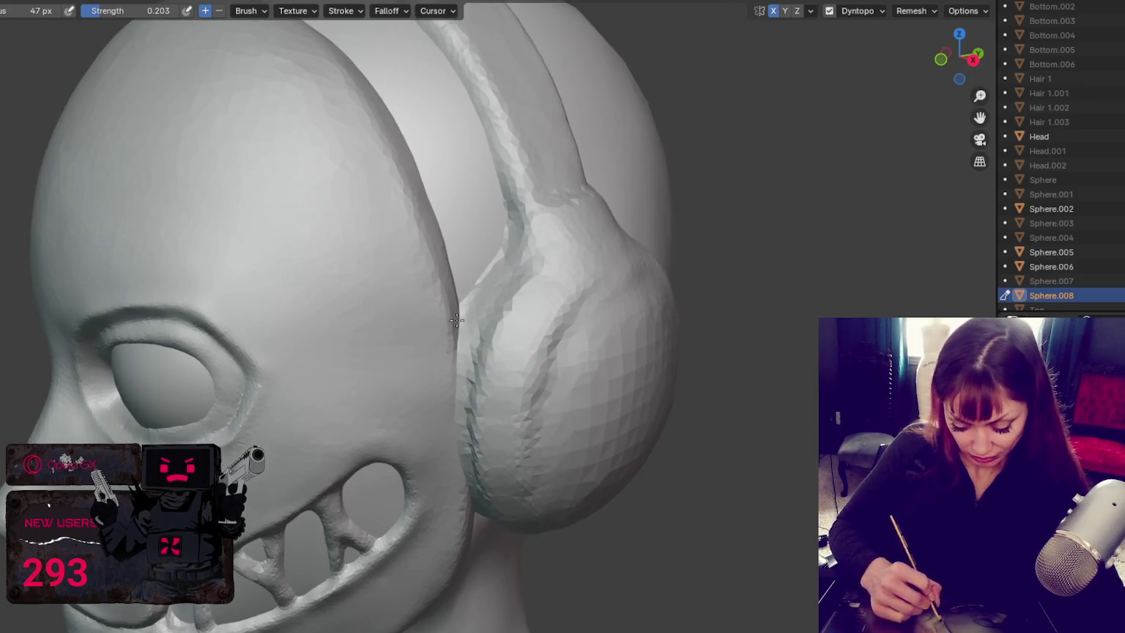
middle_drag(477, 301, 459, 316)
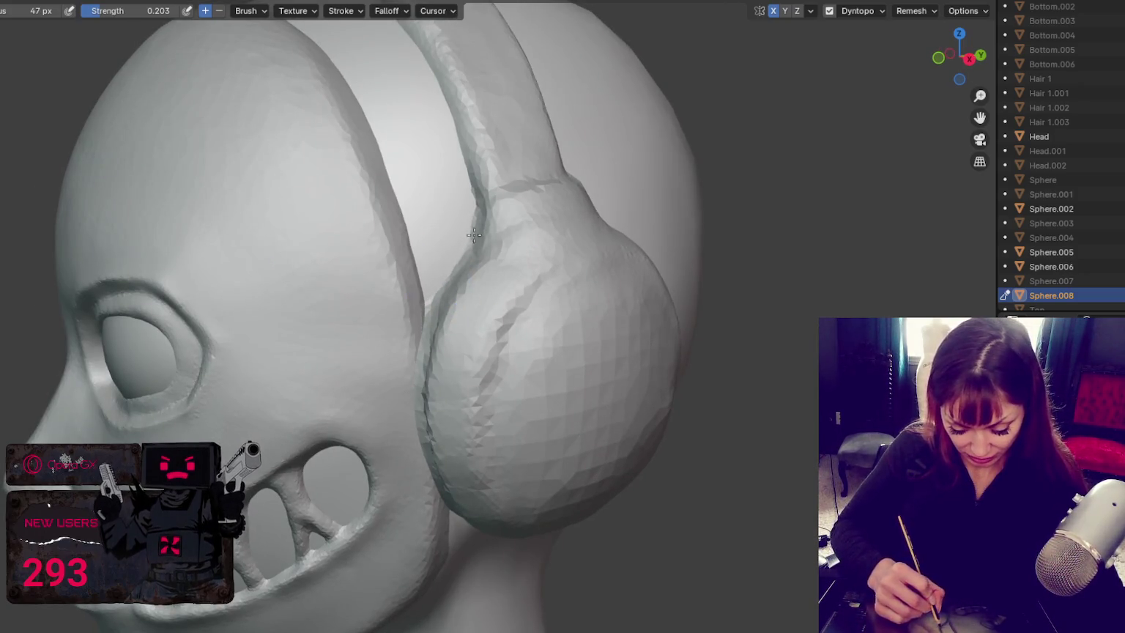
middle_drag(476, 230, 638, 206)
scroll(550, 208, up, 2)
middle_drag(514, 184, 508, 185)
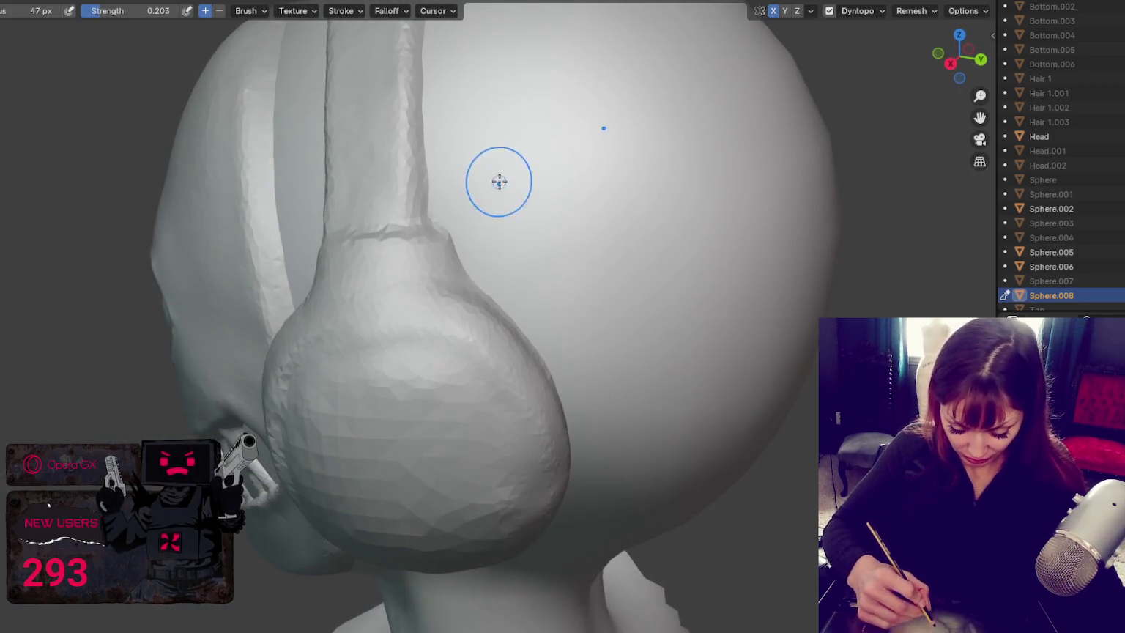
middle_drag(571, 375, 649, 297)
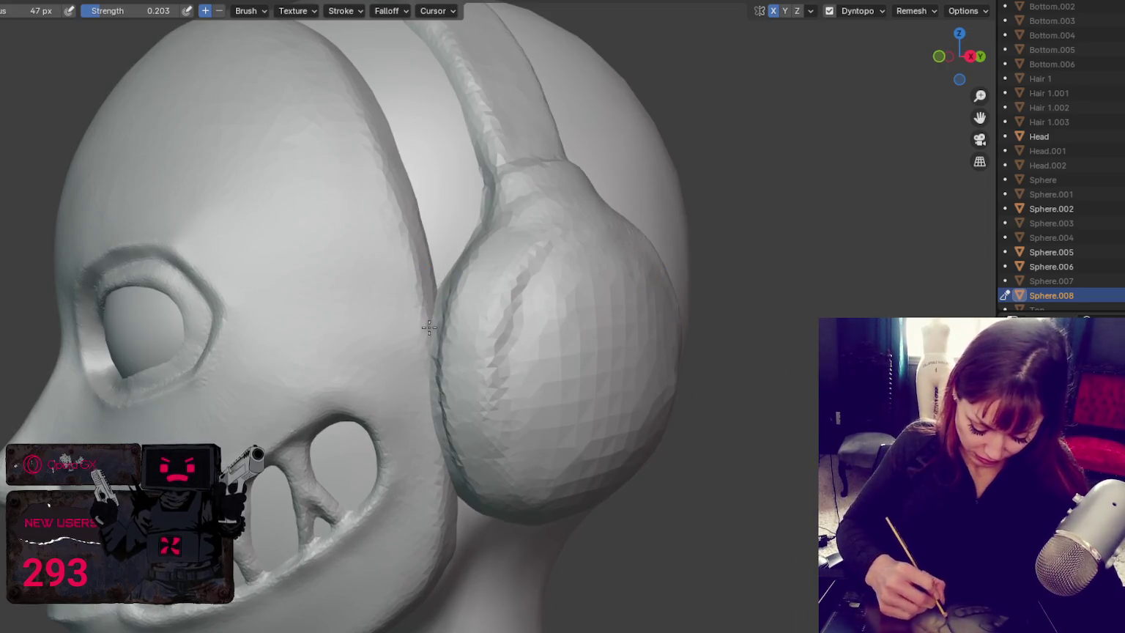
middle_drag(428, 330, 564, 314)
scroll(535, 304, up, 2)
Step: Smooth the ear cup's edge against the head with a 220 px, 0.077-strength brush
key(f)
click(760, 289)
key(shift+f)
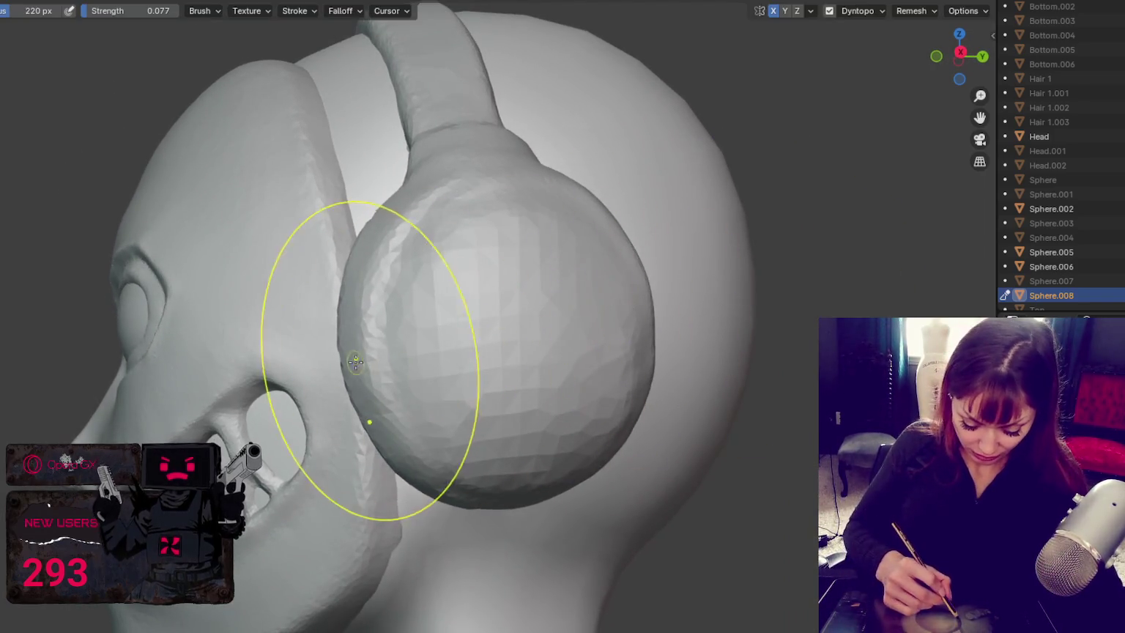
middle_drag(354, 363, 490, 422)
mouse_move(439, 314)
middle_down()
mouse_move(667, 372)
mouse_move(502, 455)
middle_up()
scroll(502, 455, down, 5)
middle_drag(557, 284, 618, 277)
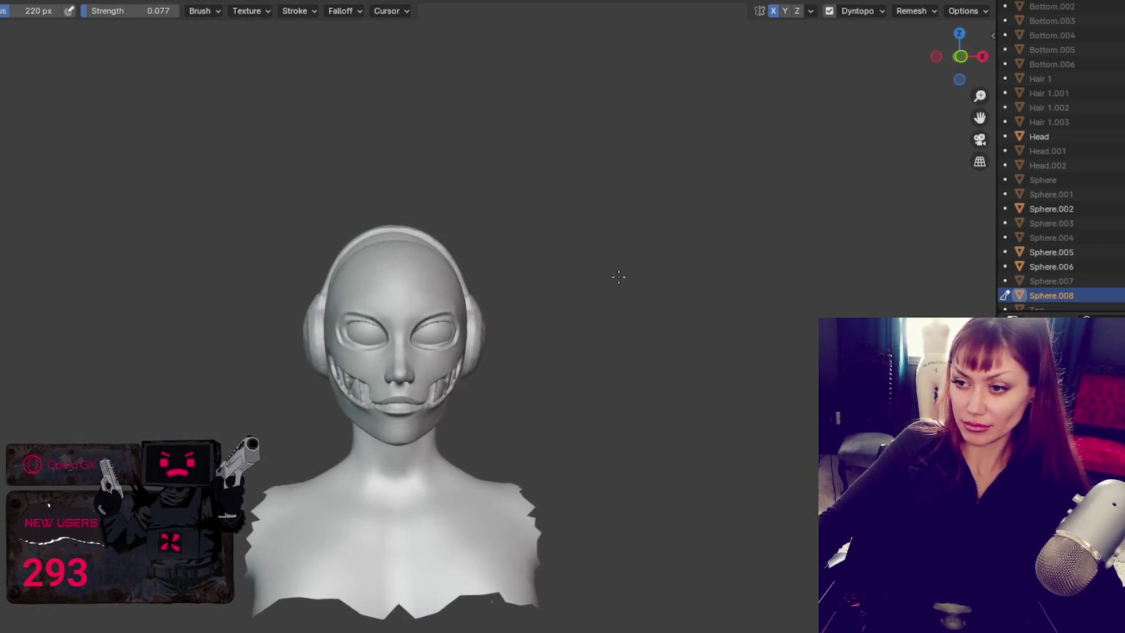
Step: Set the brush to 113 px and smooth the headband and earmuffs around the bust
key(f)
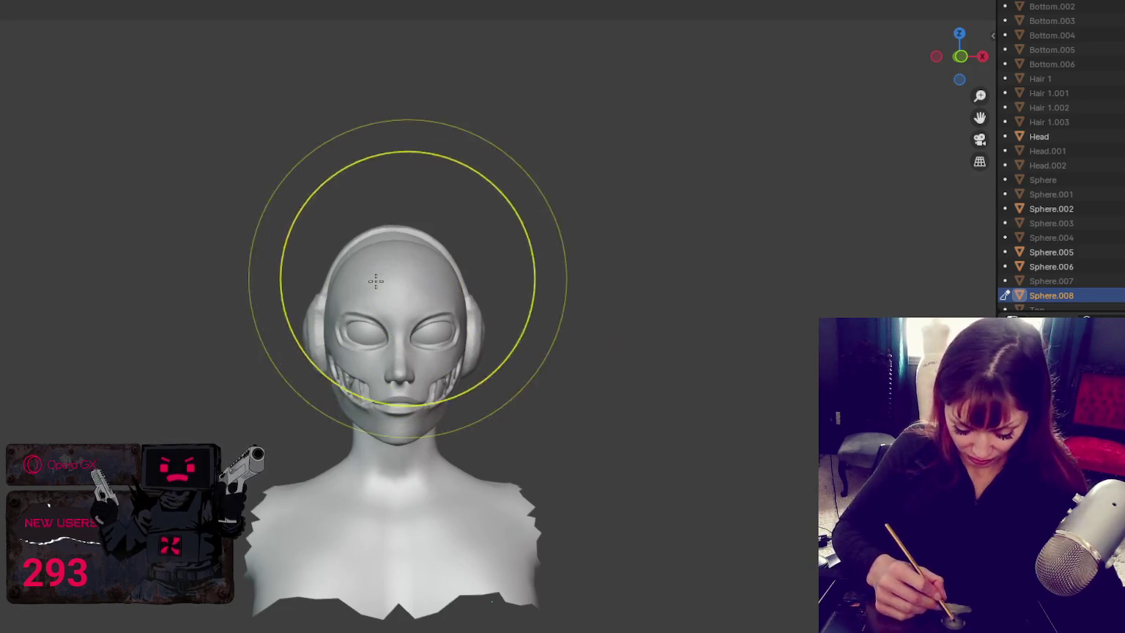
click(471, 277)
middle_drag(471, 277, 465, 265)
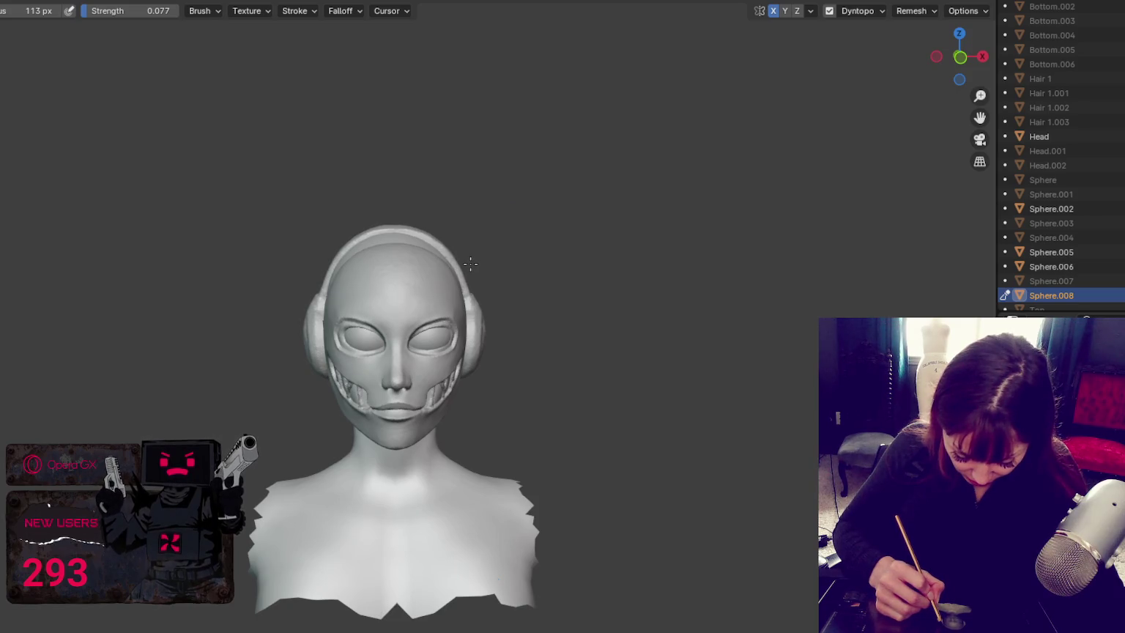
mouse_move(476, 275)
middle_down()
mouse_move(489, 261)
mouse_move(653, 269)
mouse_move(743, 304)
mouse_move(781, 297)
middle_up()
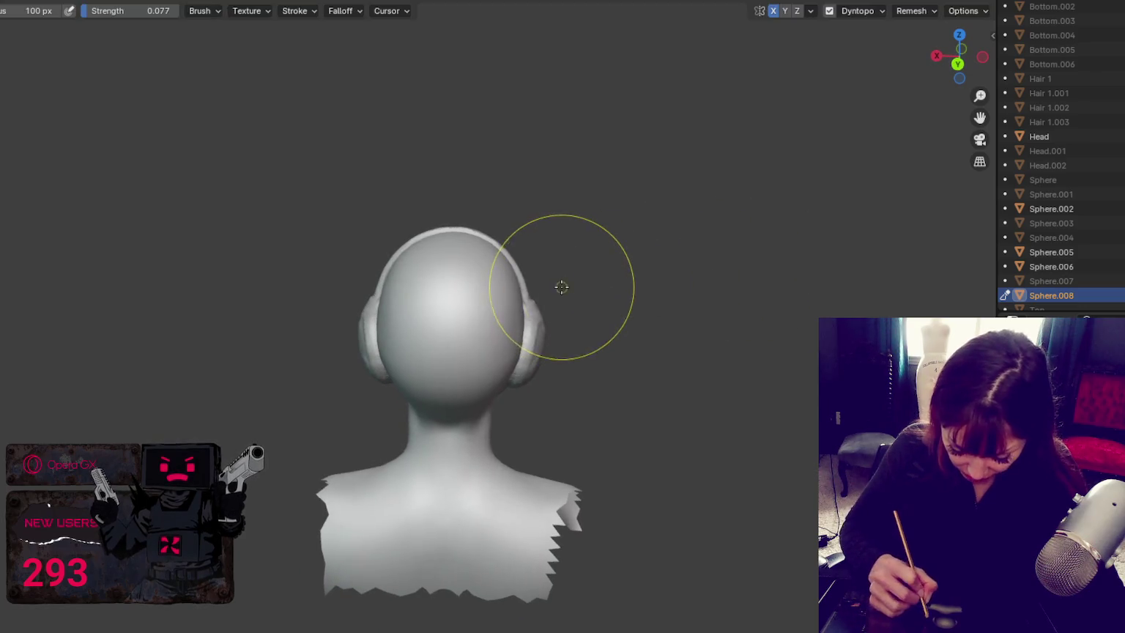
scroll(562, 276, up, 3)
mouse_move(562, 276)
middle_down()
mouse_move(653, 371)
mouse_move(718, 381)
mouse_move(520, 414)
middle_up()
middle_drag(376, 321, 490, 296)
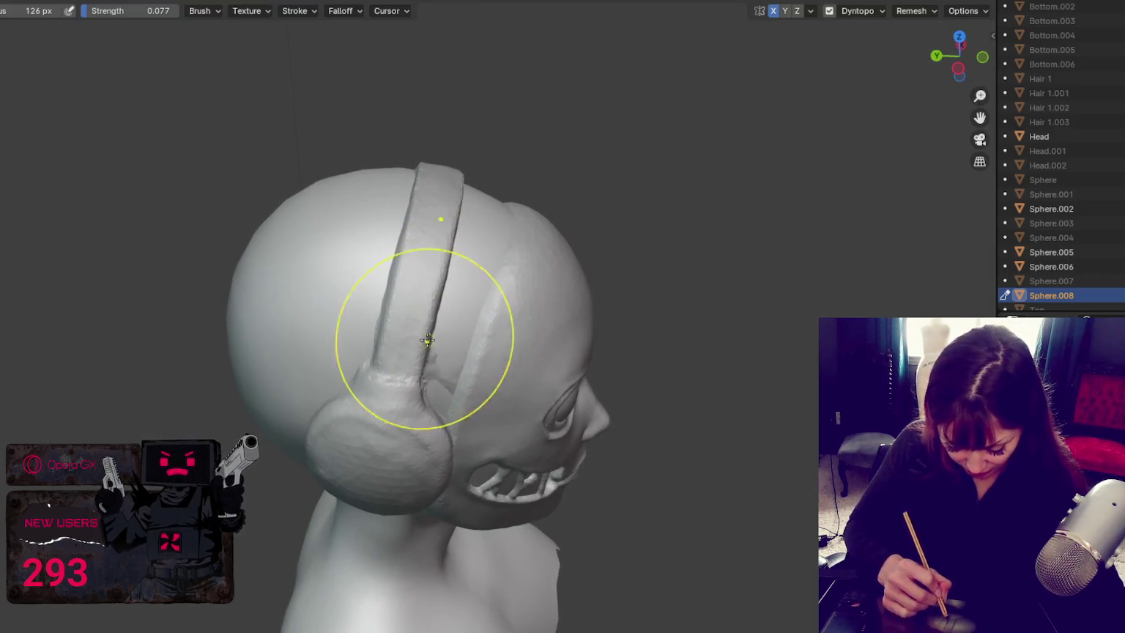
middle_drag(427, 327, 449, 352)
middle_drag(404, 256, 597, 244)
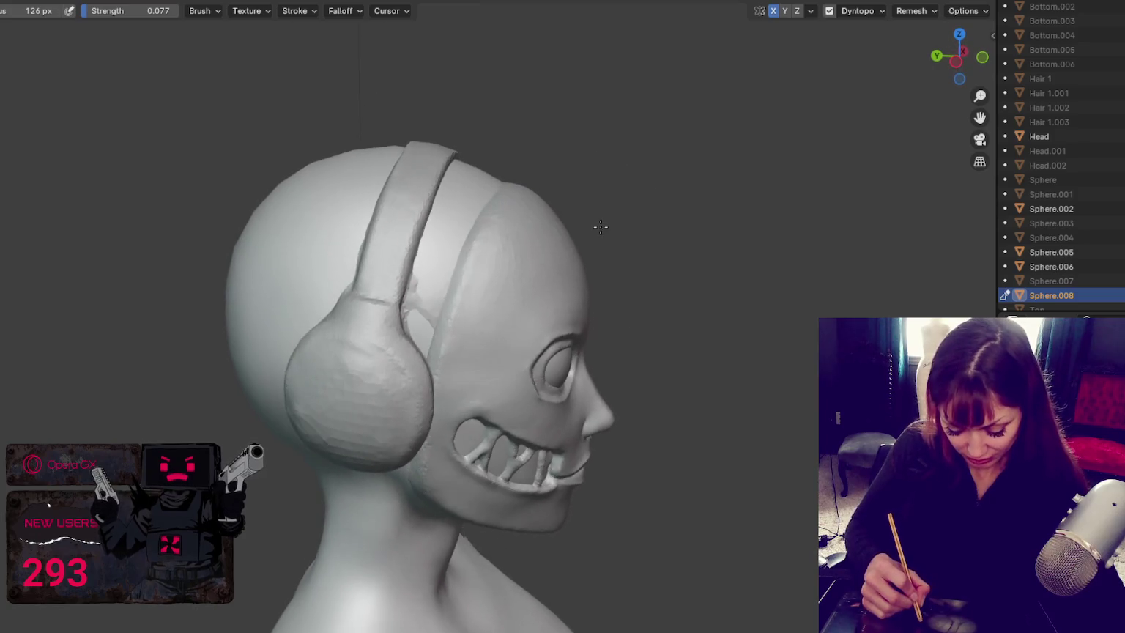
mouse_move(490, 251)
middle_down()
mouse_move(369, 301)
mouse_move(306, 297)
mouse_move(442, 264)
mouse_move(249, 293)
mouse_move(449, 210)
middle_up()
Step: Settle the brush radius at 84 px, then return to Object Mode with Sphere.008 active
key(f)
click(336, 298)
key(f)
click(238, 276)
key(f)
click(238, 297)
key(f)
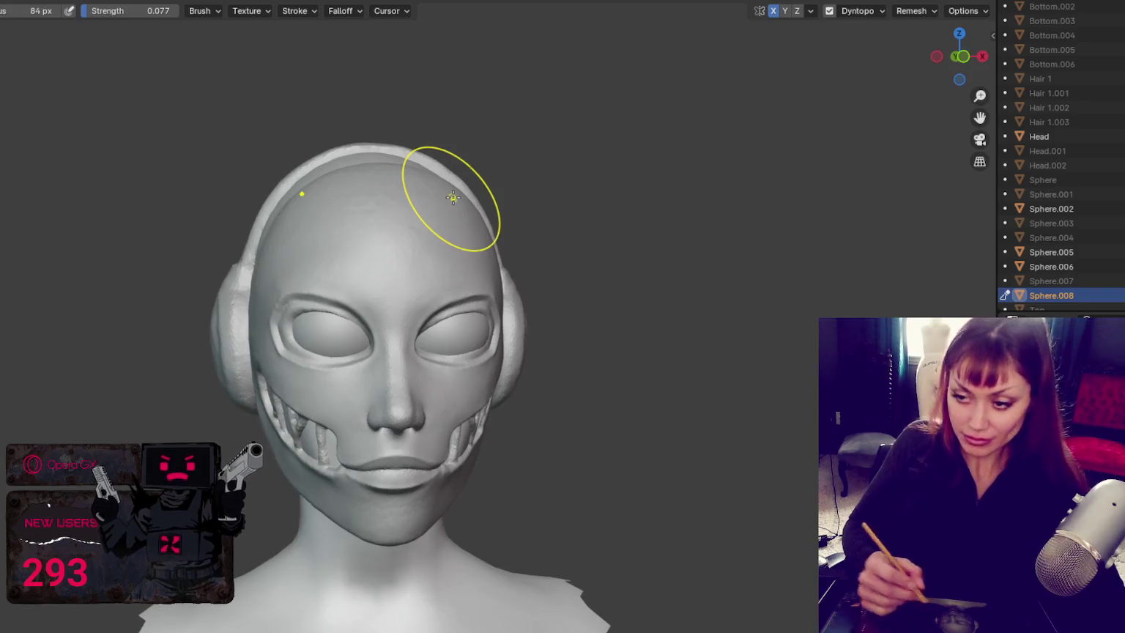
scroll(481, 257, down, 2)
mouse_move(482, 257)
middle_down()
mouse_move(706, 251)
mouse_move(480, 266)
middle_up()
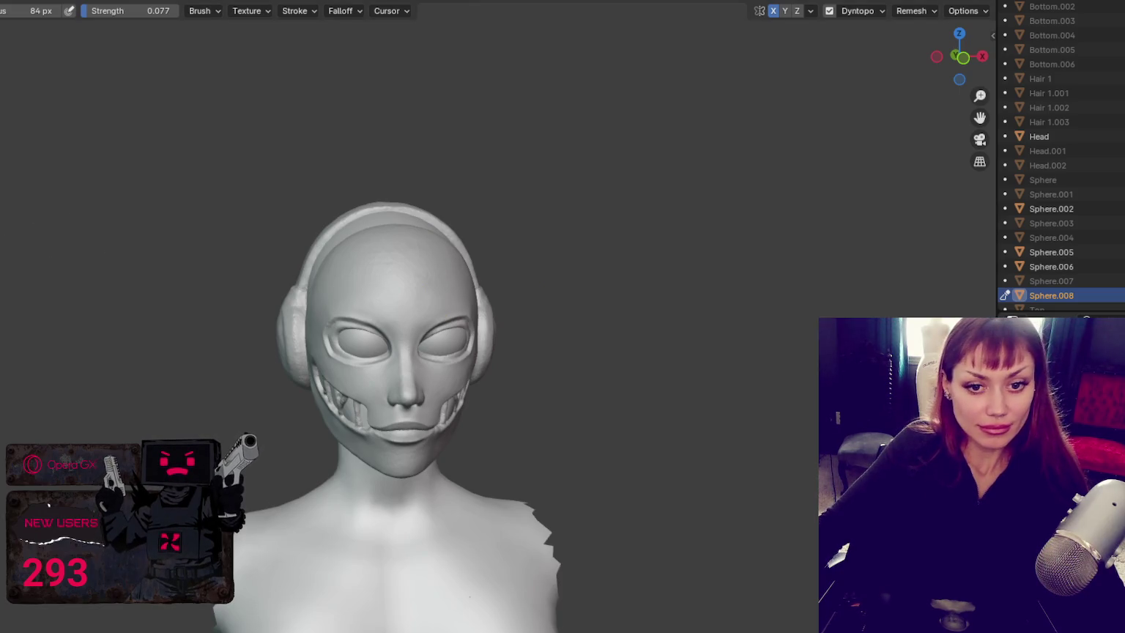
key(ctrl+Page_Up)
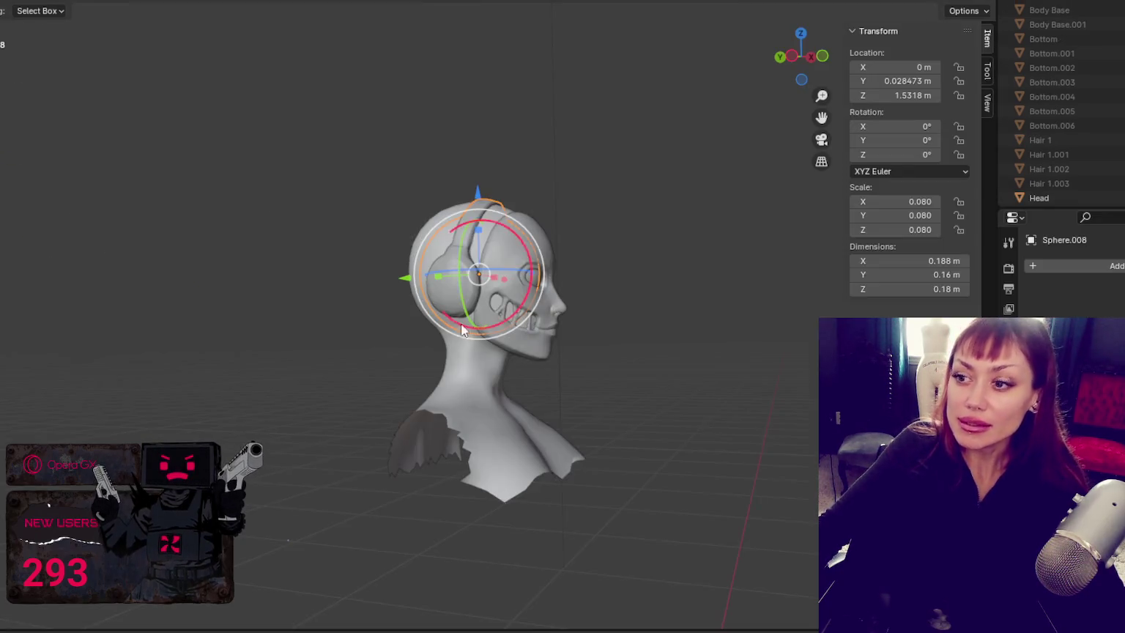
Step: Add a UV sphere, shrink it, and raise it along Z to head height
scroll(484, 308, up, 3)
scroll(484, 309, up, 2)
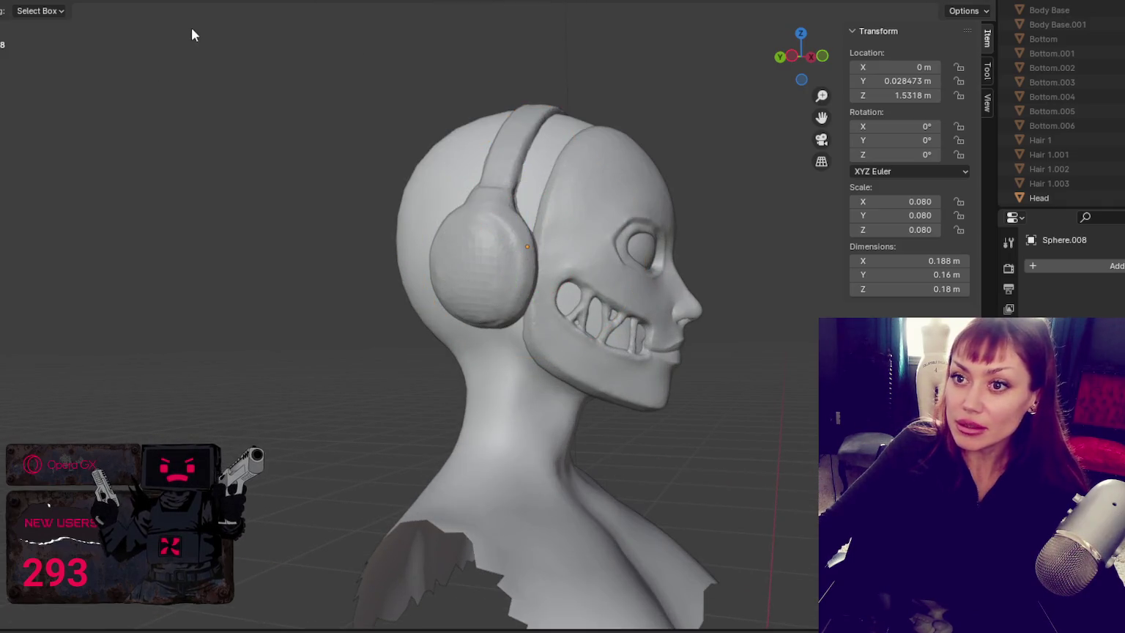
key(shift+a)
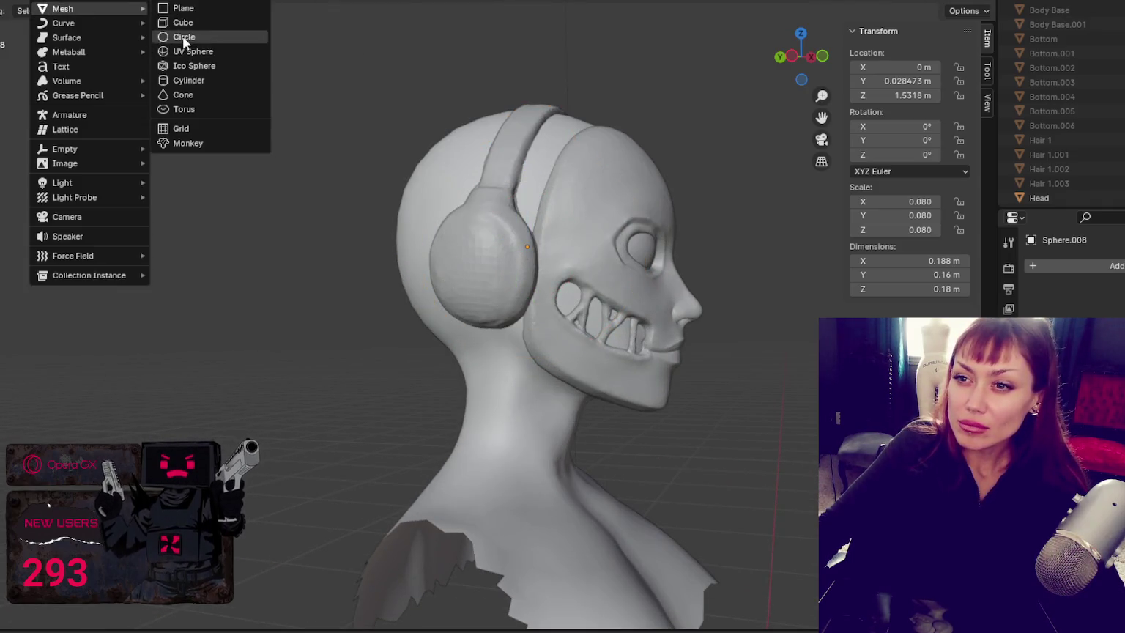
click(188, 52)
scroll(370, 237, down, 5)
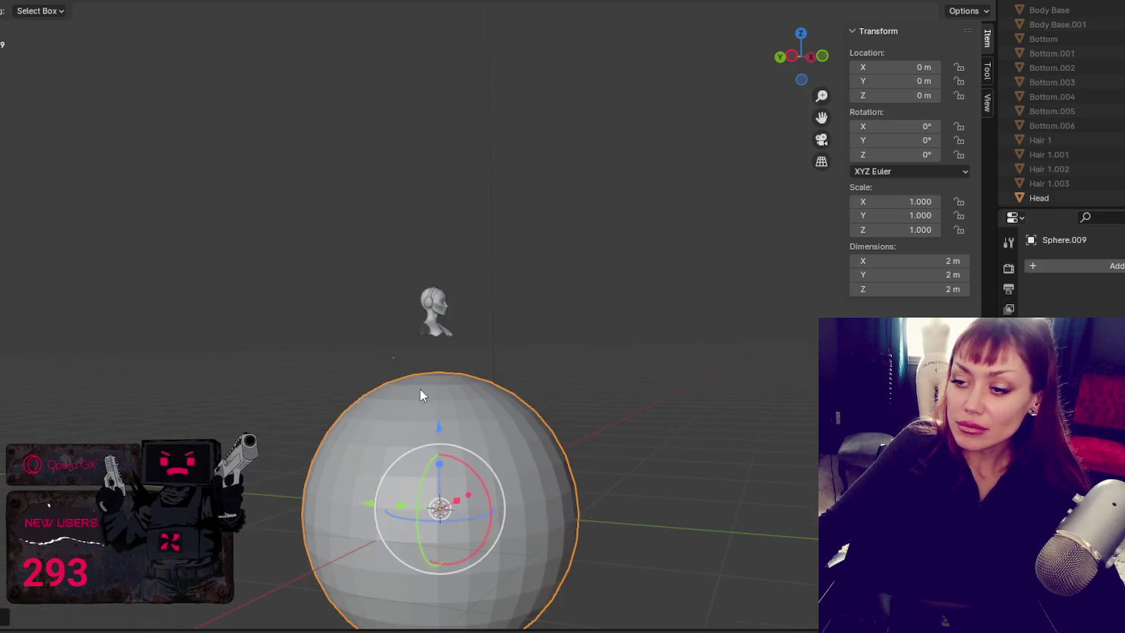
key(s)
click(442, 492)
key(g)
key(z)
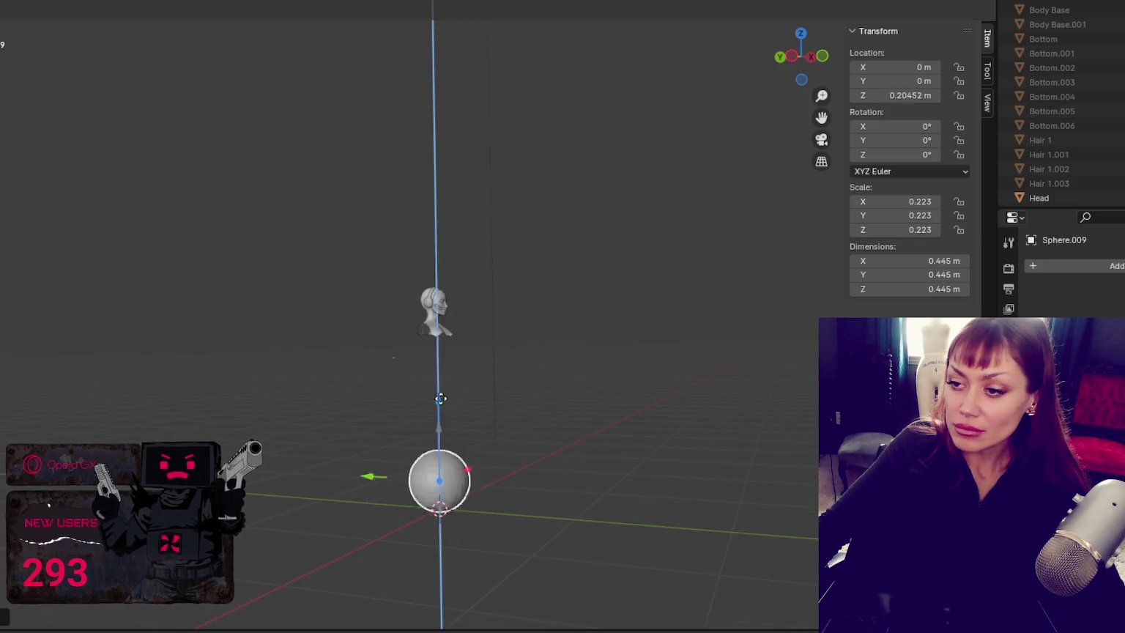
click(399, 214)
Step: From the right view, rescale the sphere to 0.081 and slide it along Y over the cranium
scroll(418, 267, up, 2)
scroll(418, 267, up, 4)
key(s)
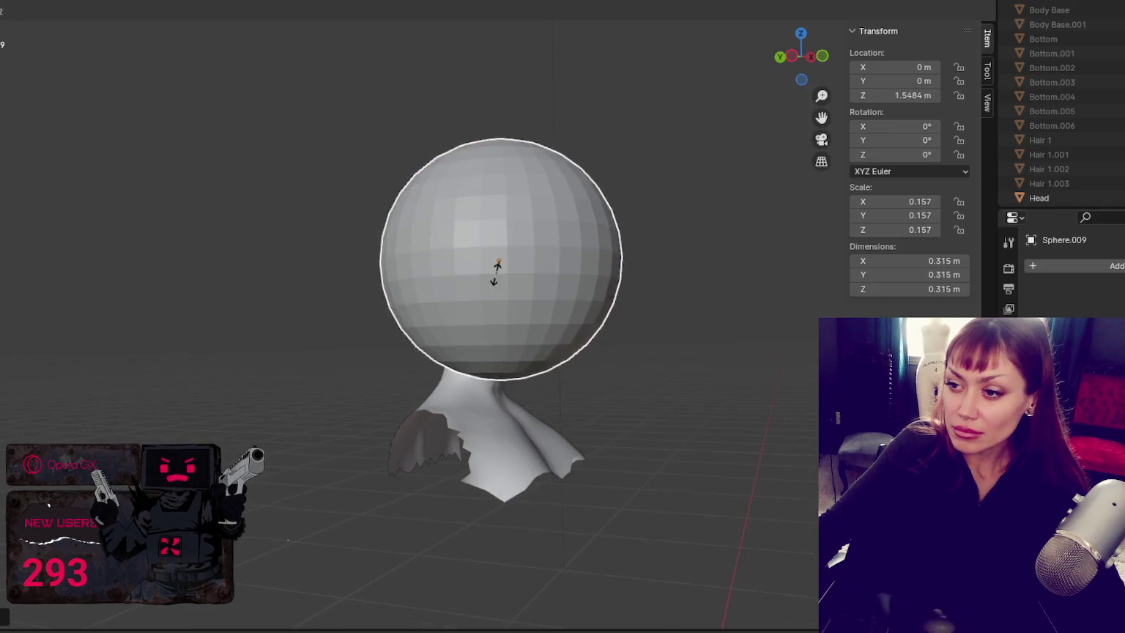
click(504, 267)
key(ctrl+z)
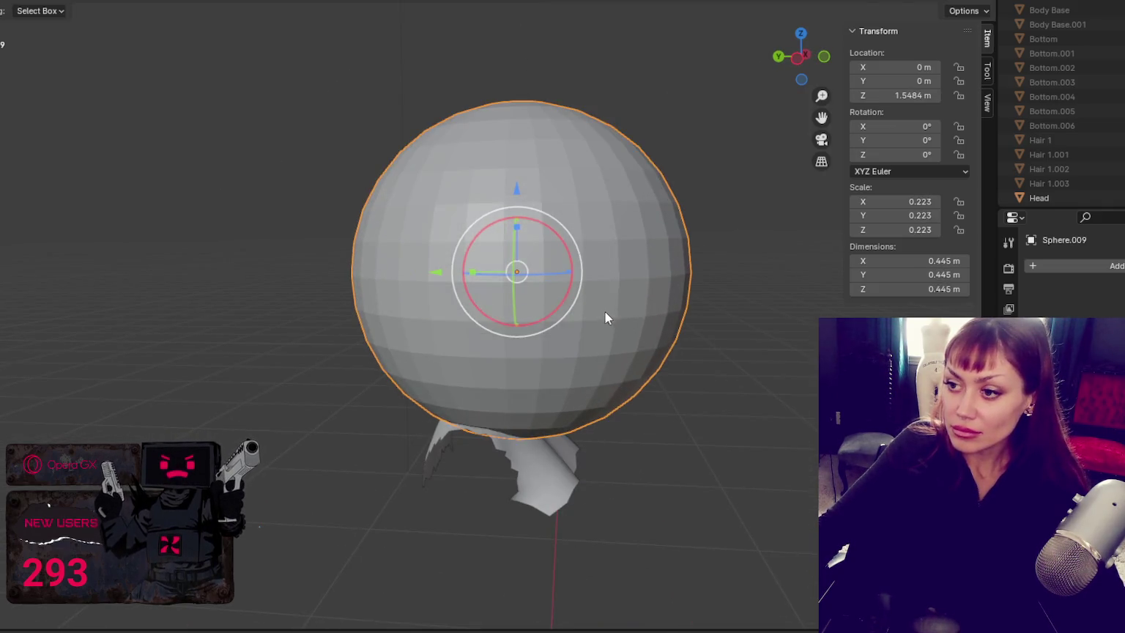
key(KP_3)
key(s)
click(545, 278)
key(g)
key(y)
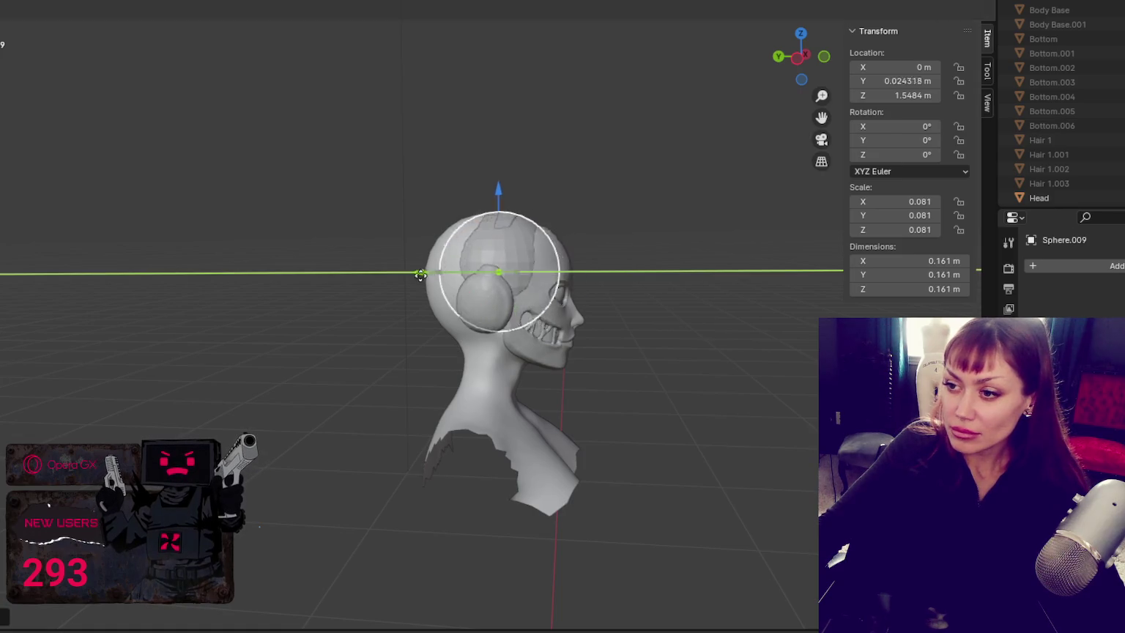
click(407, 276)
middle_drag(408, 276, 634, 355)
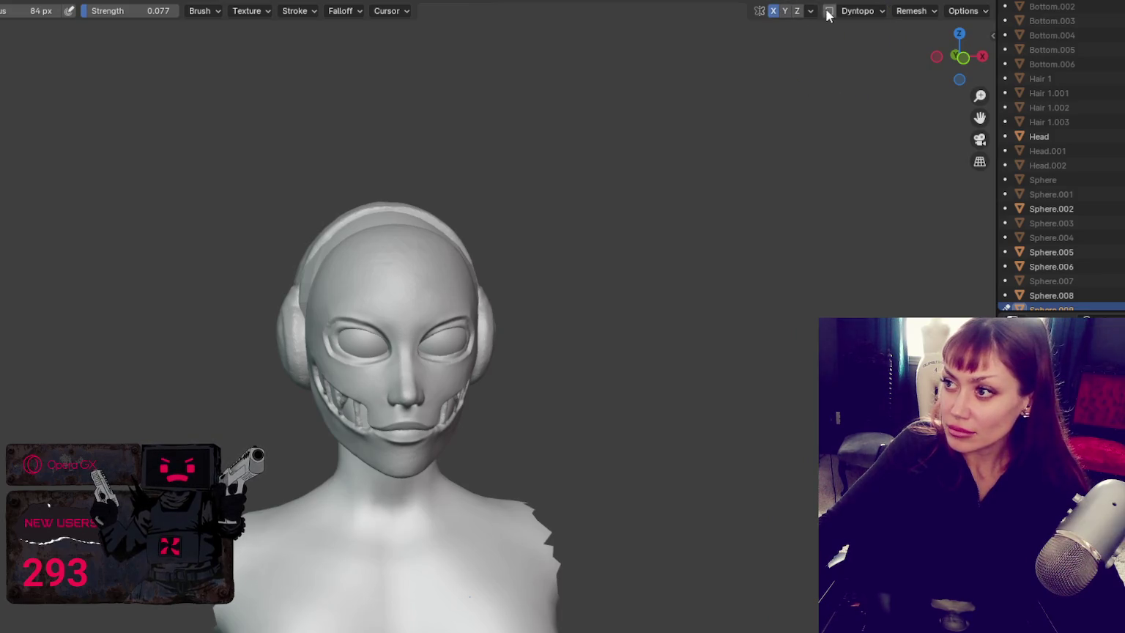
Step: Switch to a stronger sculpt brush and enable dynamic topology
mouse_move(509, 180)
middle_down()
mouse_move(617, 201)
mouse_move(510, 239)
mouse_move(463, 356)
middle_up()
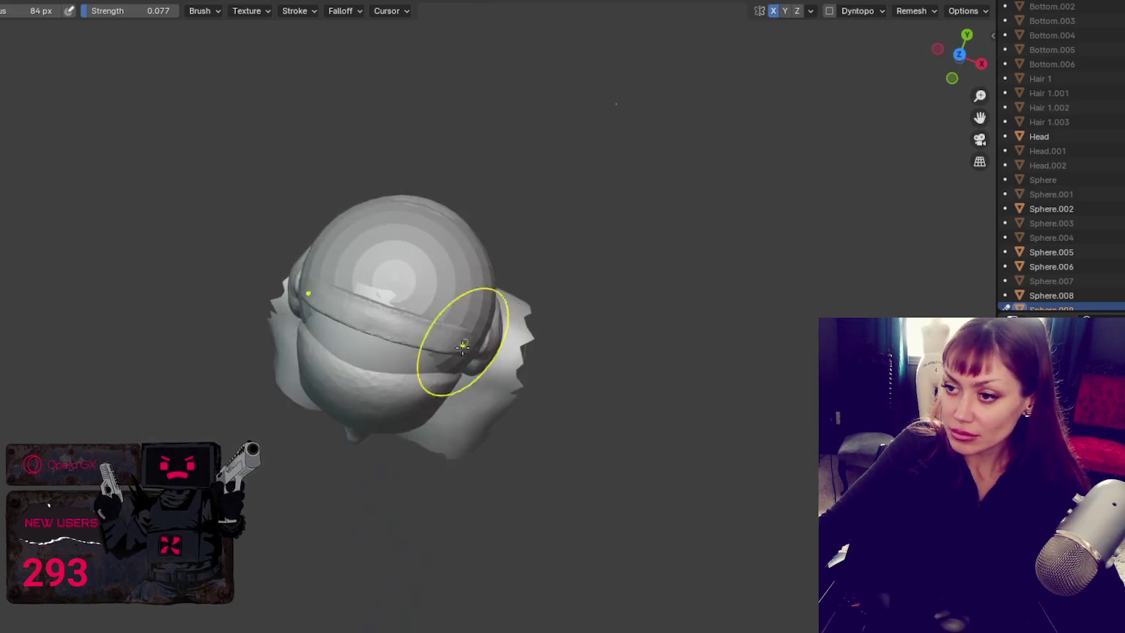
key(x)
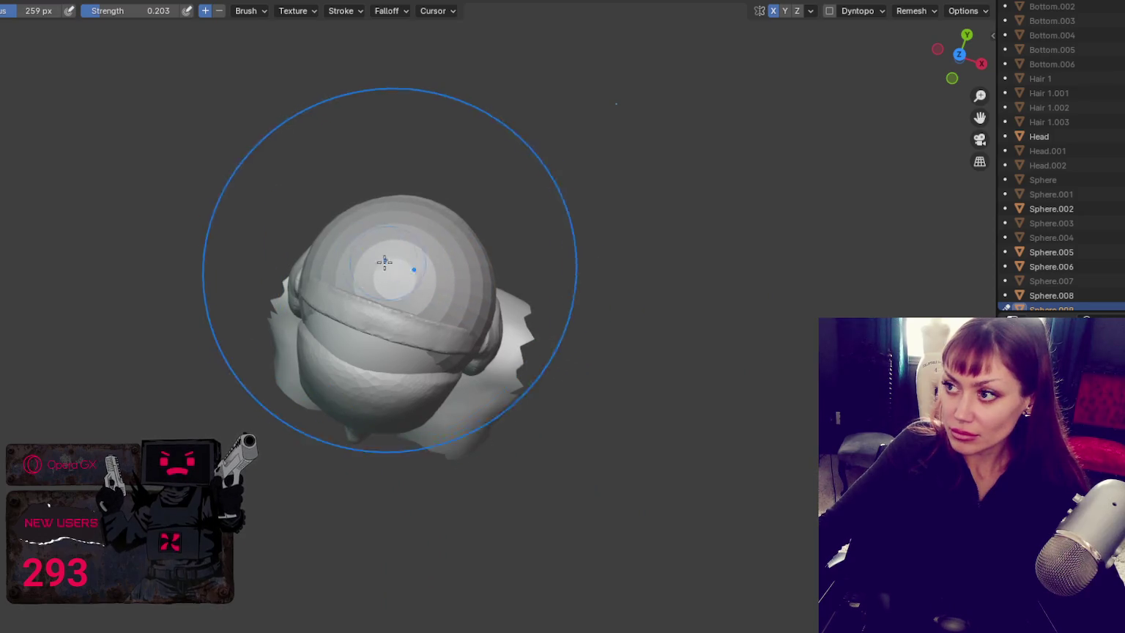
click(829, 11)
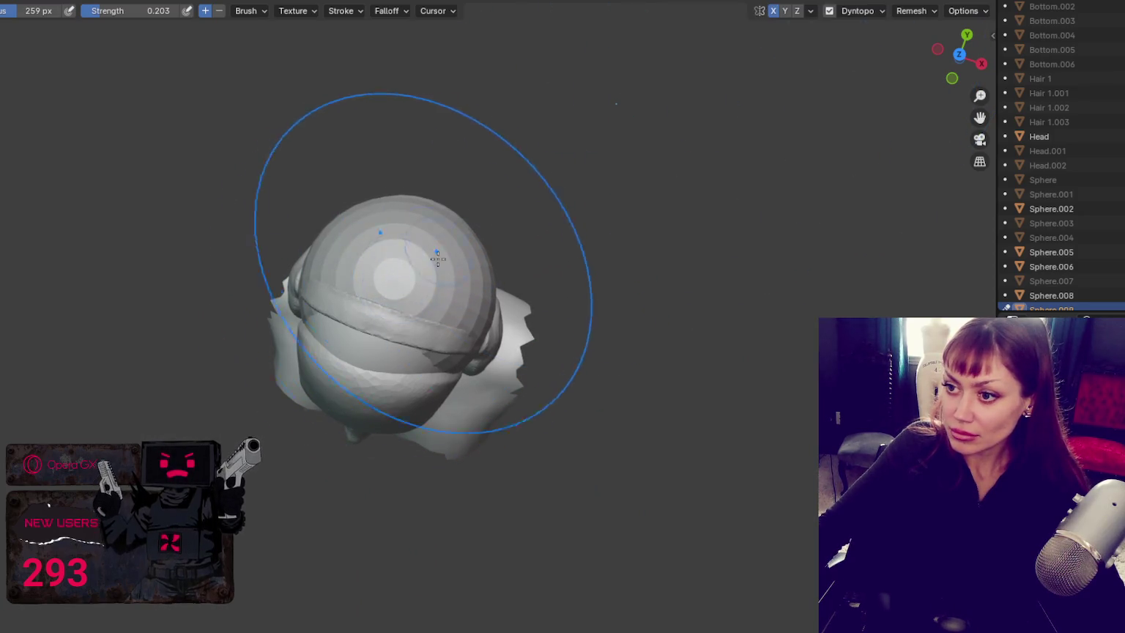
middle_drag(431, 272, 276, 143)
scroll(443, 419, up, 2)
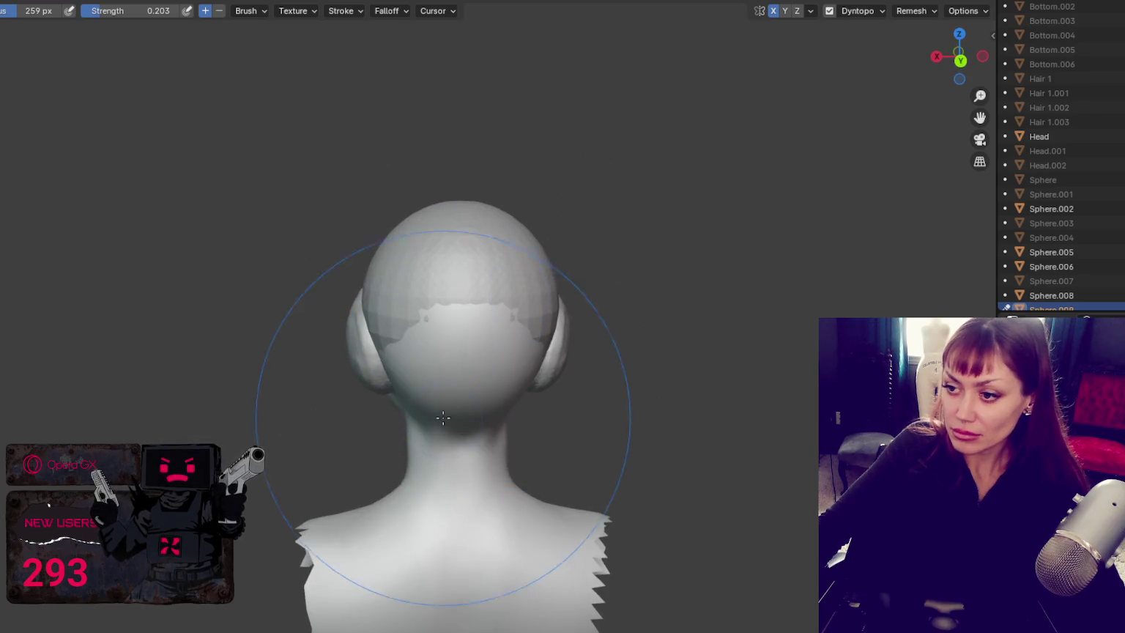
middle_drag(443, 418, 450, 317)
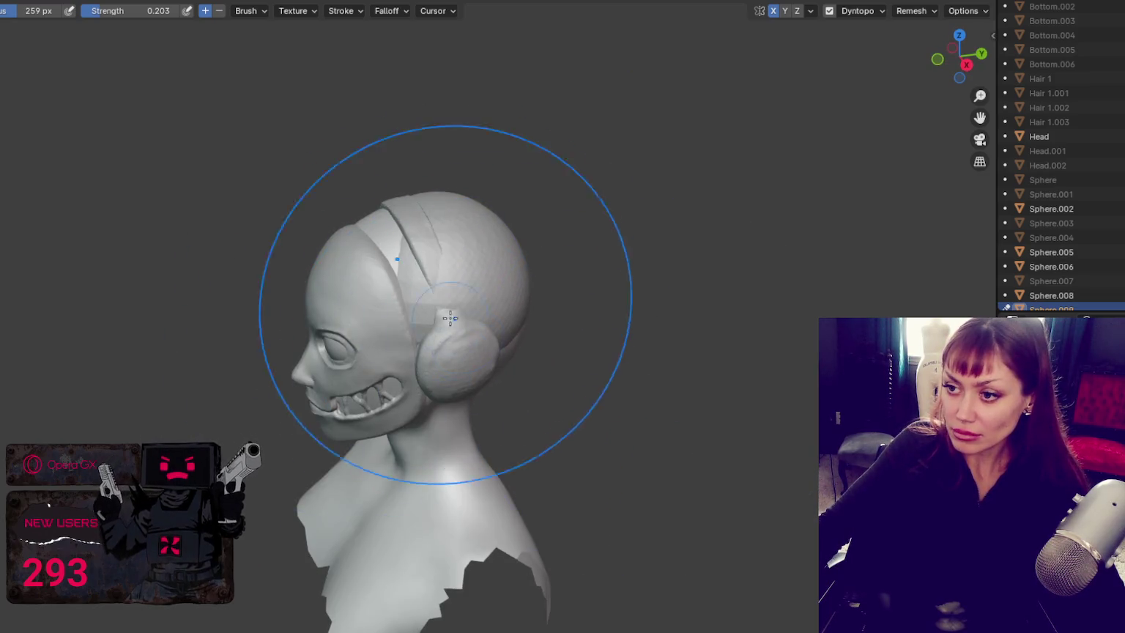
Step: Set the brush radius to 175 px and smooth the crease across the scalp
key(f)
click(403, 249)
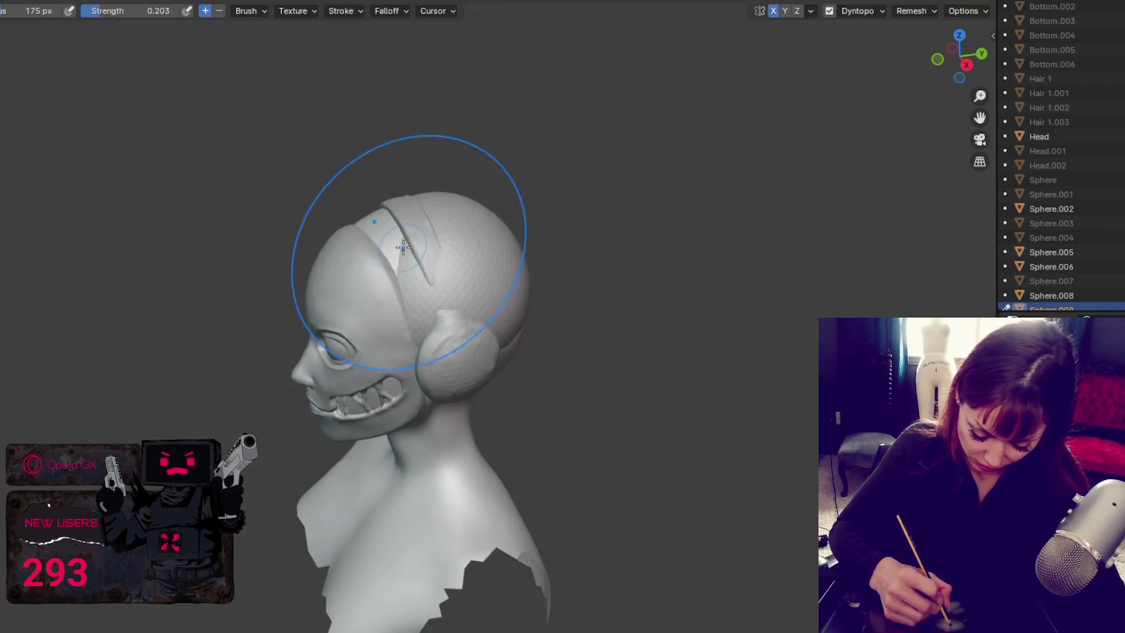
middle_drag(403, 249, 643, 301)
drag(454, 307, 415, 294)
mouse_move(397, 316)
middle_down()
mouse_move(529, 256)
mouse_move(391, 313)
mouse_move(505, 411)
mouse_move(534, 389)
middle_up()
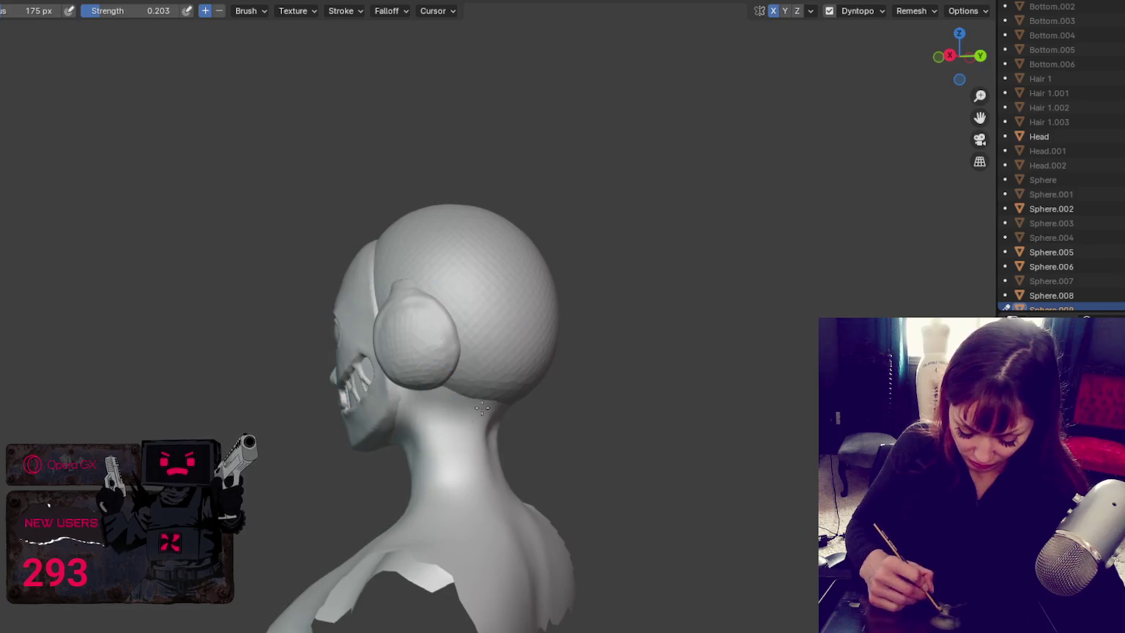
middle_drag(511, 405, 544, 371)
mouse_move(503, 214)
middle_down()
mouse_move(769, 244)
mouse_move(858, 301)
middle_up()
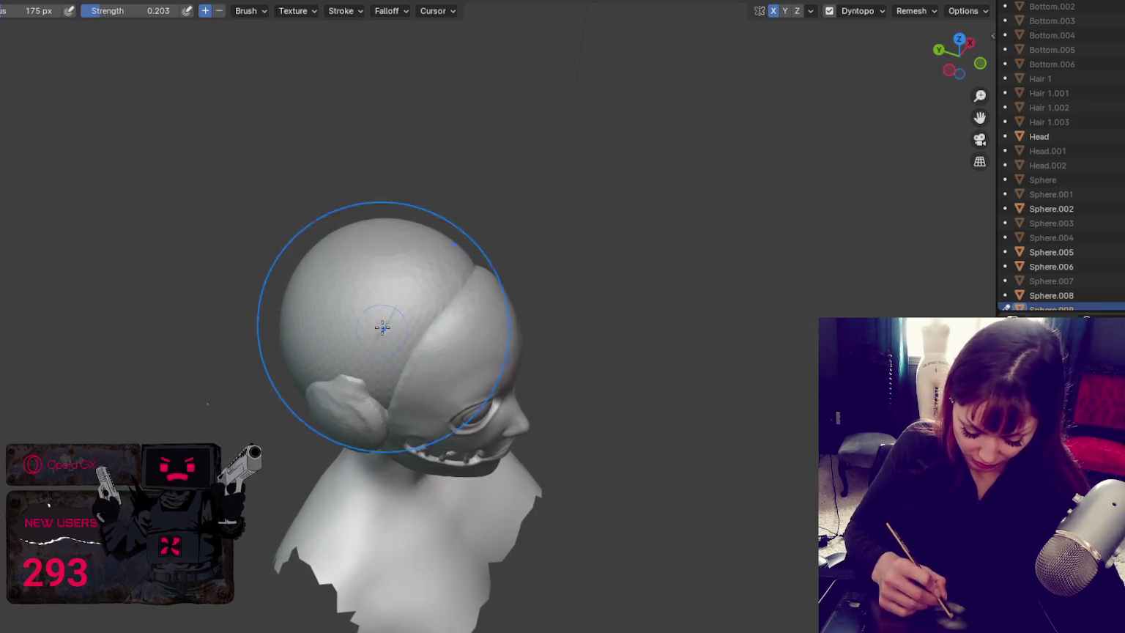
middle_drag(538, 249, 431, 251)
mouse_move(369, 415)
middle_down()
mouse_move(658, 241)
mouse_move(645, 206)
mouse_move(503, 217)
mouse_move(482, 200)
middle_up()
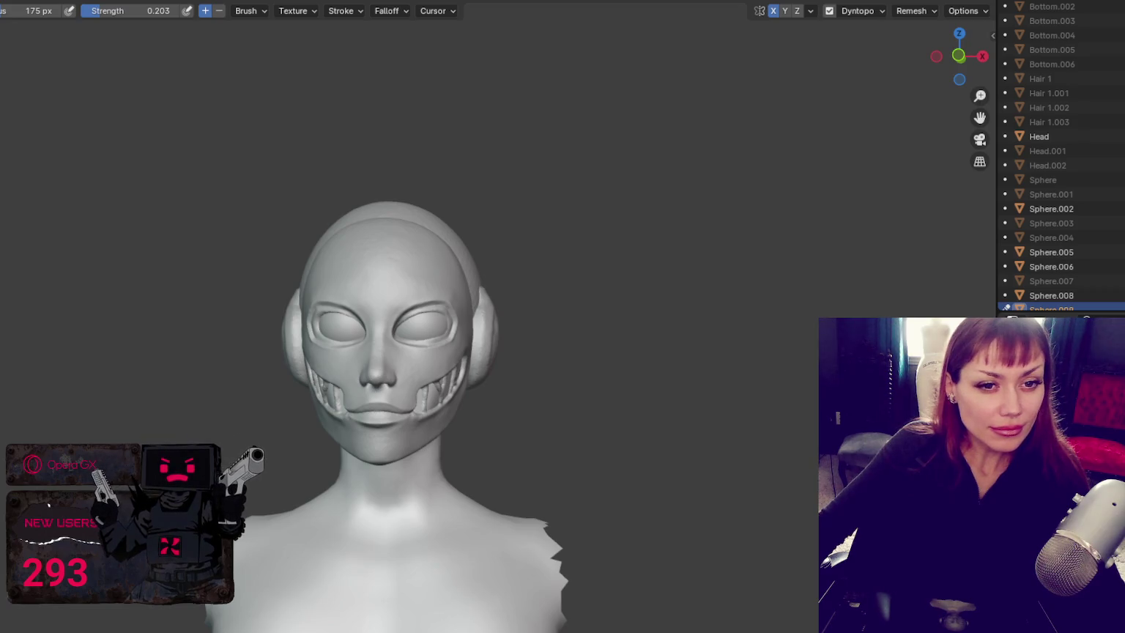
Step: Push the back of the head lower and reshape the mass near the neck
mouse_move(597, 432)
middle_down()
mouse_move(532, 449)
mouse_move(617, 450)
middle_up()
scroll(617, 440, up, 2)
middle_drag(590, 352, 552, 282)
scroll(659, 295, up, 1)
mouse_move(659, 294)
middle_down()
mouse_move(779, 297)
mouse_move(575, 306)
mouse_move(520, 284)
mouse_move(438, 290)
middle_up()
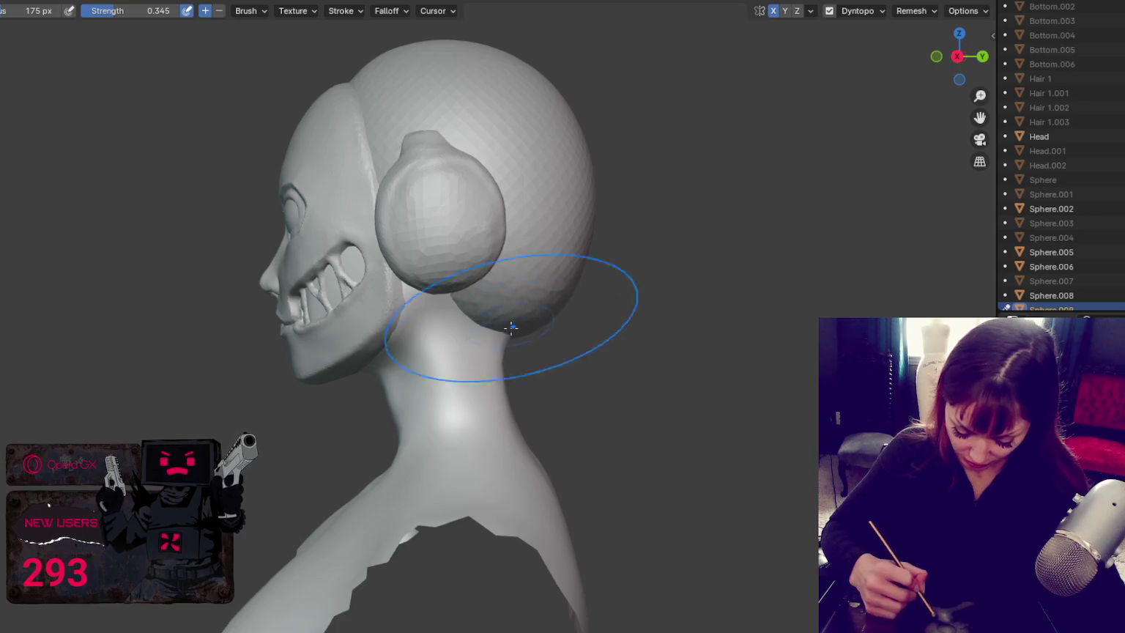
middle_drag(514, 322, 513, 317)
drag(512, 317, 495, 313)
drag(478, 375, 506, 323)
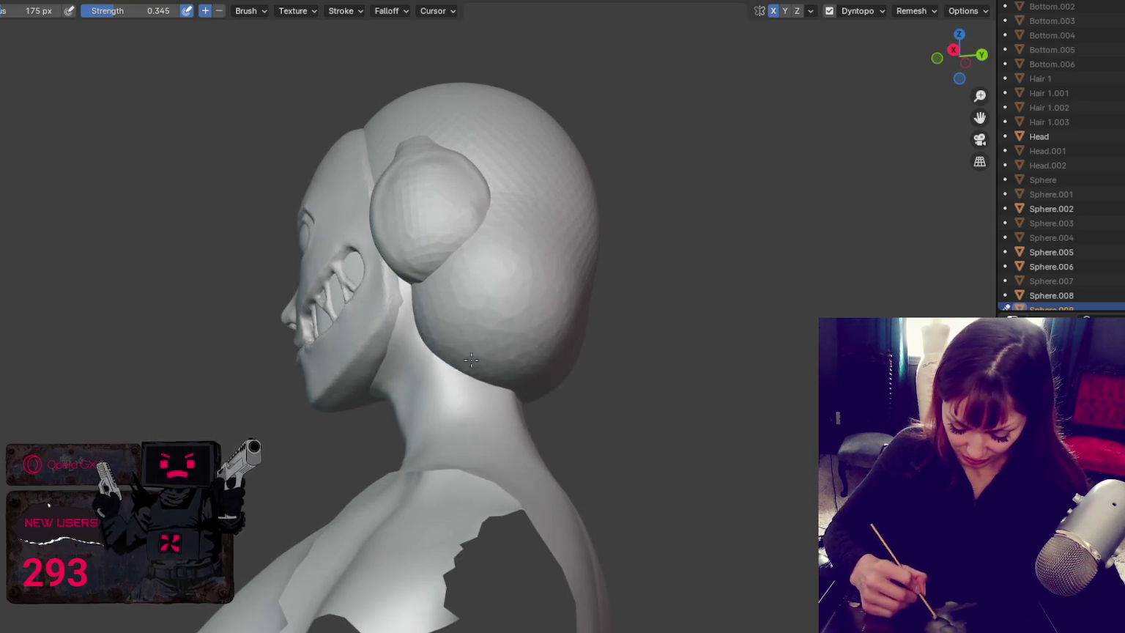
Step: Set the brush to 60 px and reshape the lower edge of the hair mass
key(f)
click(505, 316)
middle_drag(505, 317, 494, 262)
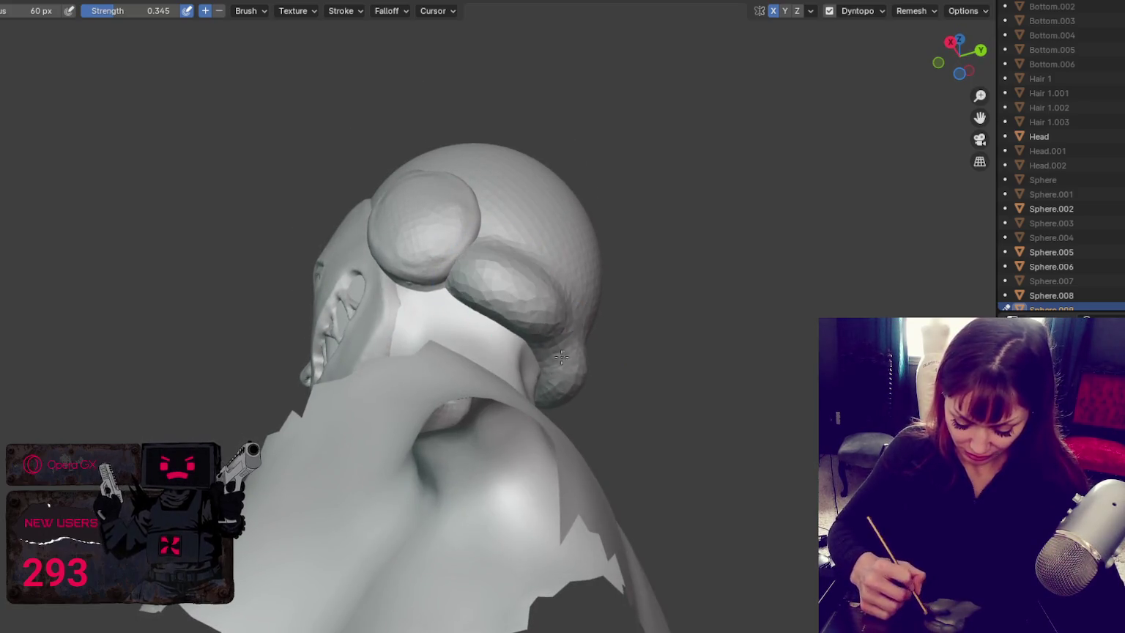
middle_drag(571, 371, 624, 375)
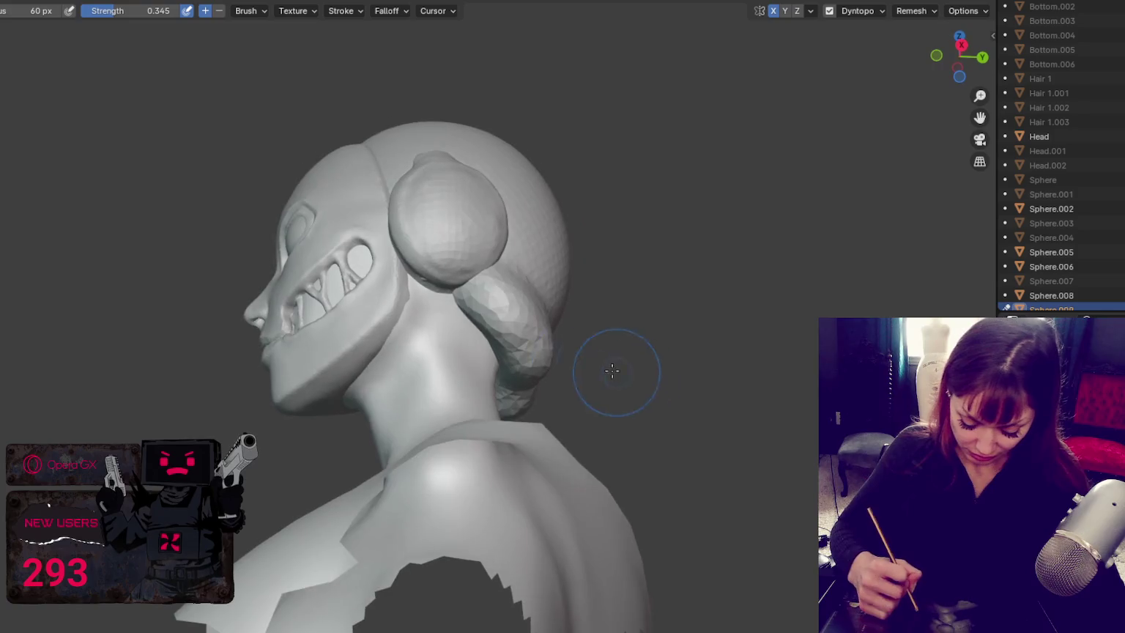
middle_drag(510, 372, 575, 358)
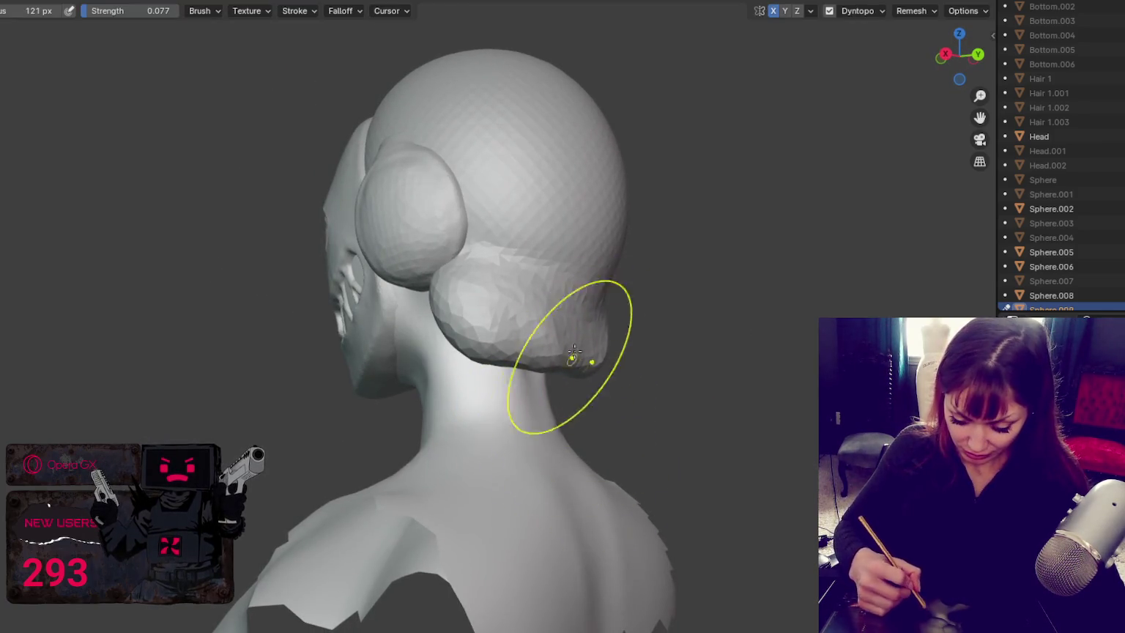
middle_drag(527, 352, 498, 376)
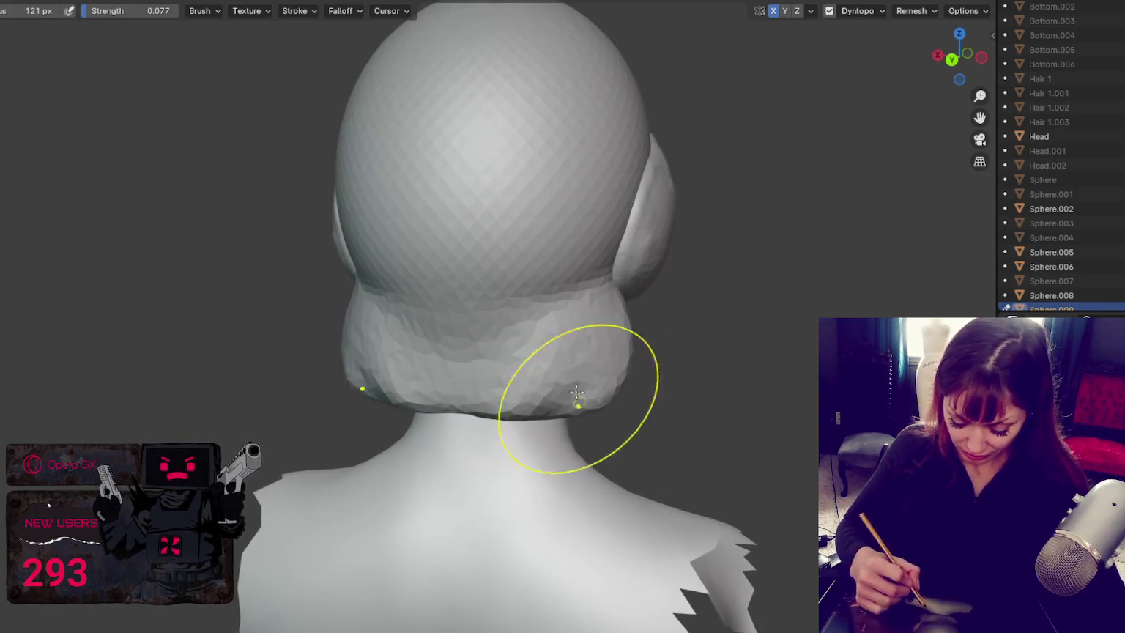
drag(582, 407, 454, 468)
Step: With the X brush, widen the hair at the back and reshape the lower bulge
key(x)
mouse_move(573, 437)
mouse_down()
mouse_move(619, 271)
mouse_move(608, 205)
mouse_move(615, 264)
mouse_move(565, 434)
mouse_up()
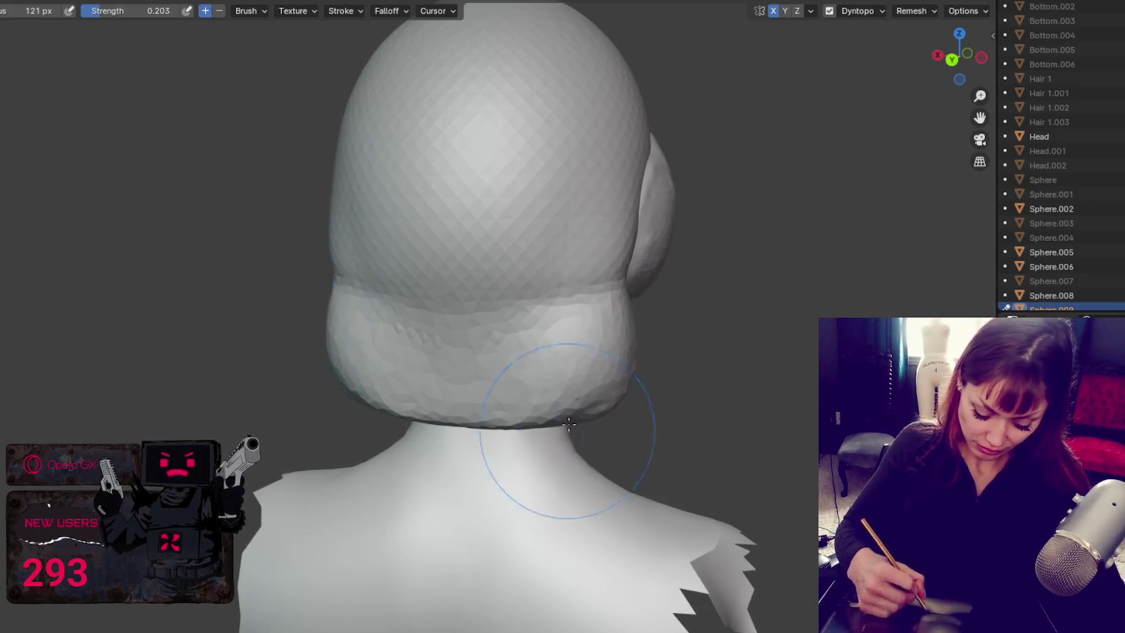
scroll(424, 308, down, 3)
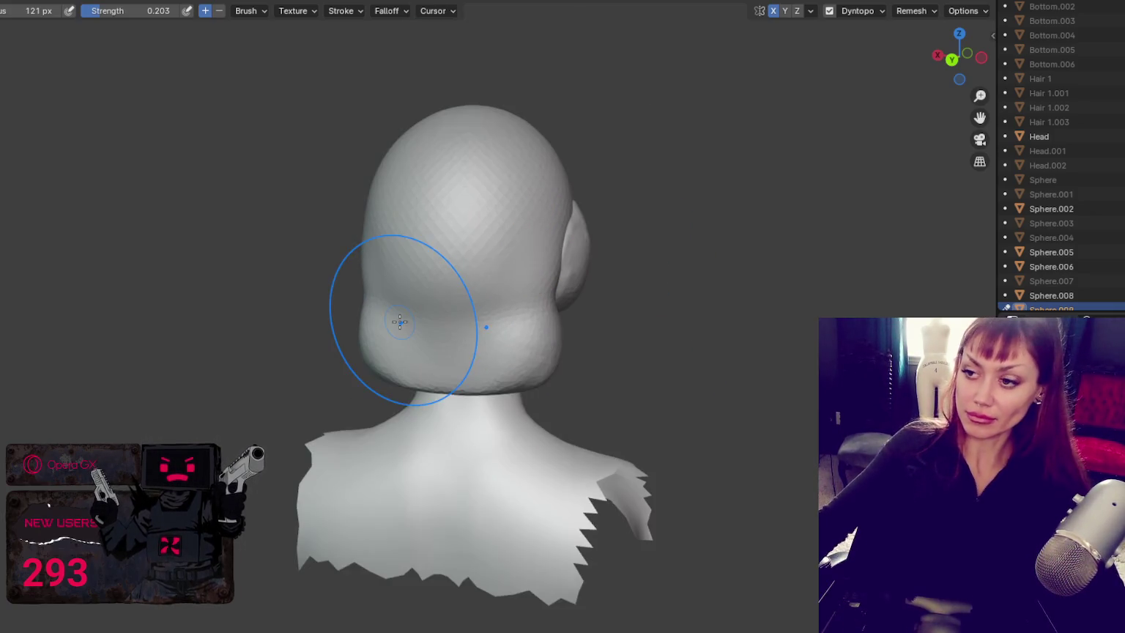
mouse_move(441, 331)
mouse_down()
mouse_move(480, 293)
mouse_move(545, 309)
mouse_up()
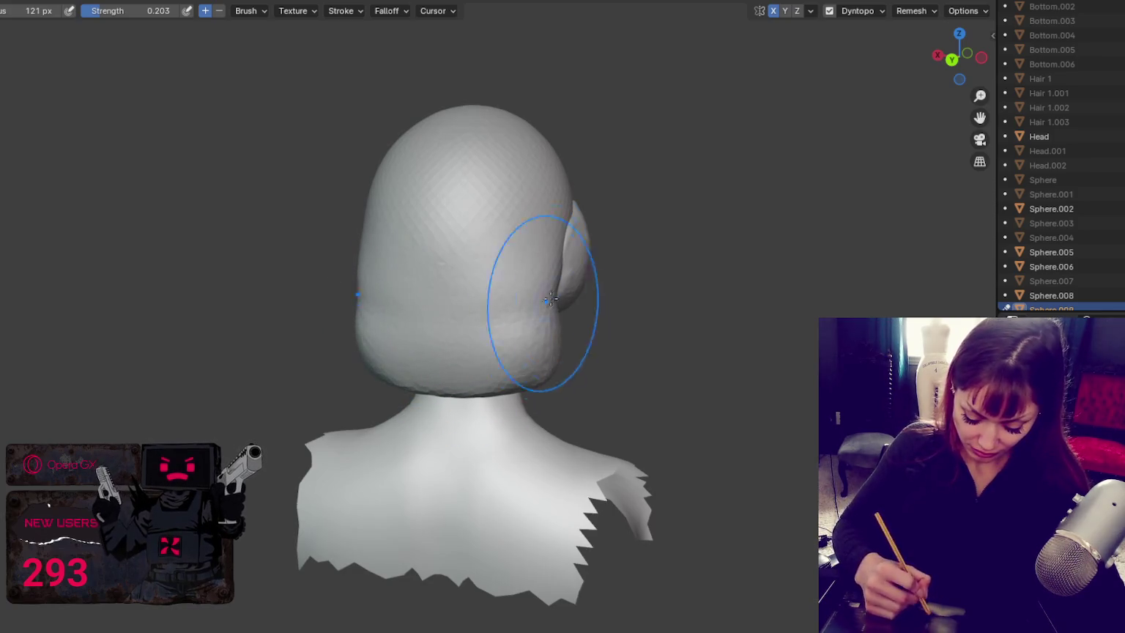
Step: Smooth the hair bulge behind the ear and where it meets the neck
key(shift)
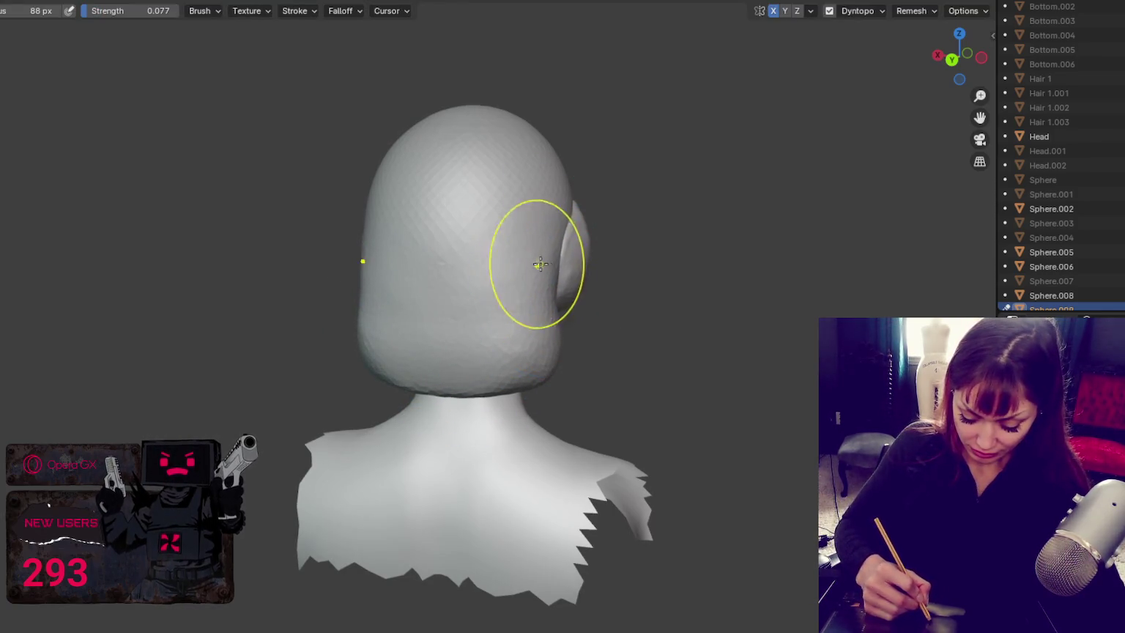
middle_drag(528, 364, 439, 359)
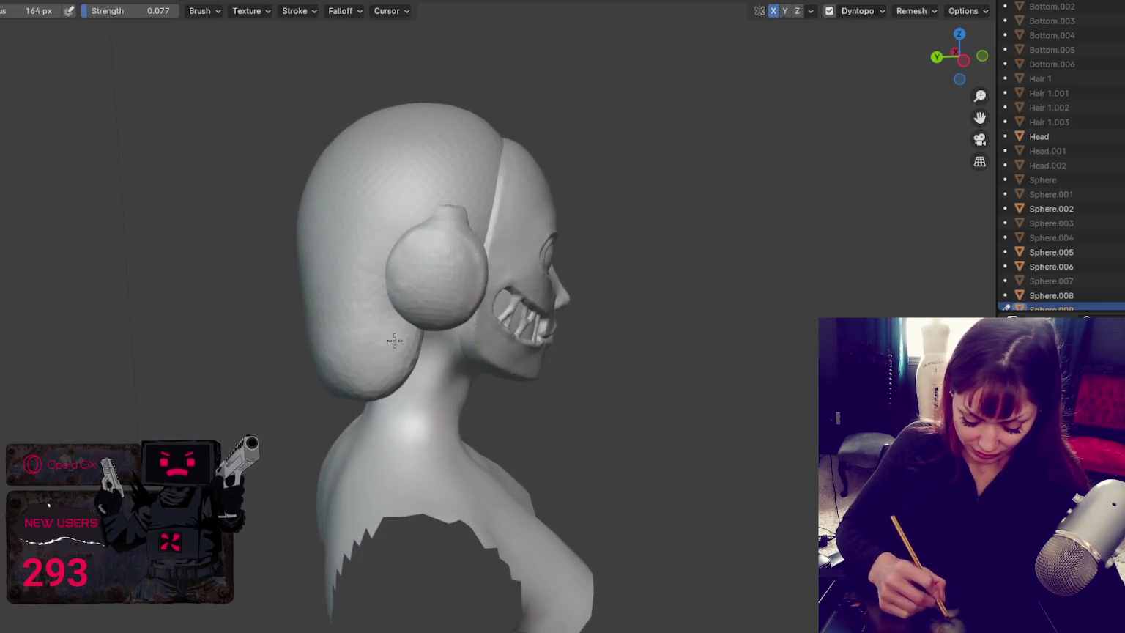
shift+drag(401, 339, 311, 377)
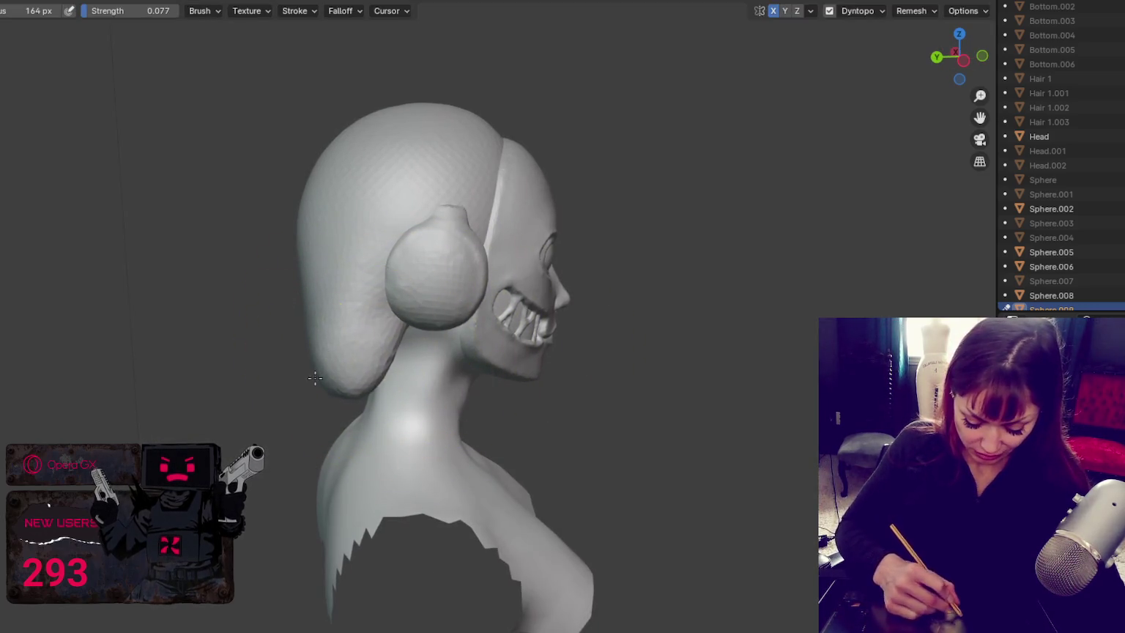
middle_drag(377, 321, 321, 390)
shift+drag(315, 381, 339, 351)
mouse_move(327, 384)
middle_down()
mouse_move(447, 414)
mouse_move(469, 459)
middle_up()
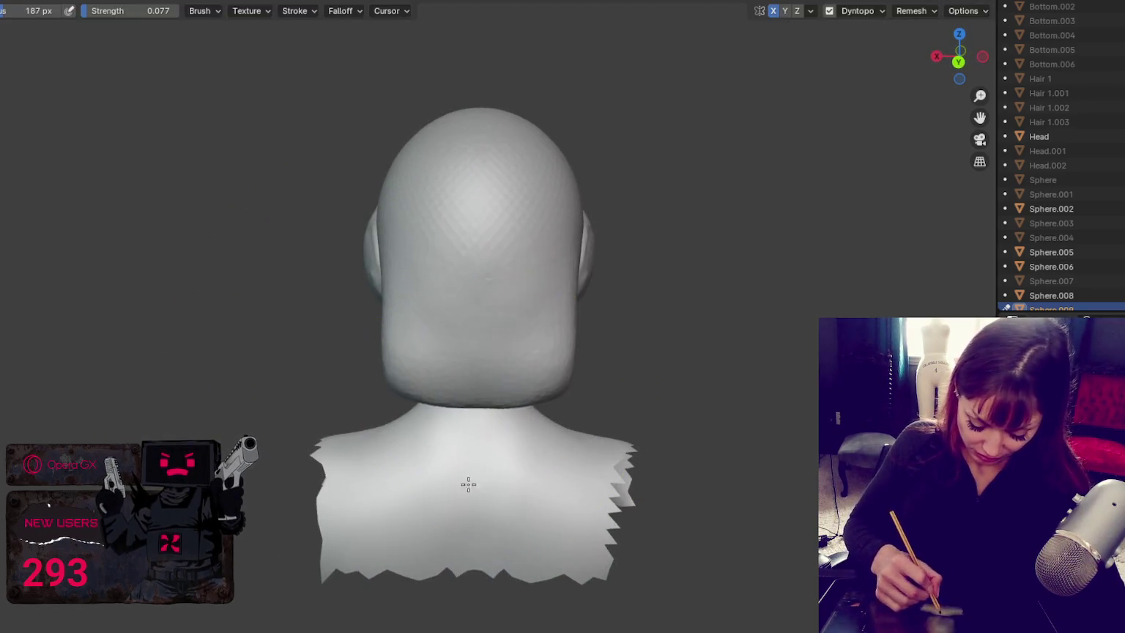
Step: Raise brush strength to 0.439 and pull the hair mass down over the neck
key(shift+f)
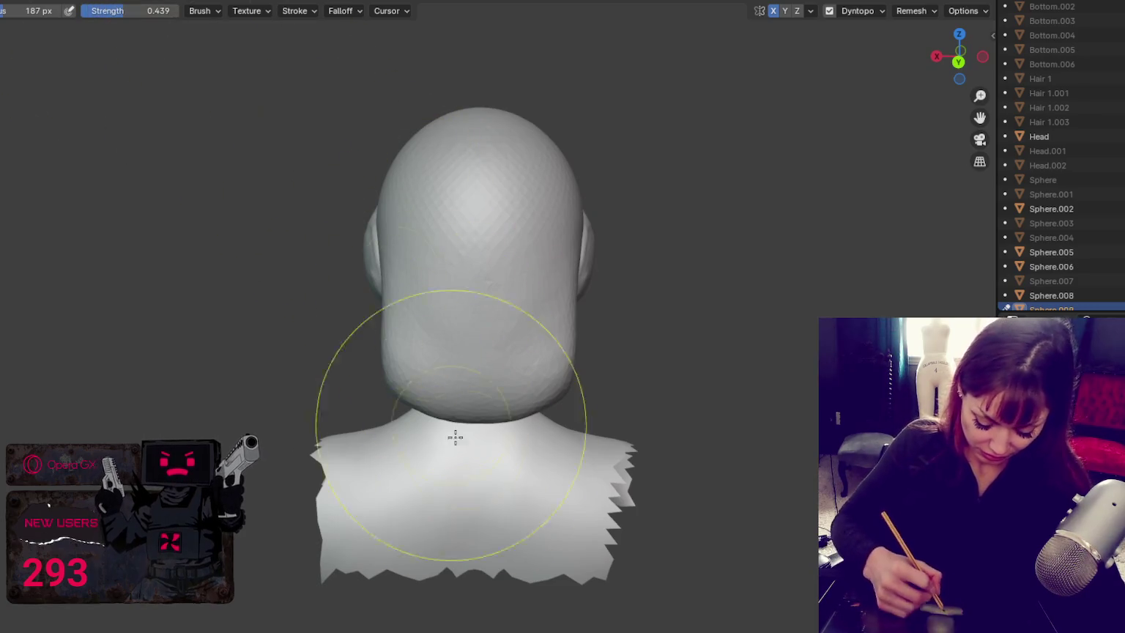
click(448, 415)
drag(447, 415, 521, 405)
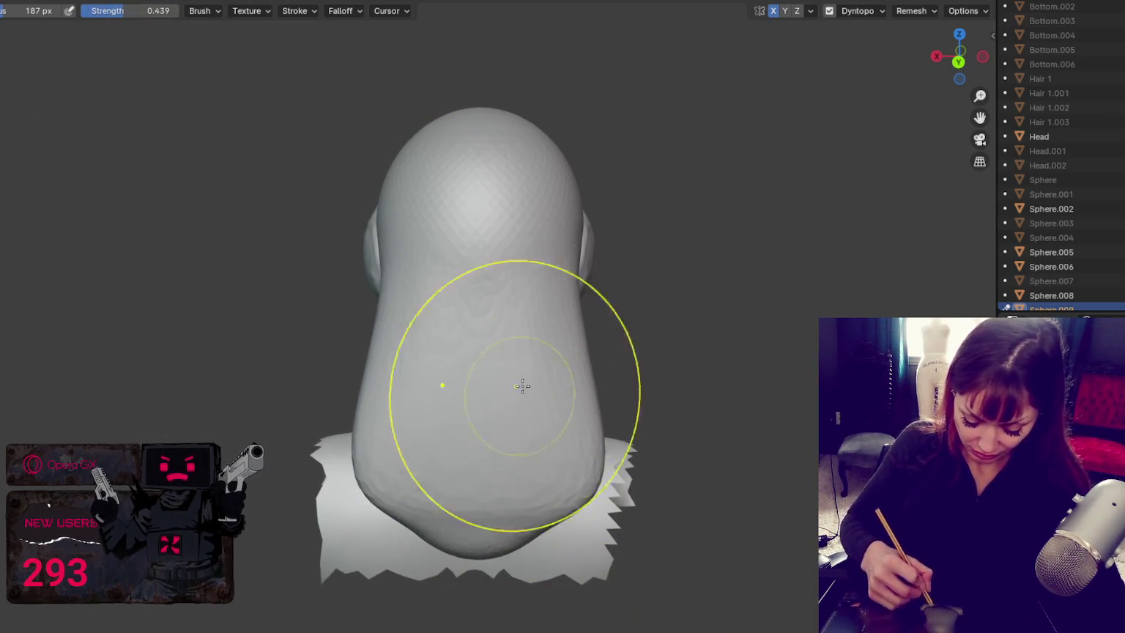
mouse_move(547, 457)
middle_down()
mouse_move(695, 476)
mouse_move(545, 432)
middle_up()
mouse_move(530, 394)
mouse_down()
mouse_move(518, 315)
mouse_move(553, 439)
mouse_up()
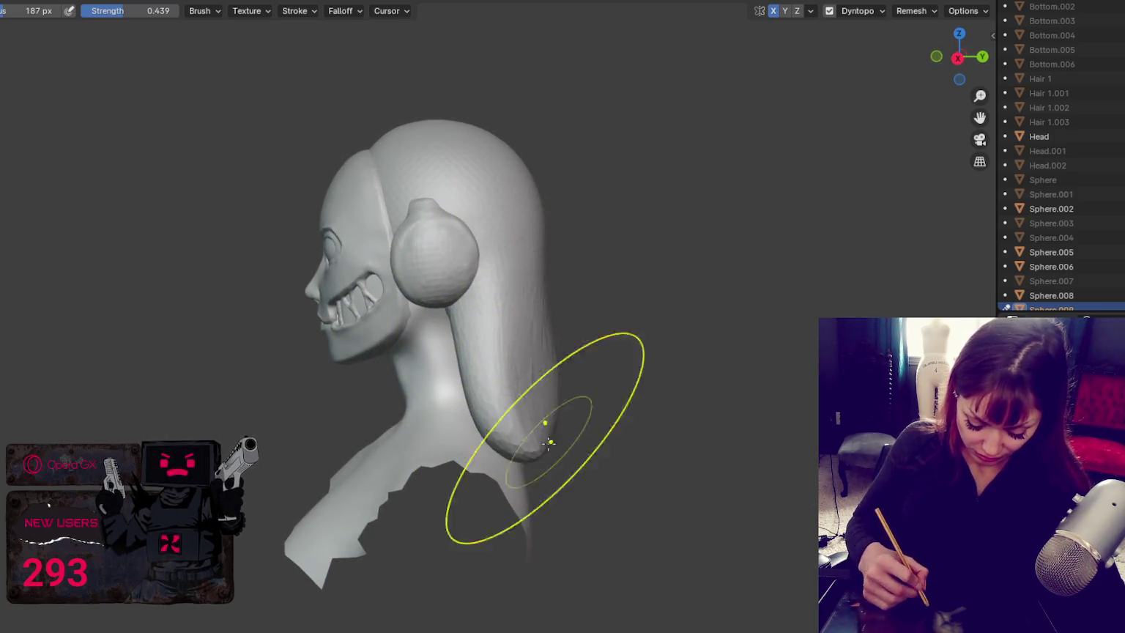
middle_drag(553, 440, 506, 443)
Step: Even out the faceted back of the hair with the Clay brush, then smooth it
key(c)
drag(510, 415, 460, 389)
key(s)
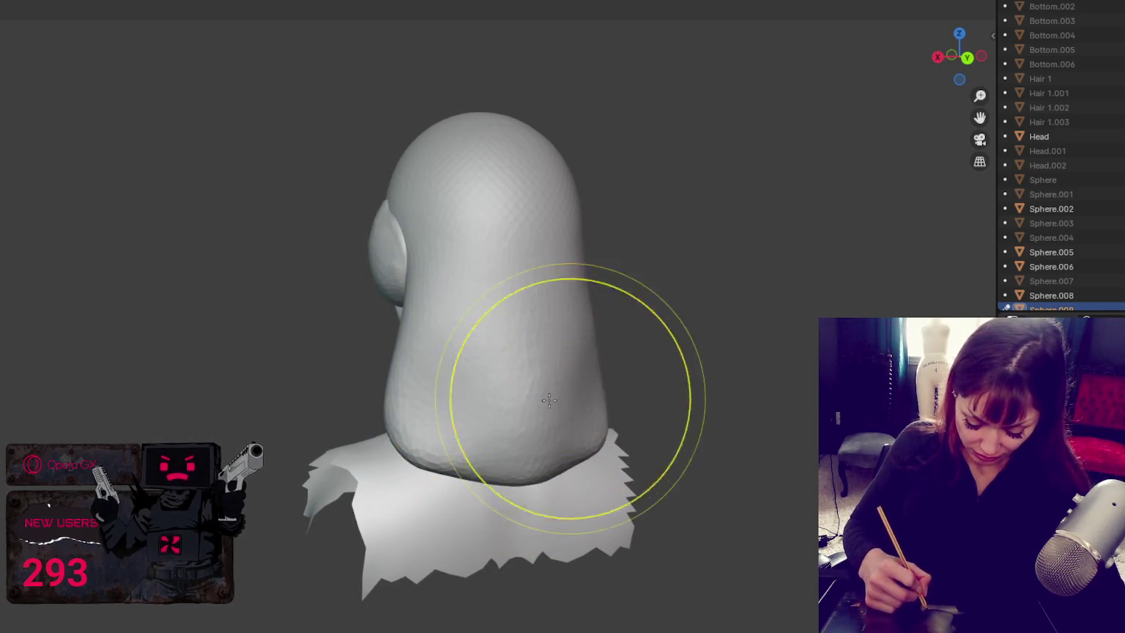
mouse_move(553, 385)
middle_down()
mouse_move(530, 407)
mouse_move(511, 394)
mouse_move(631, 392)
mouse_move(523, 380)
middle_up()
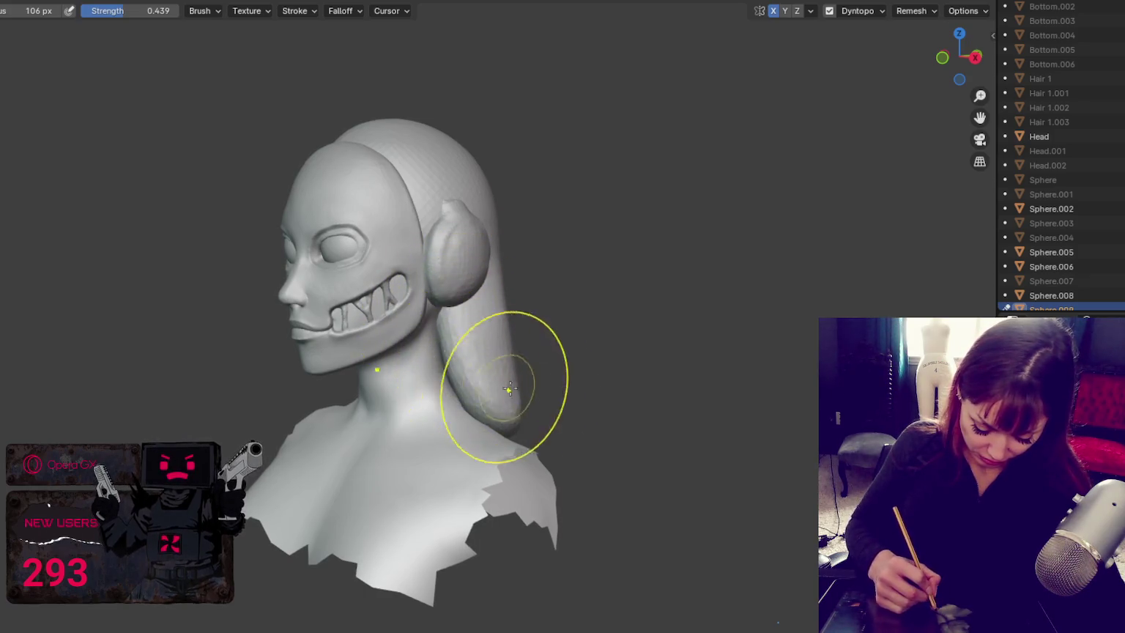
middle_drag(505, 387, 454, 402)
mouse_move(455, 327)
middle_down()
mouse_move(444, 328)
mouse_move(508, 409)
middle_up()
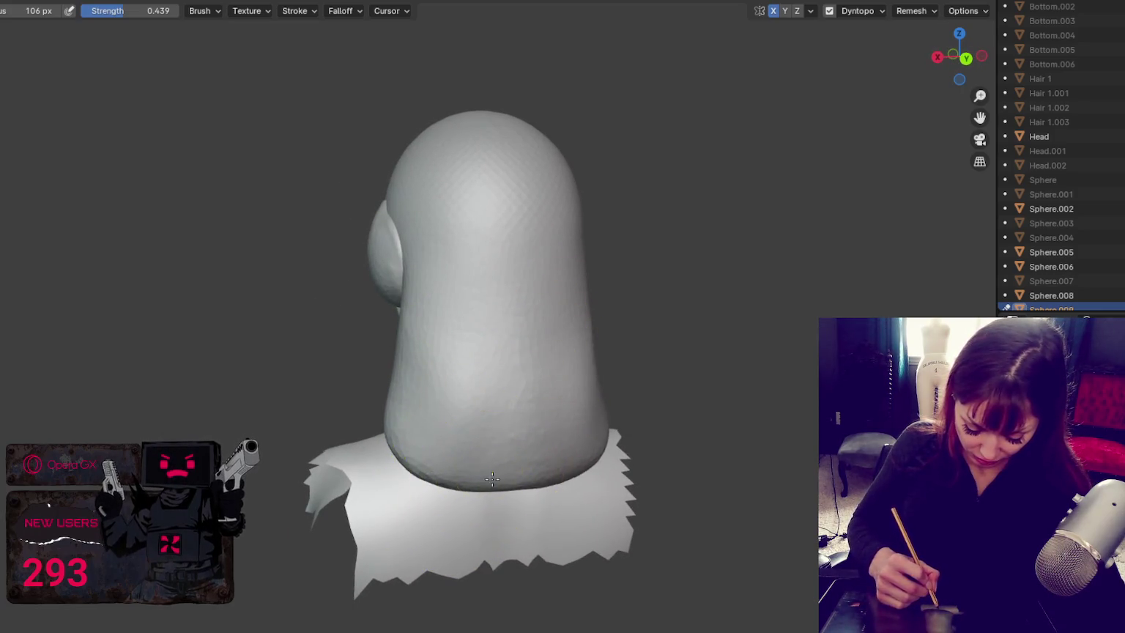
mouse_move(479, 463)
middle_down()
mouse_move(565, 439)
mouse_move(602, 452)
mouse_move(753, 442)
middle_up()
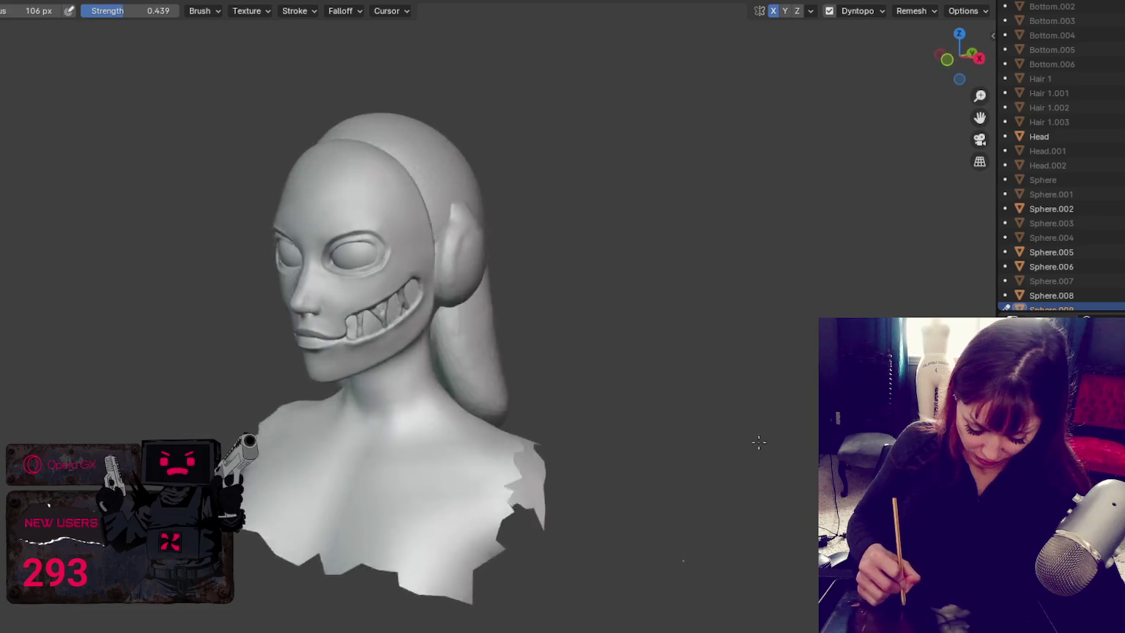
Step: In front view, thin the hair locks beside the face on both sides
key(KP_1)
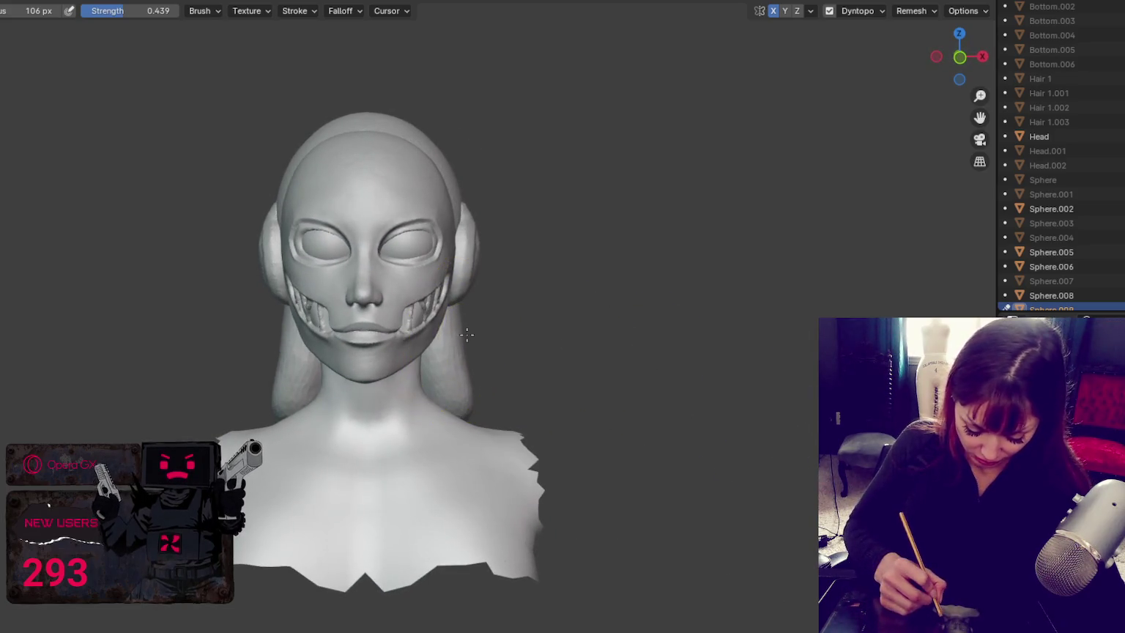
drag(466, 334, 453, 413)
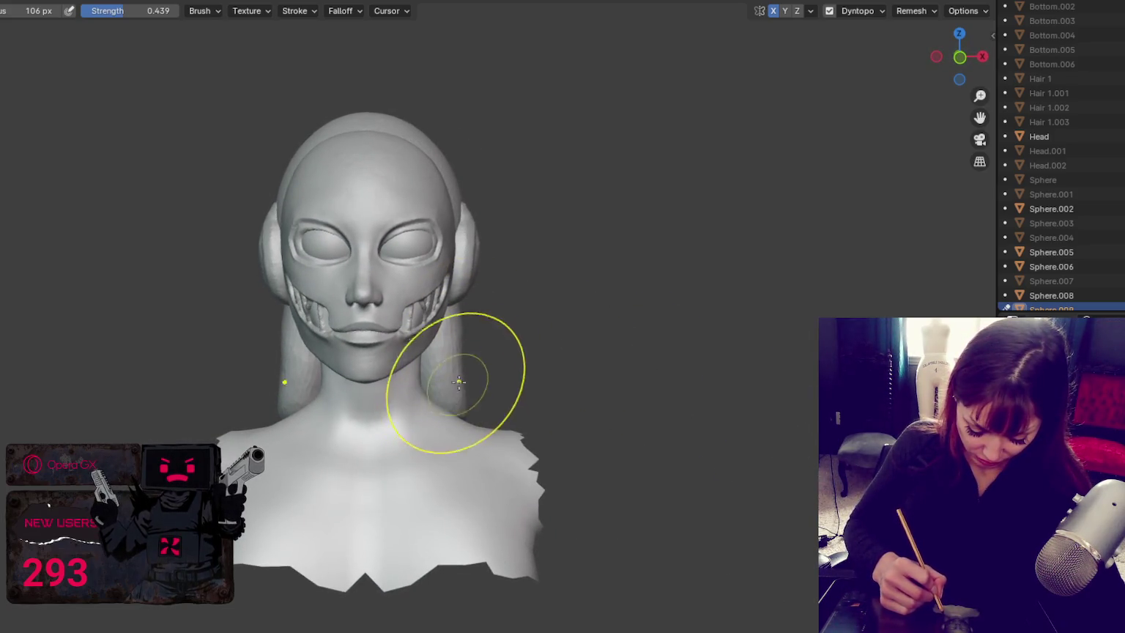
drag(439, 368, 441, 350)
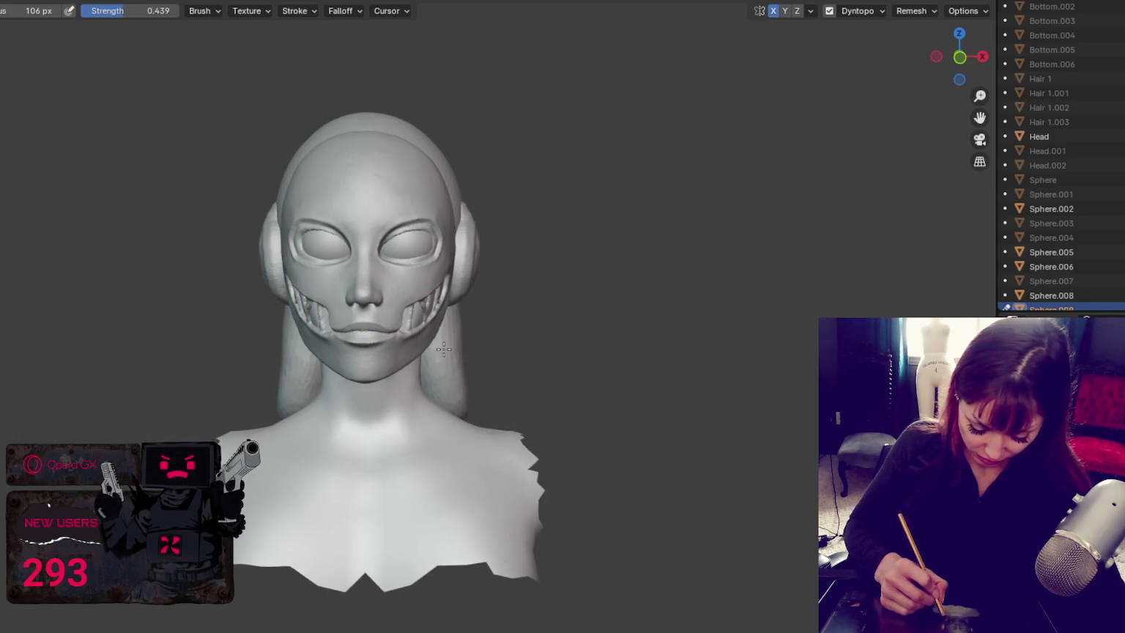
mouse_move(494, 251)
middle_down()
mouse_move(542, 274)
mouse_move(523, 269)
middle_up()
Step: Select the face mask object Sphere.002 in the Outliner as the active object
scroll(1062, 220, down, 3)
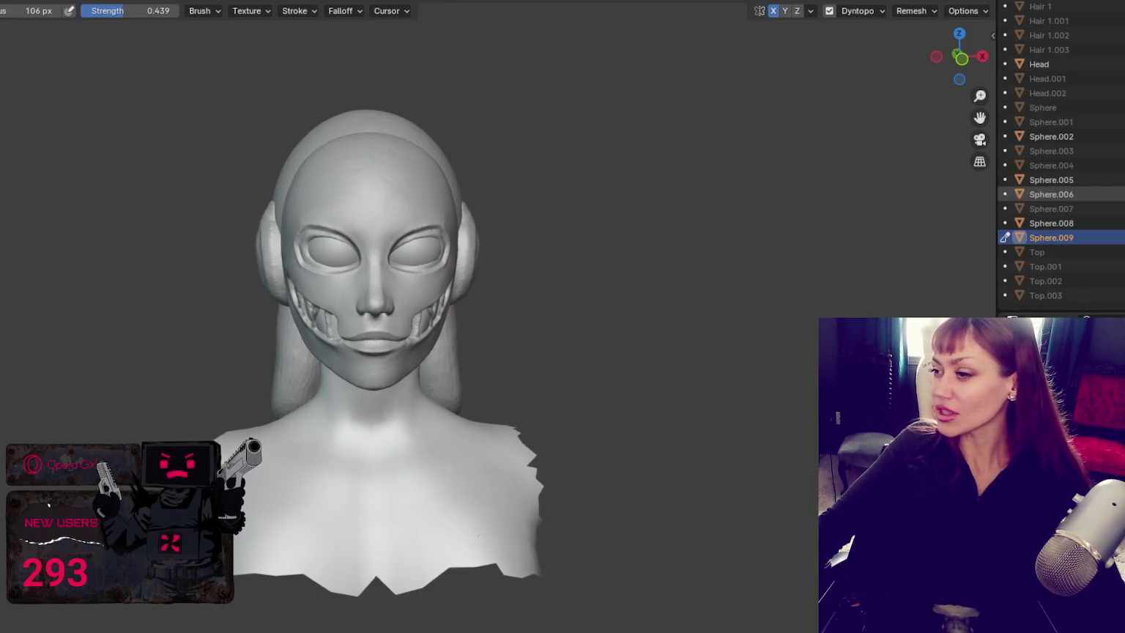
click(1051, 237)
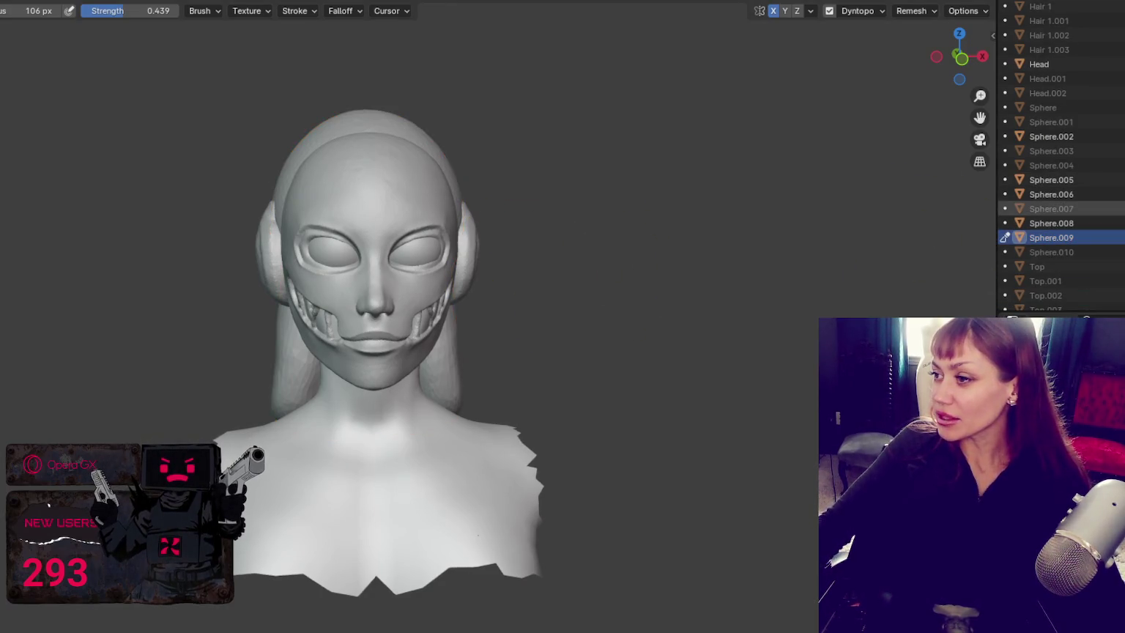
click(1051, 136)
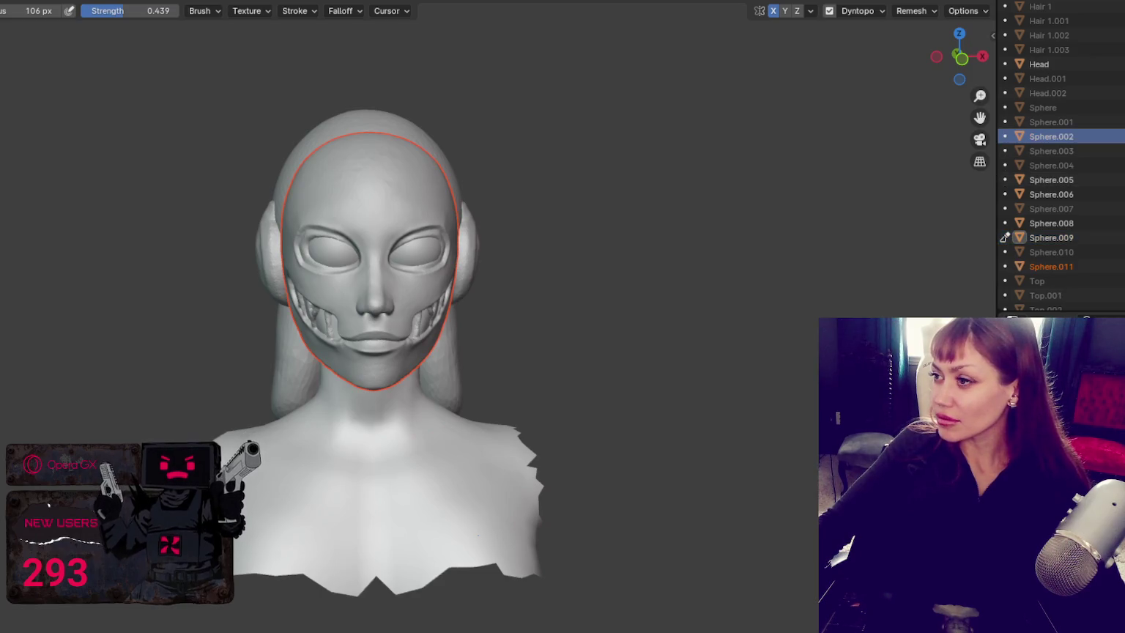
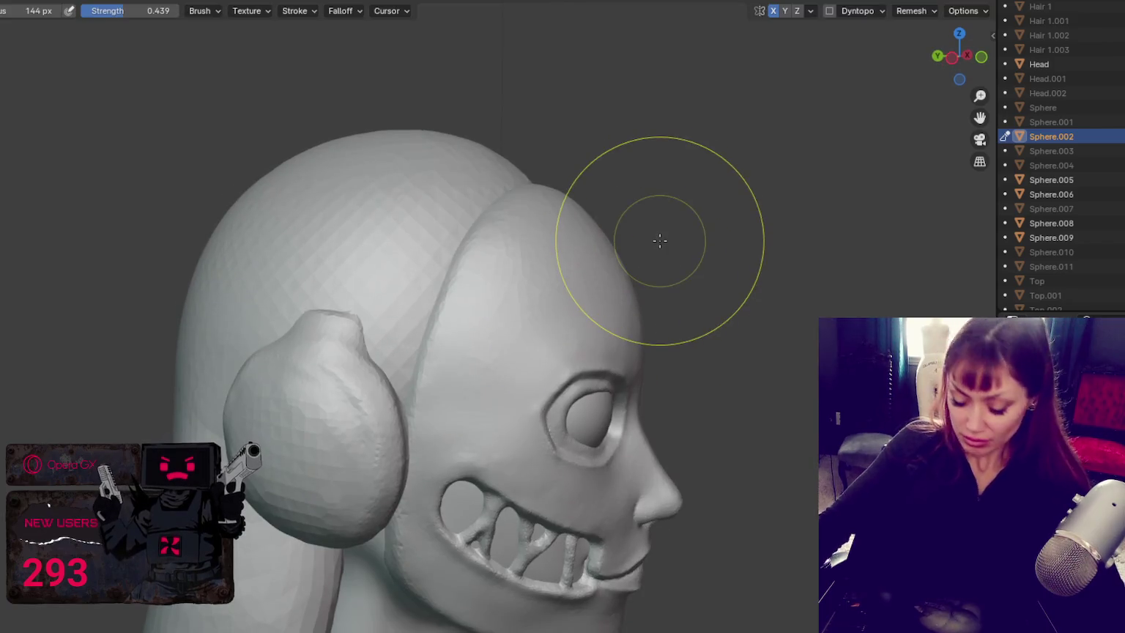
Step: Smooth the ridge on the hair mass, then reduce the brush size
mouse_move(492, 258)
mouse_down()
mouse_move(515, 314)
mouse_move(509, 274)
mouse_move(553, 212)
mouse_up()
key(KP_1)
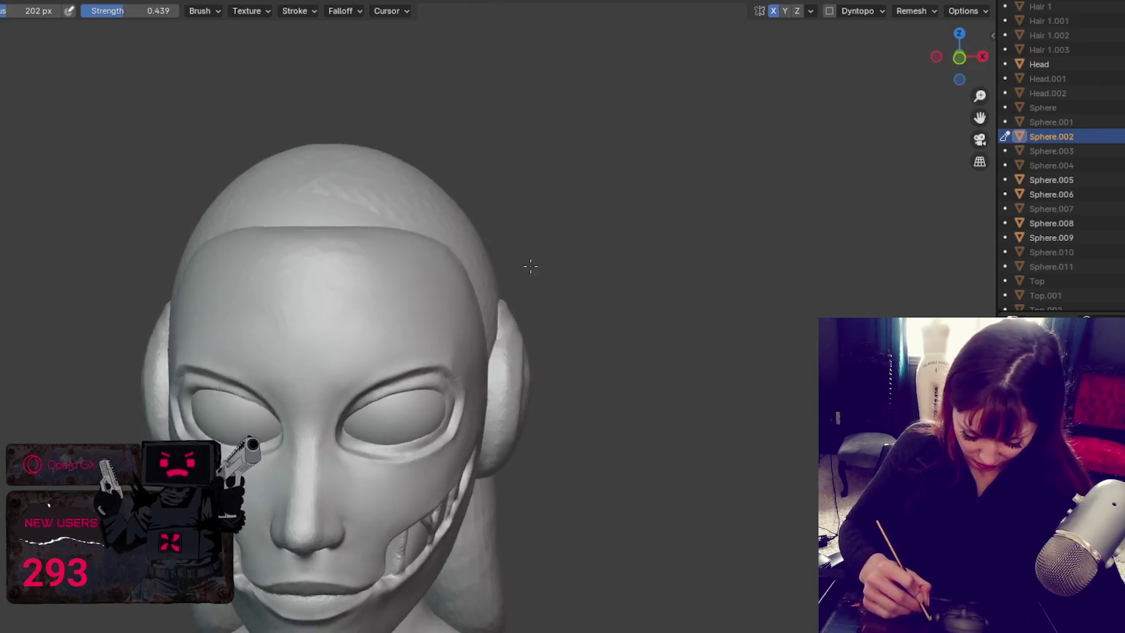
middle_drag(440, 244, 221, 241)
key(f)
click(349, 300)
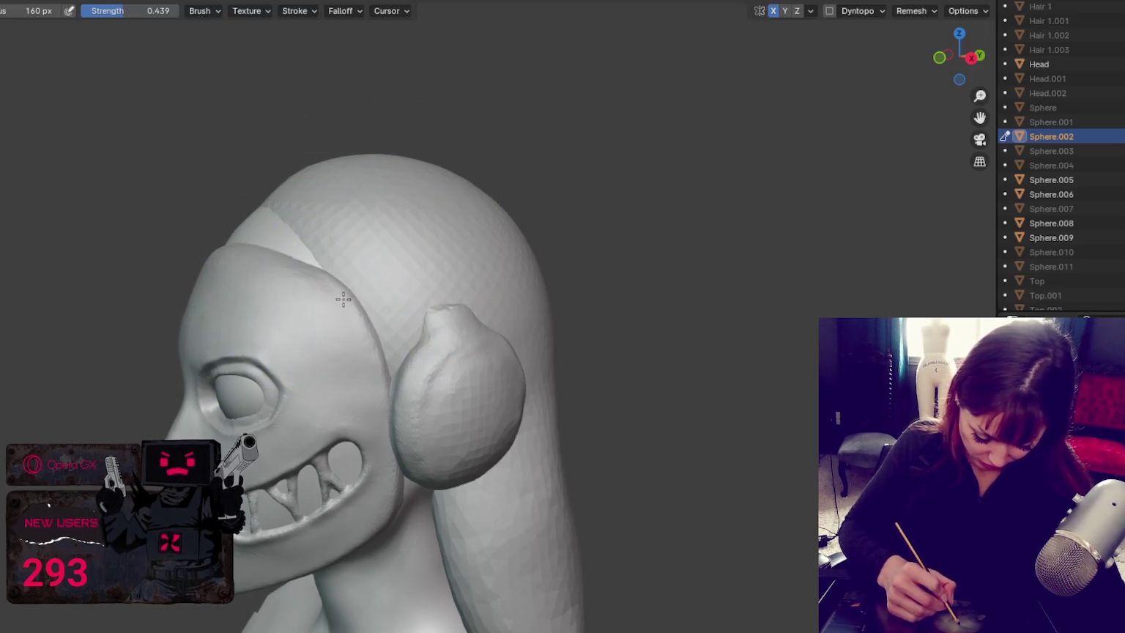
Step: Switch to another sculpt brush near the mask's top edge, set it to add and resize it
mouse_move(343, 253)
middle_down()
mouse_move(321, 268)
mouse_move(351, 293)
middle_up()
key(c)
scroll(272, 306, up, 3)
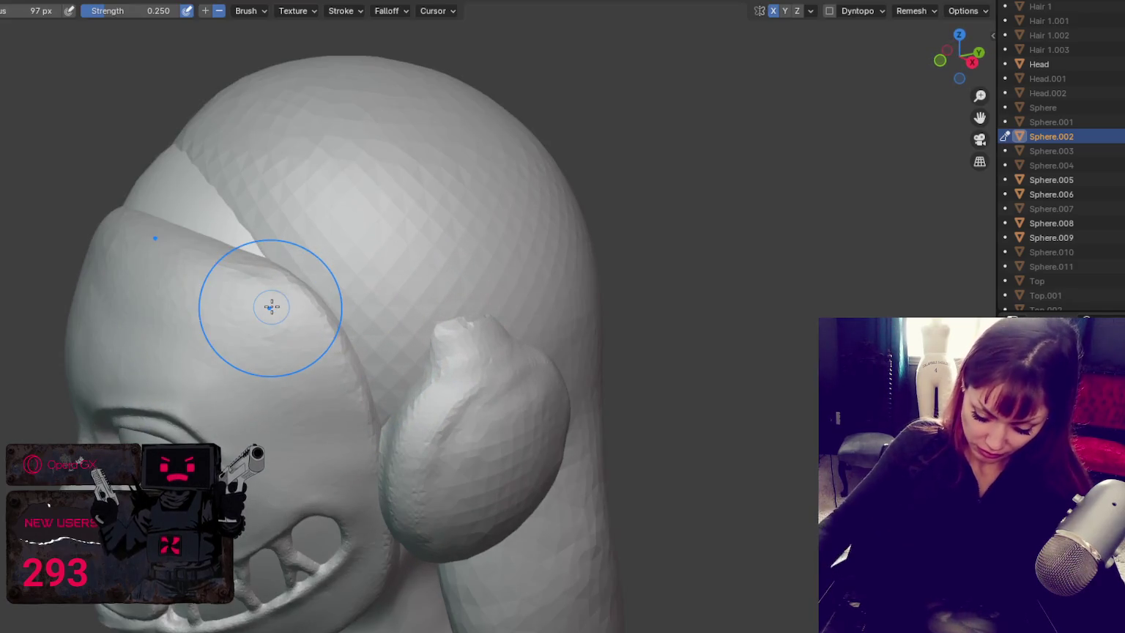
key(bracketleft)
key(bracketleft)
key(bracketleft)
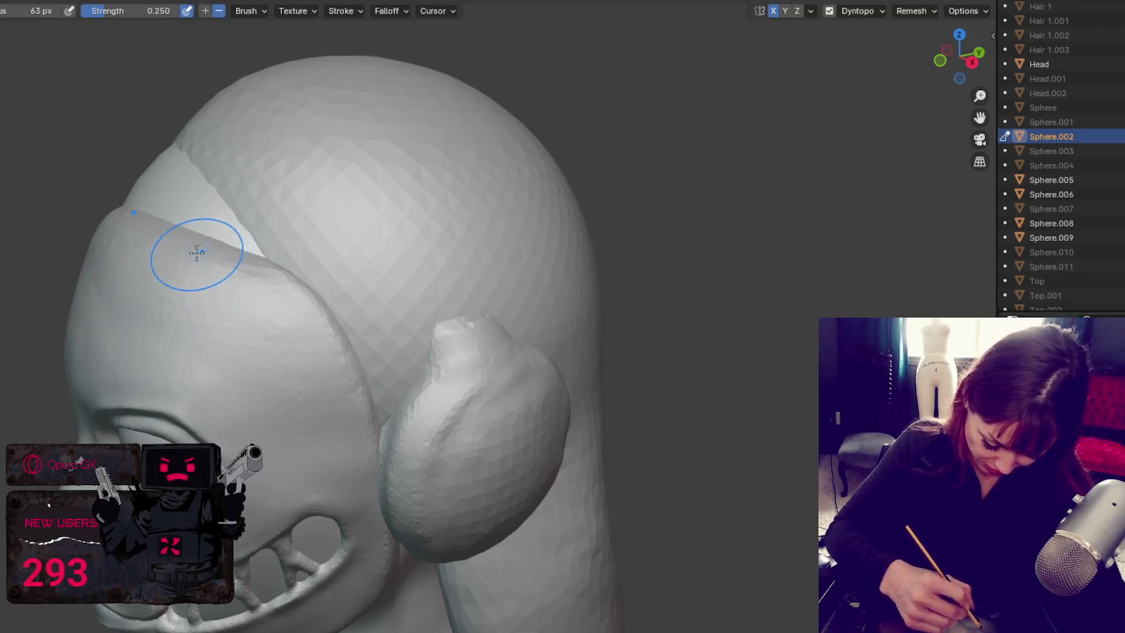
middle_drag(372, 396, 284, 301)
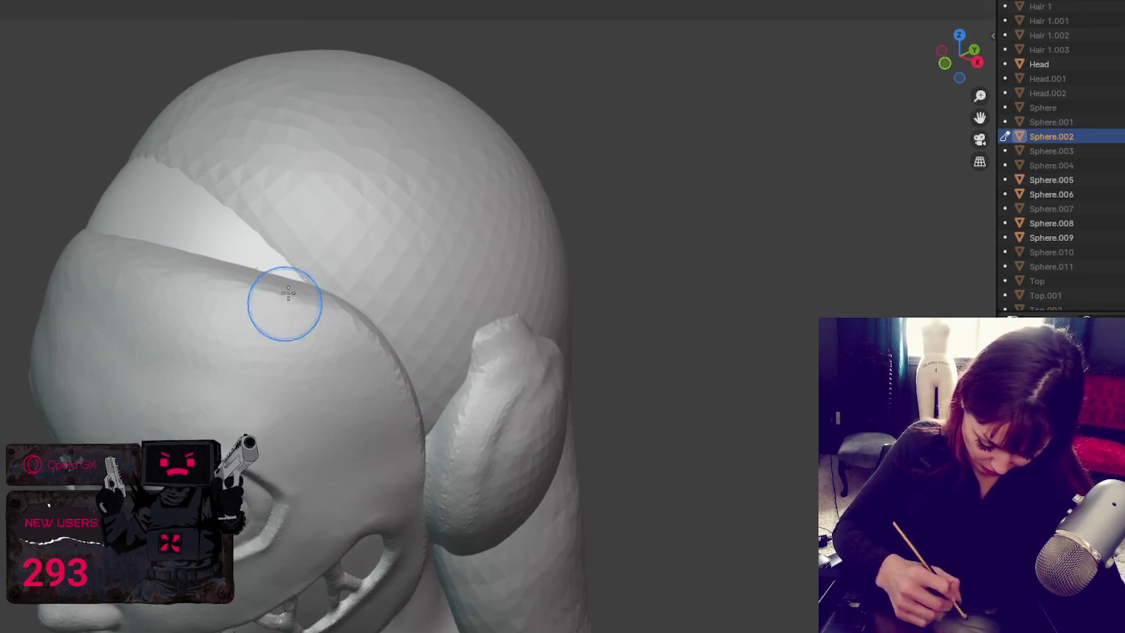
key(x)
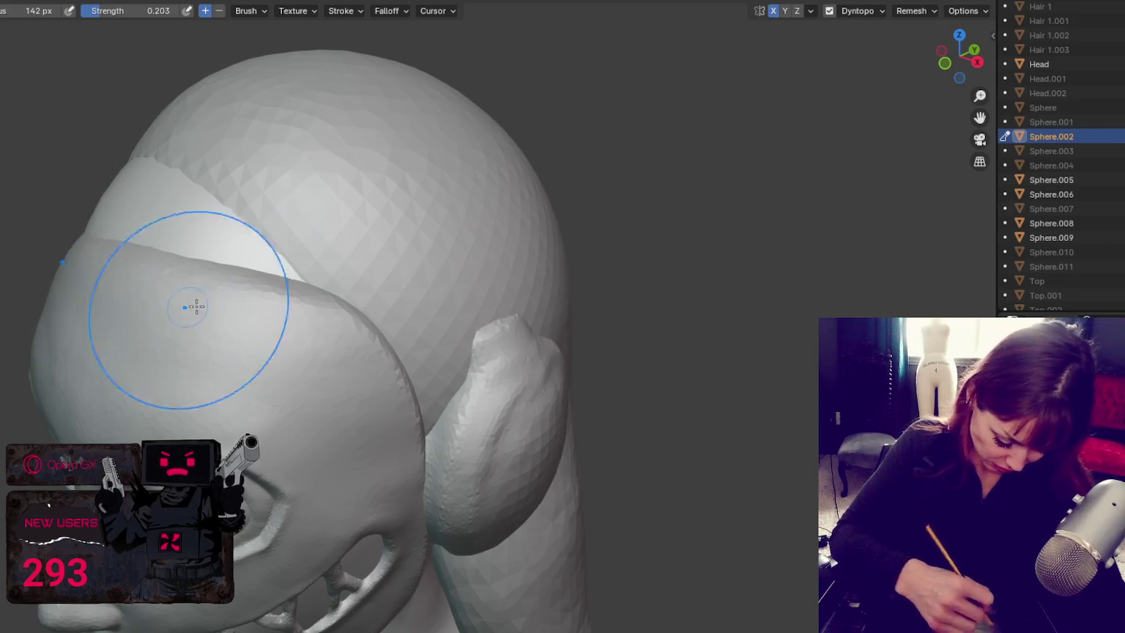
key(bracketleft)
key(bracketleft)
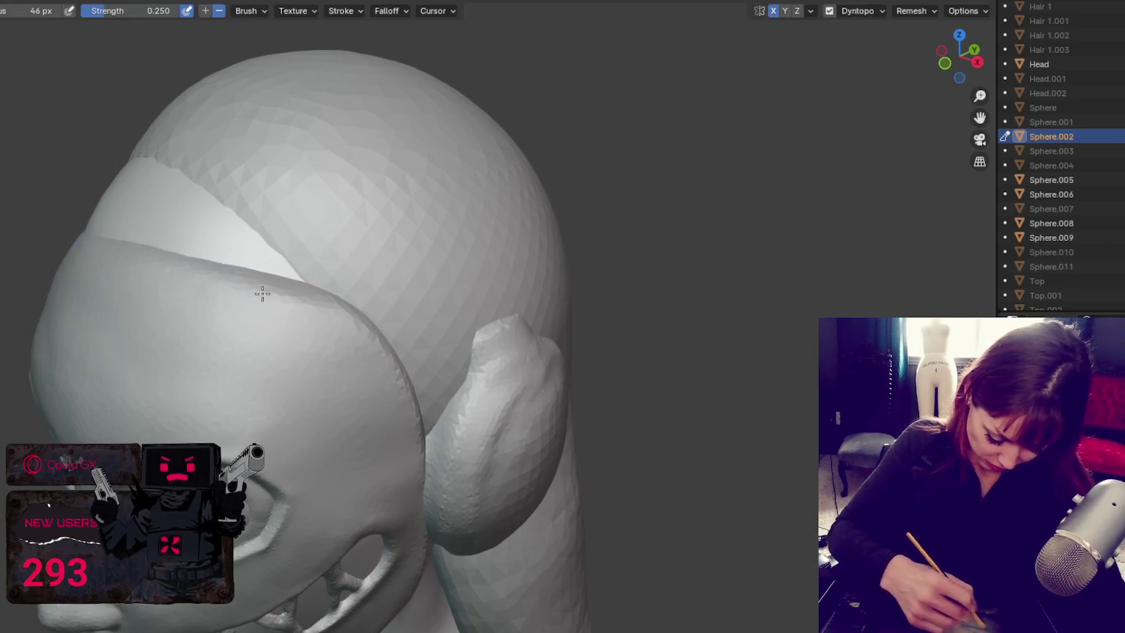
Step: Pull the hair and mask boundary near the temple with the Grab brush
middle_drag(107, 237, 162, 190)
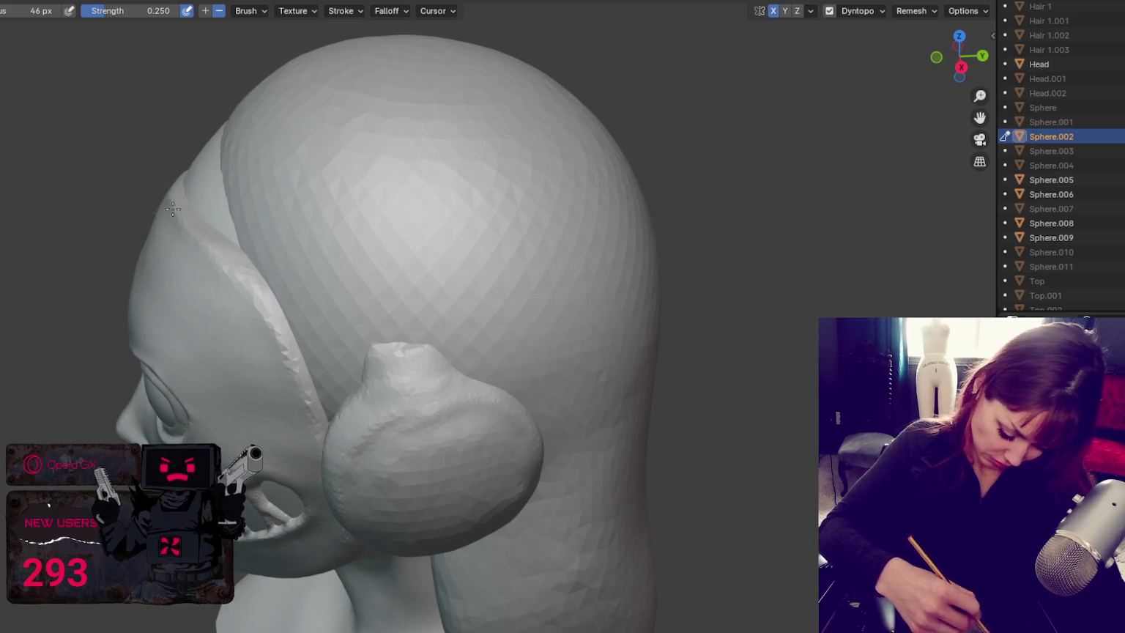
mouse_move(243, 291)
middle_down()
mouse_move(282, 271)
mouse_move(475, 392)
middle_up()
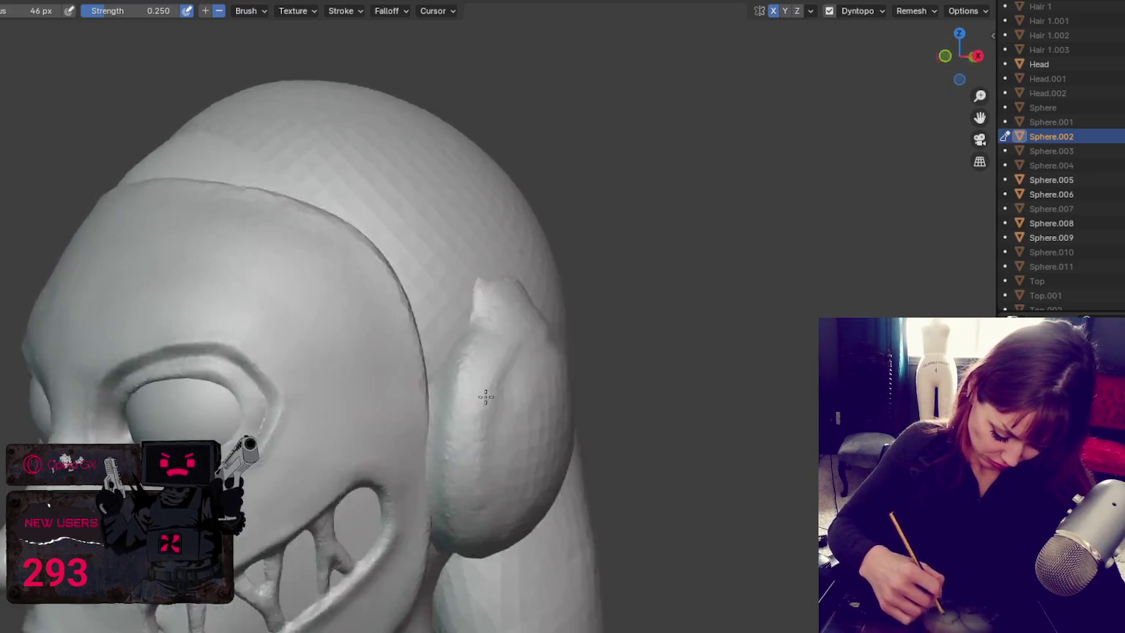
scroll(649, 390, up, 3)
scroll(649, 390, down, 4)
scroll(649, 390, down, 2)
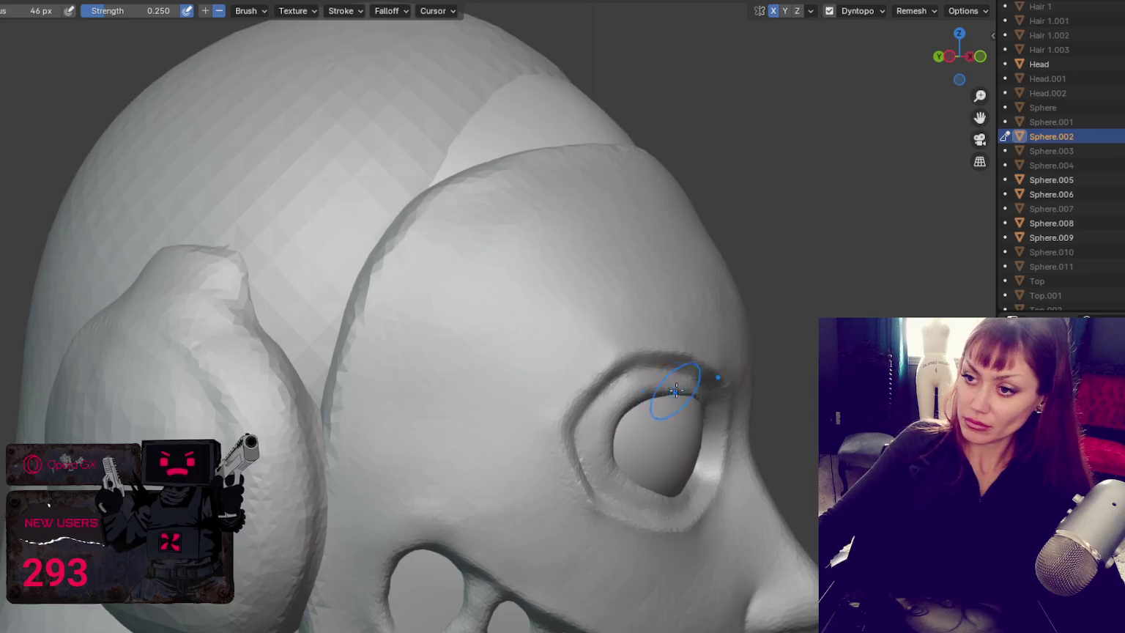
middle_drag(630, 376, 616, 276)
key(g)
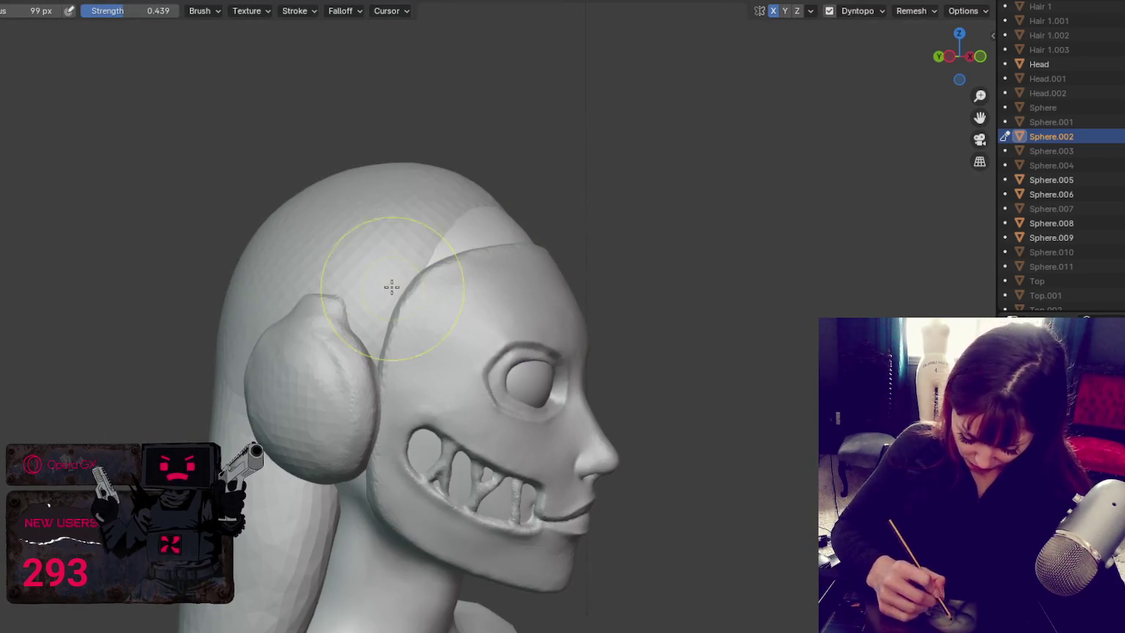
drag(411, 320, 442, 344)
Step: Set a smaller brush size and return to the small carving brush
middle_drag(416, 336, 433, 333)
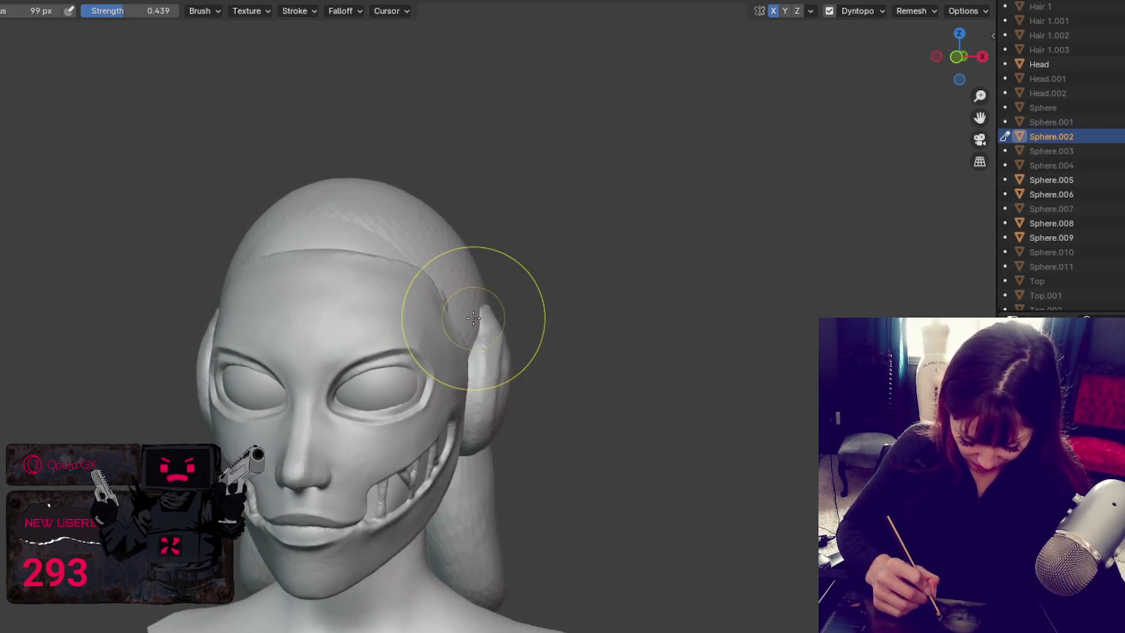
click(433, 332)
mouse_move(468, 340)
middle_down()
mouse_move(457, 357)
mouse_move(389, 322)
mouse_move(310, 357)
middle_up()
key(c)
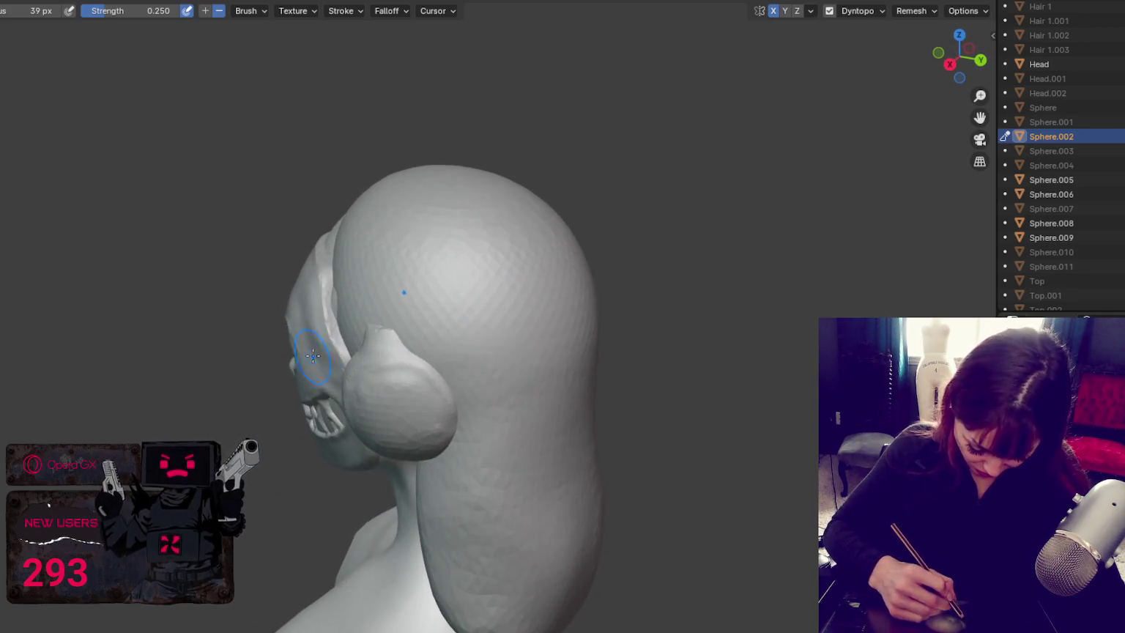
Step: Orbit behind the head to inspect the mask edge behind the eye and headphone
scroll(320, 339, up, 3)
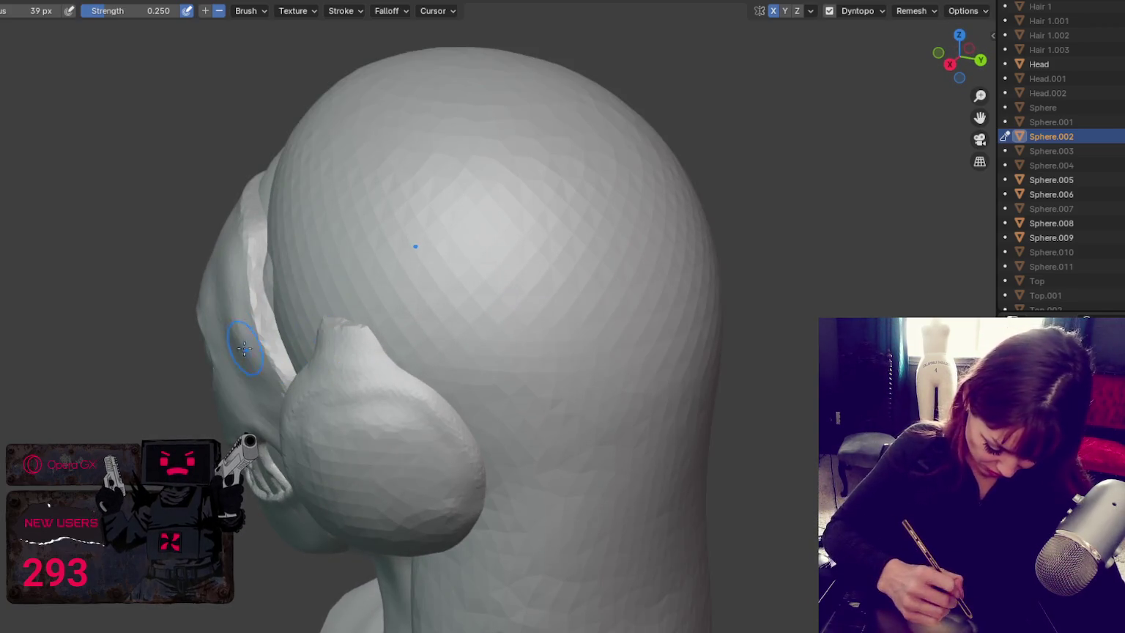
key(g)
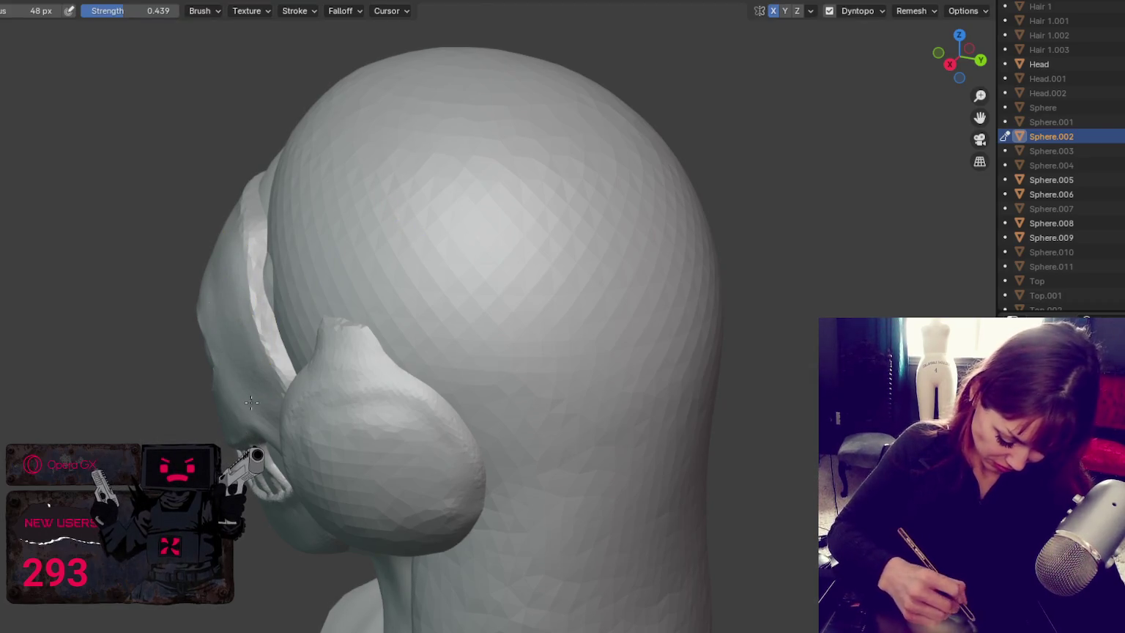
middle_drag(267, 355, 253, 402)
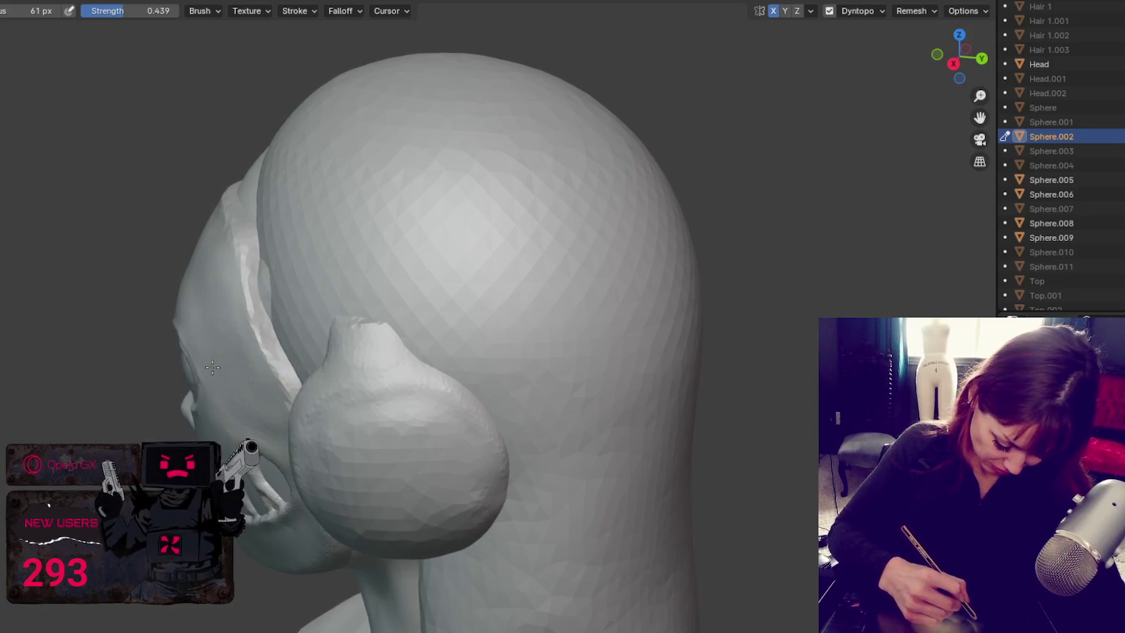
mouse_move(230, 313)
middle_down()
mouse_move(178, 304)
mouse_move(186, 268)
mouse_move(139, 275)
mouse_move(175, 265)
middle_up()
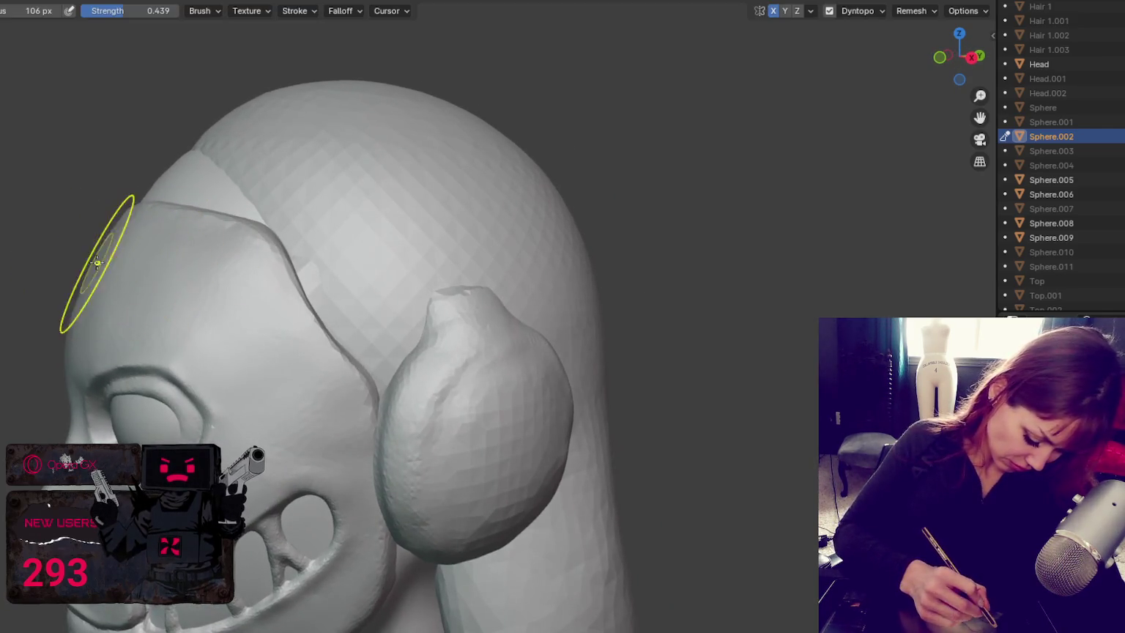
mouse_move(97, 297)
middle_down()
mouse_move(142, 252)
mouse_move(130, 264)
mouse_move(188, 251)
mouse_move(217, 266)
mouse_move(155, 282)
middle_up()
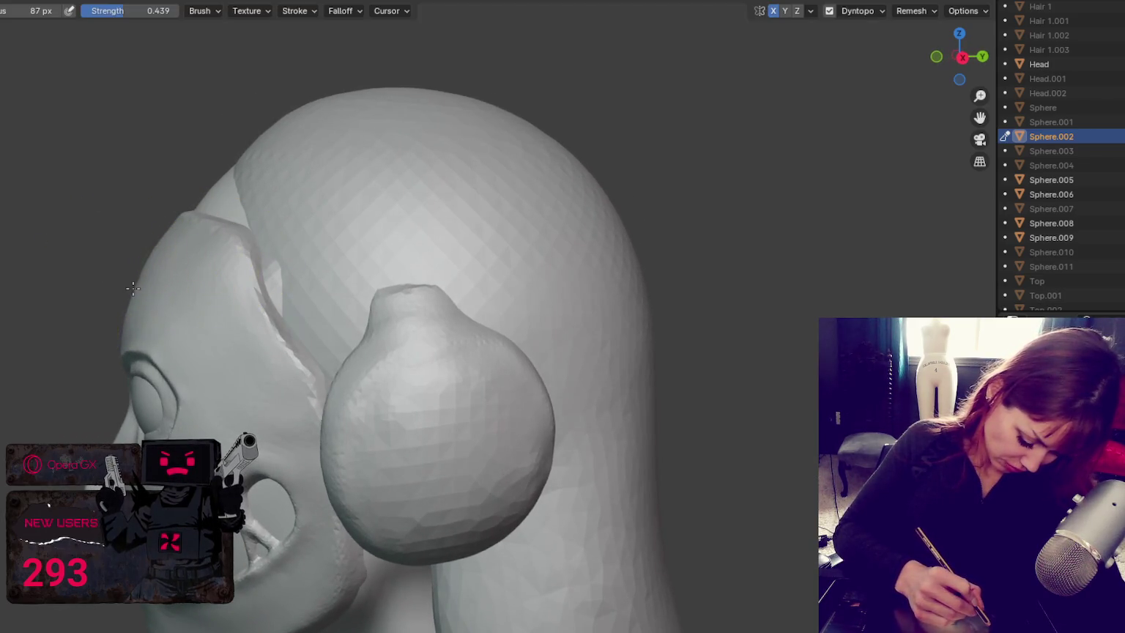
middle_drag(170, 258, 276, 288)
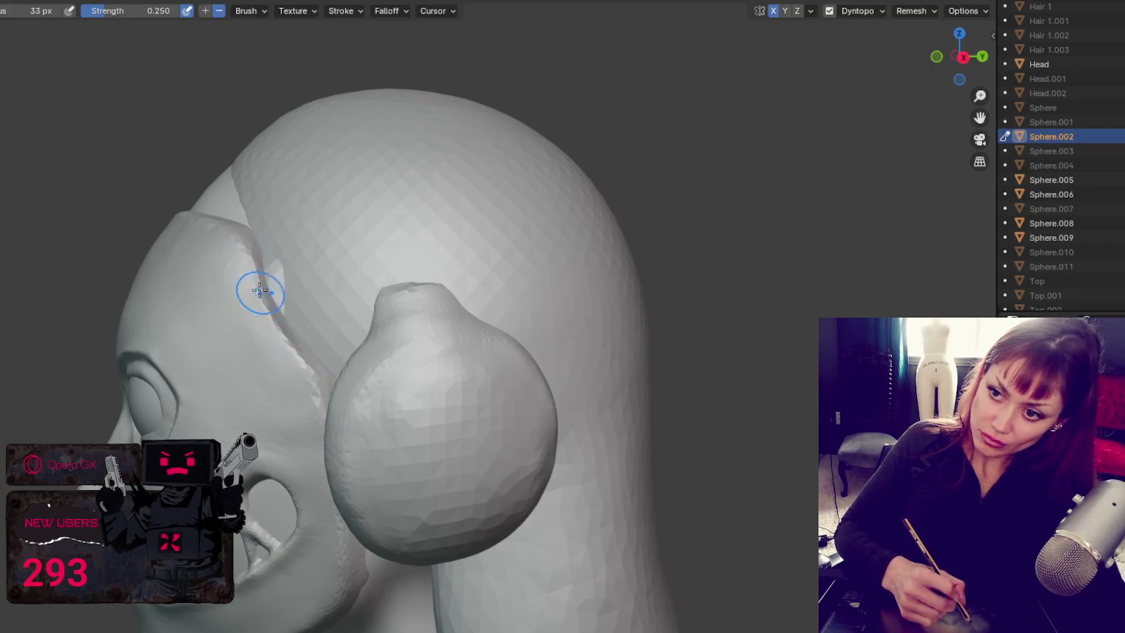
middle_drag(293, 344, 287, 355)
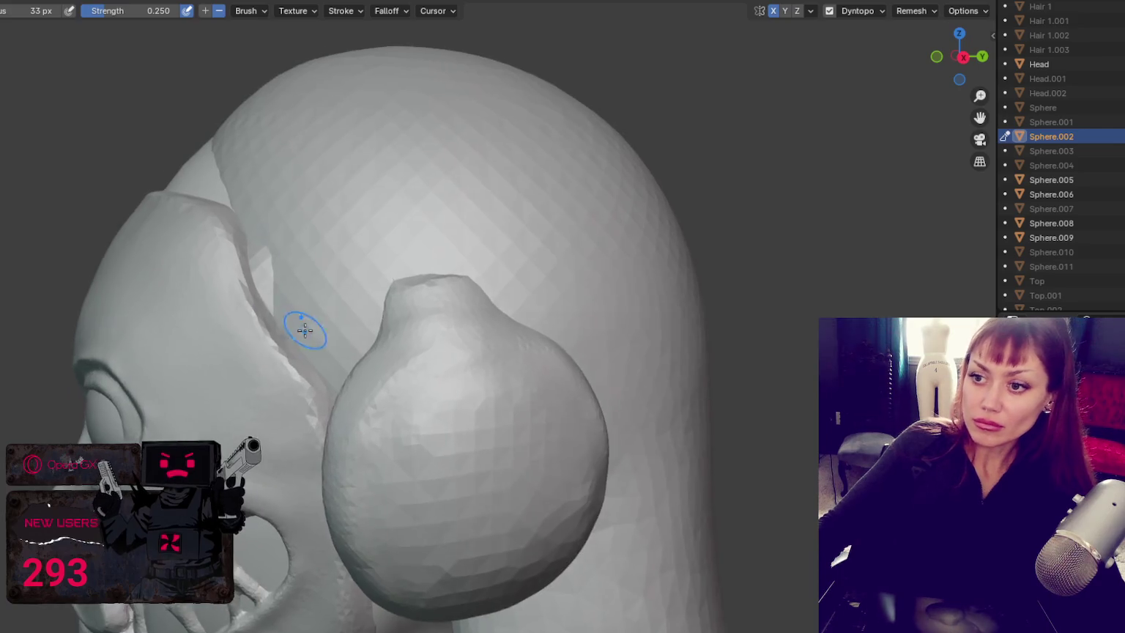
Step: Carve a crease along the mask/hair seam with the subtractive 37 px Crease brush
key(c)
middle_drag(257, 321, 228, 299)
key(shift+c)
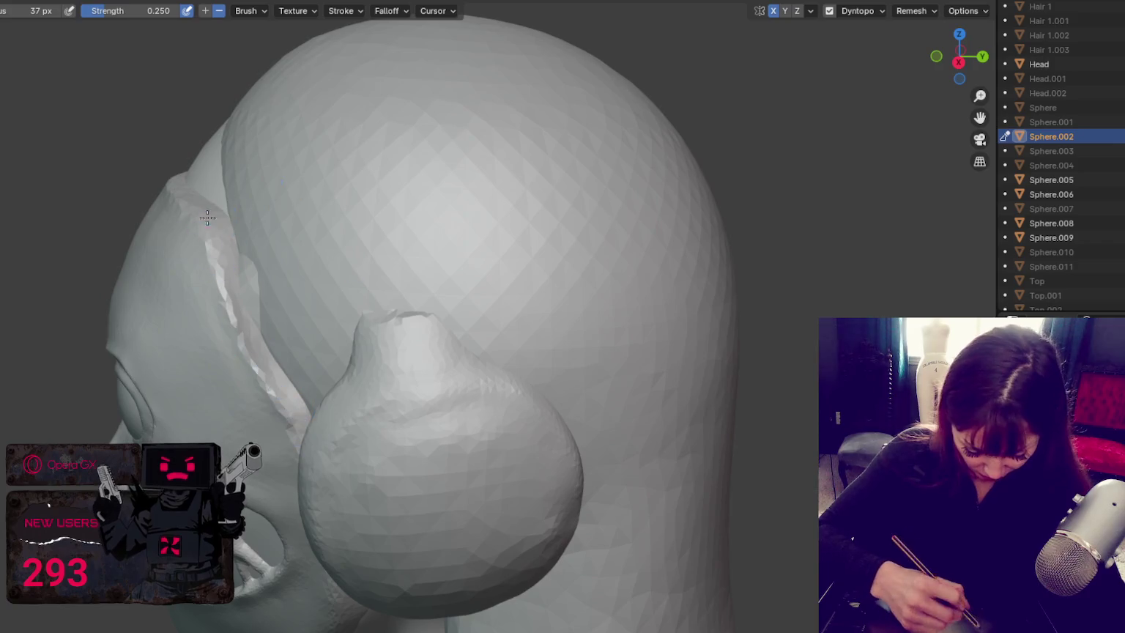
drag(208, 212, 257, 368)
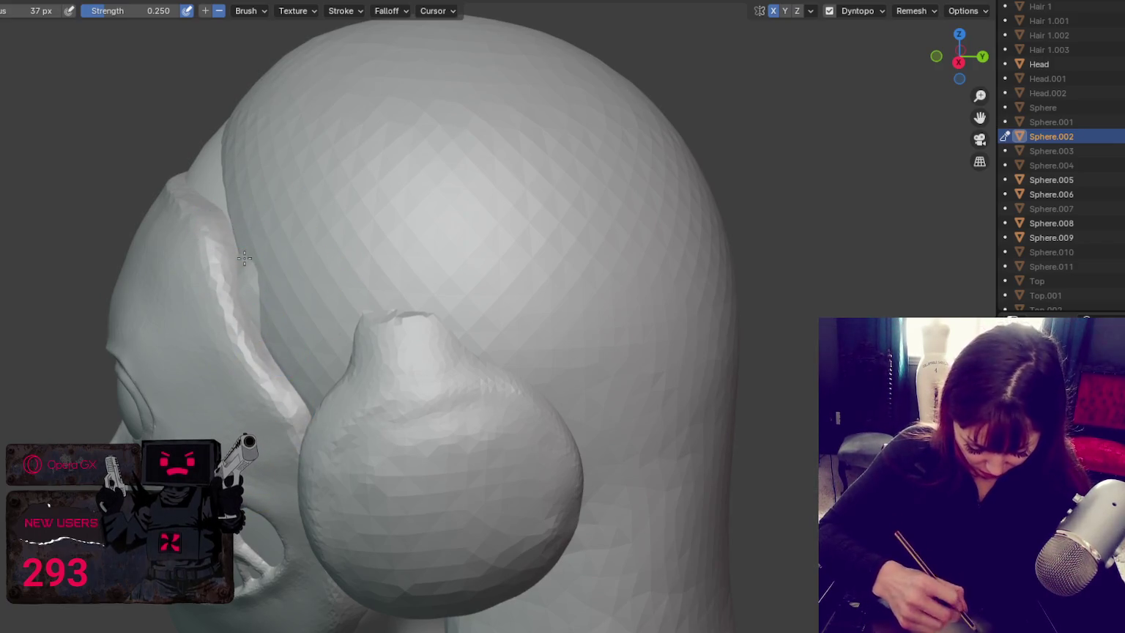
Step: Check the new crease from several angles, then zoom out to the full bust
middle_drag(239, 236, 355, 312)
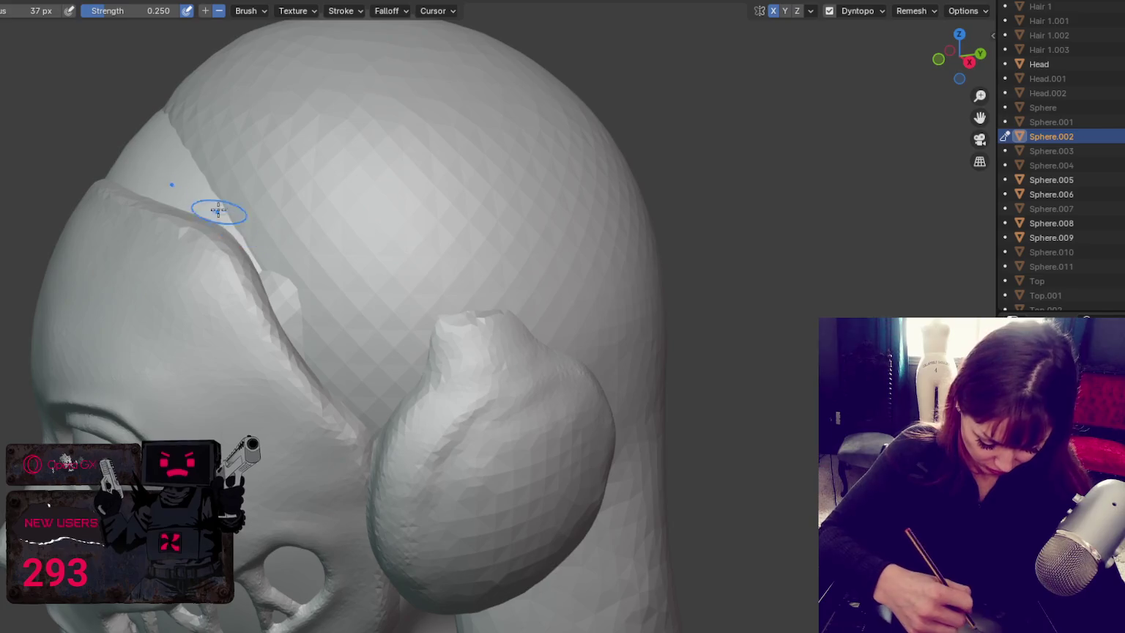
middle_drag(239, 254, 334, 261)
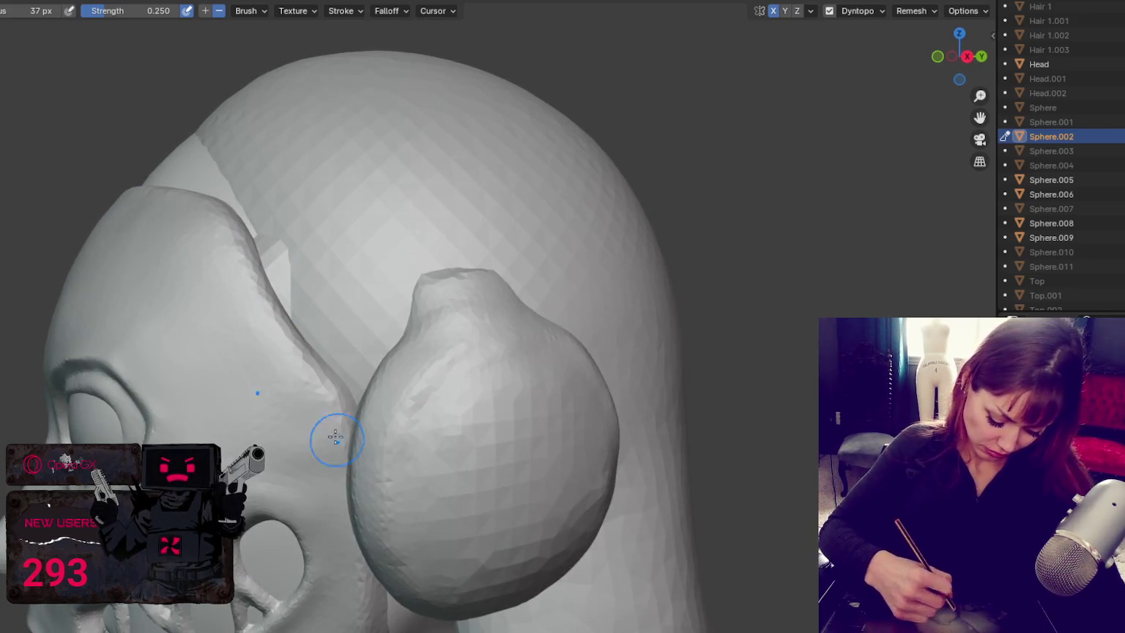
scroll(311, 394, down, 5)
mouse_move(382, 214)
middle_down()
mouse_move(536, 204)
mouse_move(517, 206)
middle_up()
scroll(537, 205, down, 5)
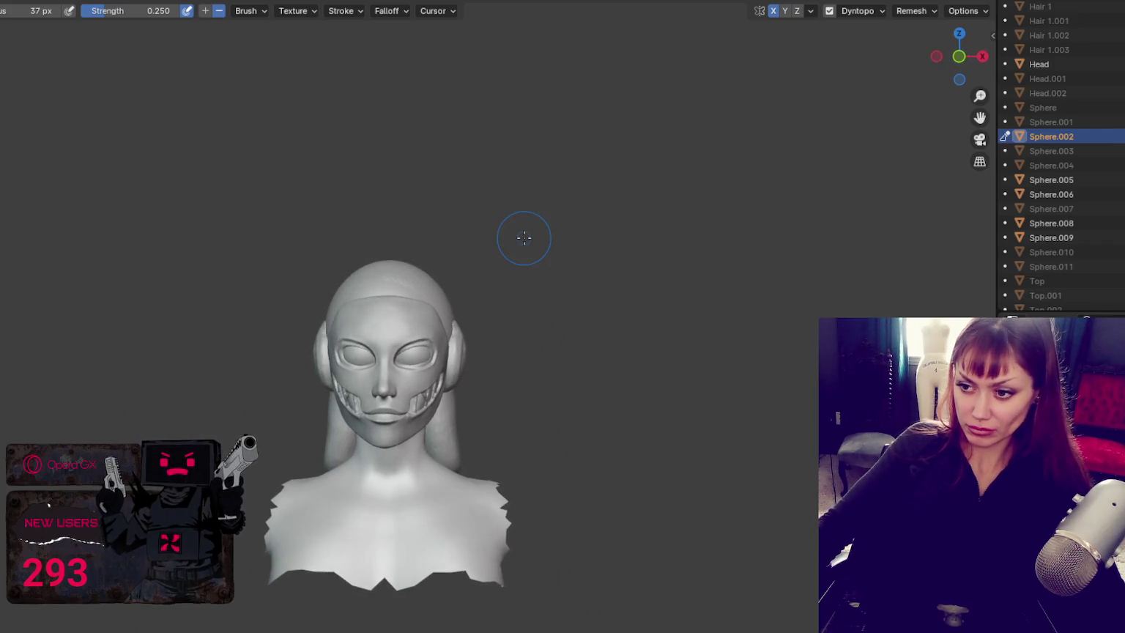
key(shift)
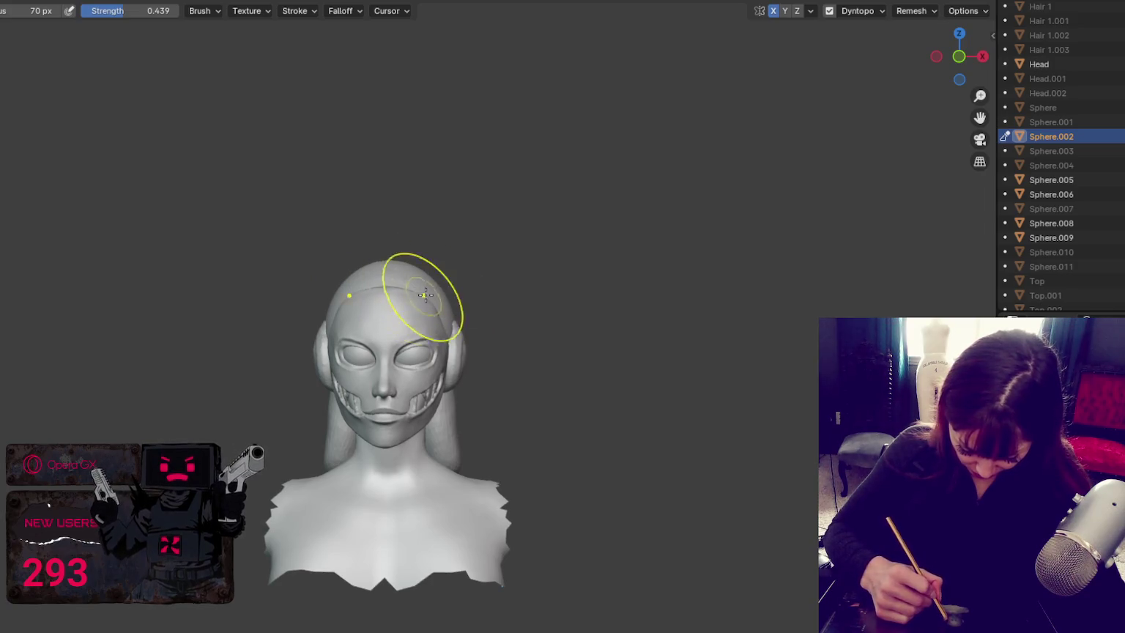
middle_drag(423, 295, 467, 301)
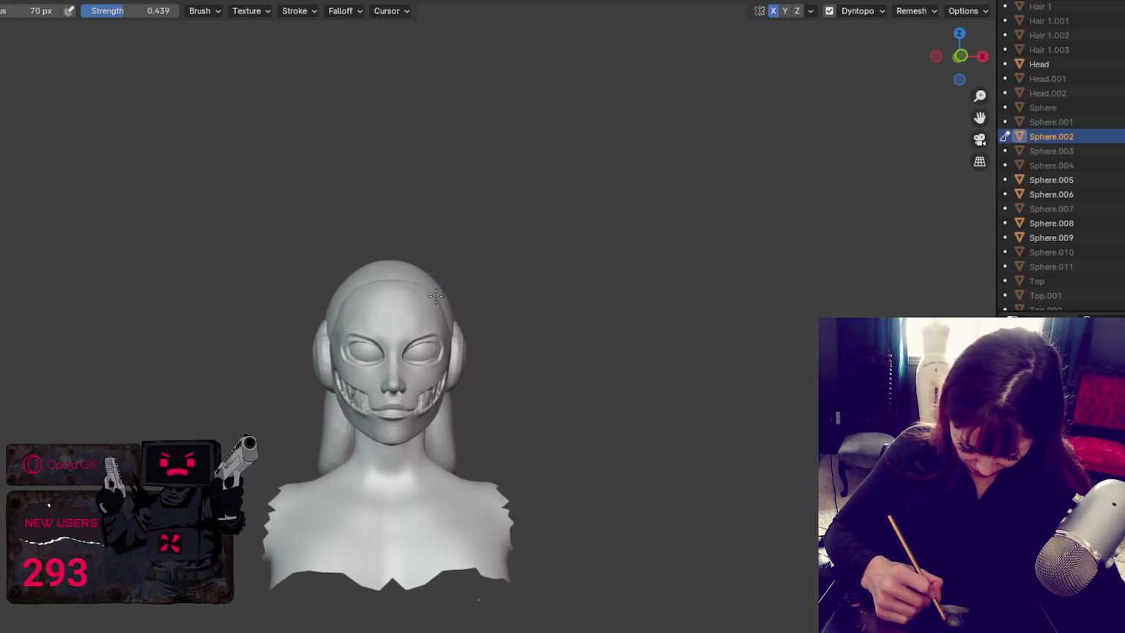
mouse_move(431, 301)
middle_down()
mouse_move(401, 307)
mouse_move(524, 308)
middle_up()
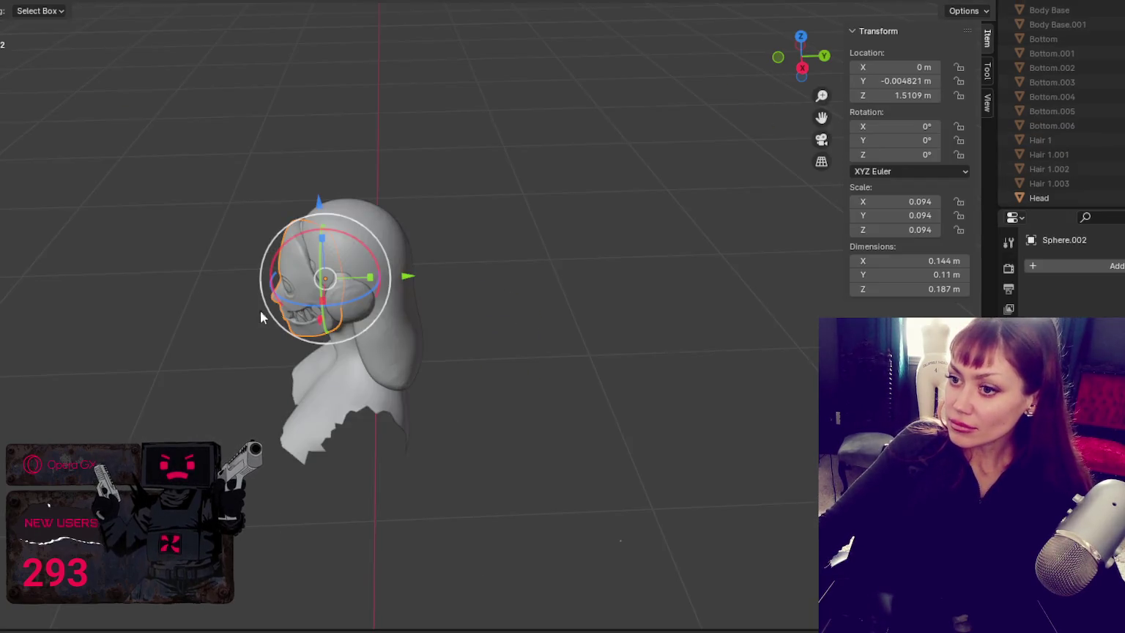
click(411, 375)
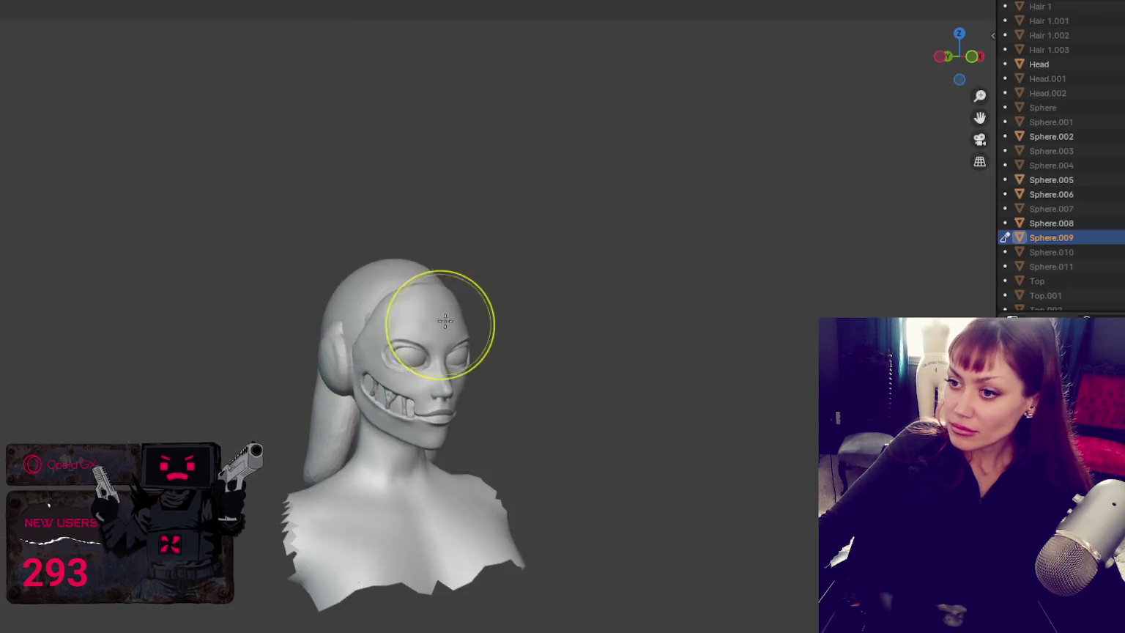
middle_drag(630, 334, 715, 326)
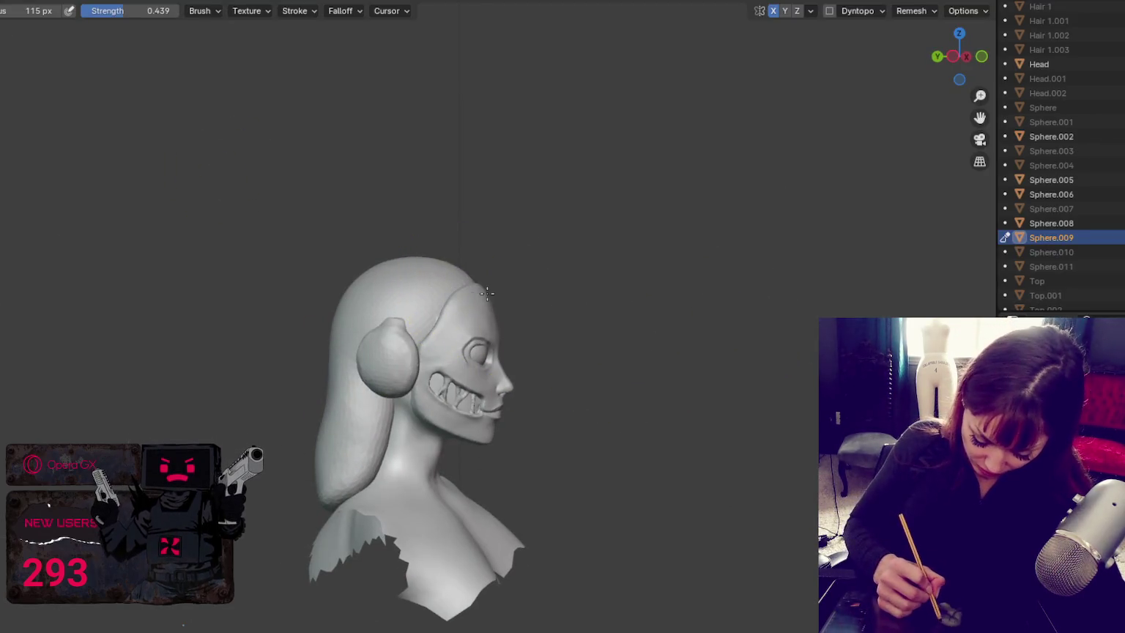
middle_drag(495, 291, 630, 292)
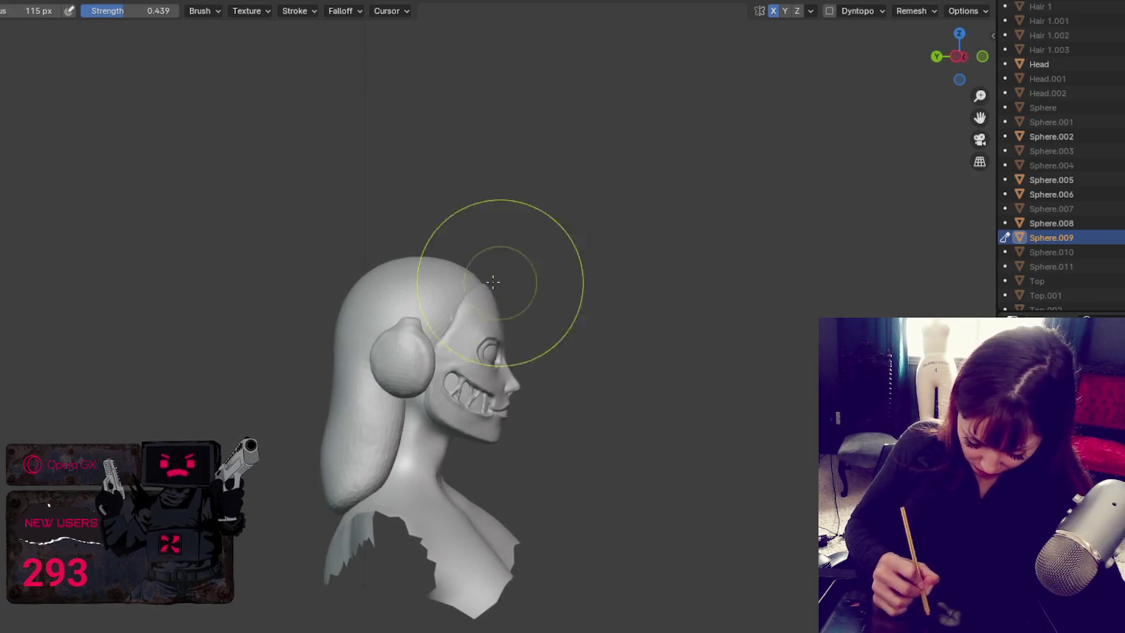
middle_drag(550, 251, 283, 351)
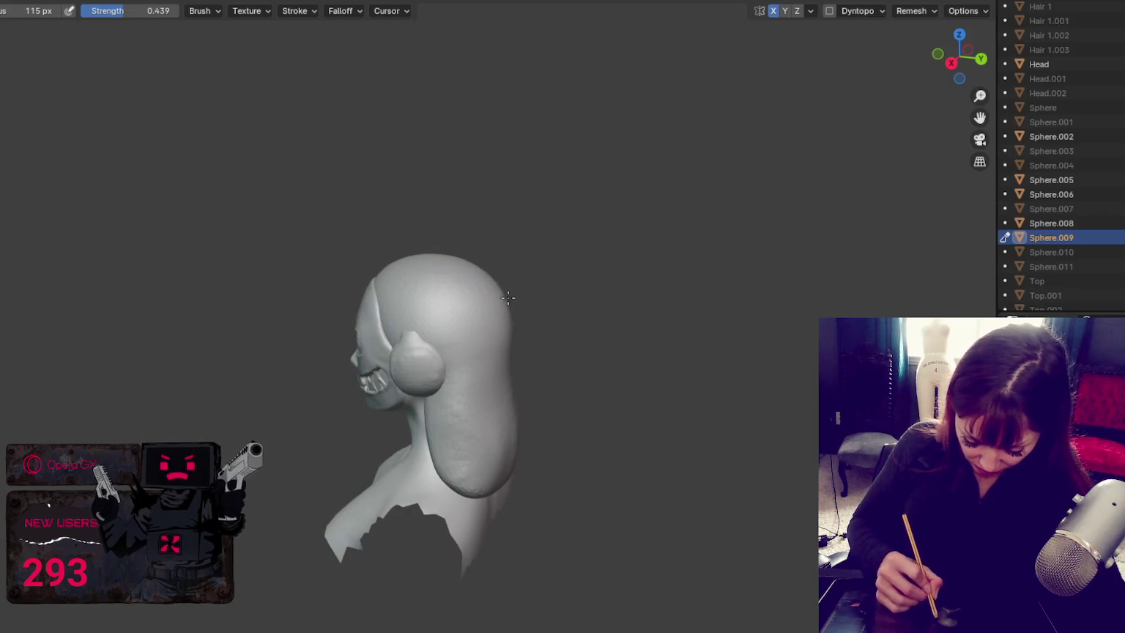
mouse_move(517, 287)
middle_down()
mouse_move(471, 271)
mouse_move(514, 299)
middle_up()
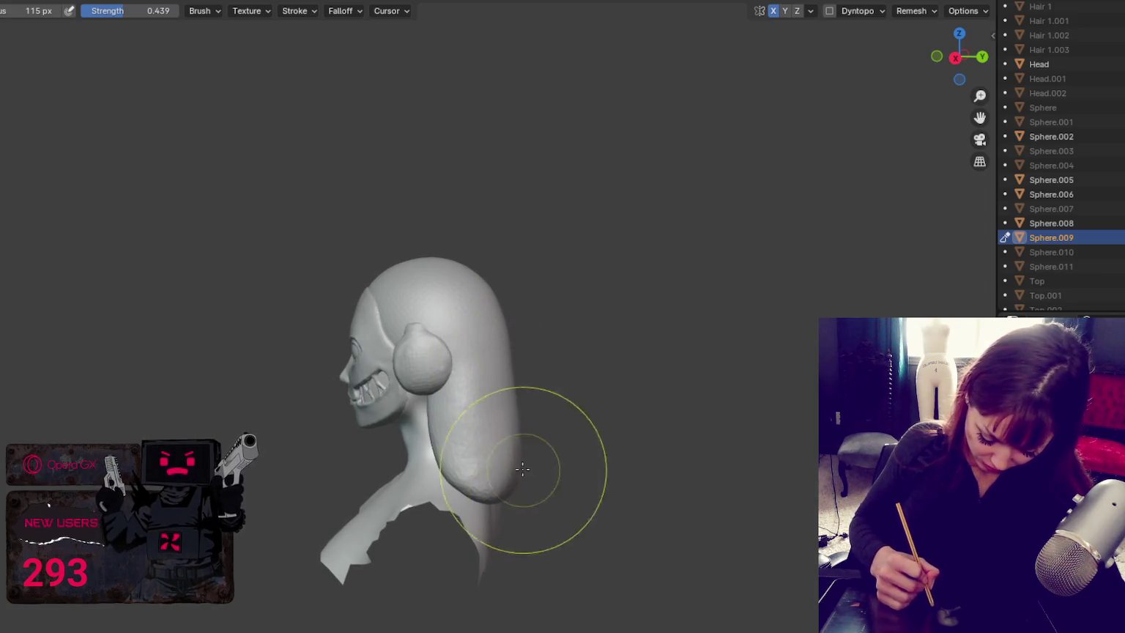
middle_drag(565, 427, 603, 419)
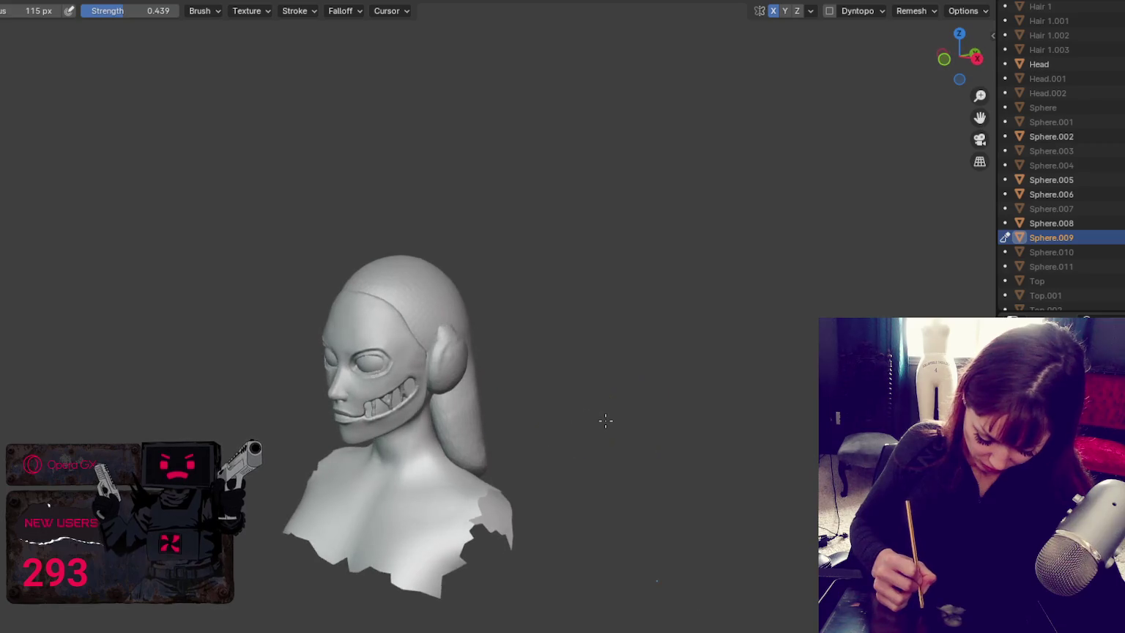
mouse_move(461, 327)
middle_down()
mouse_move(474, 349)
mouse_move(501, 291)
mouse_move(520, 344)
middle_up()
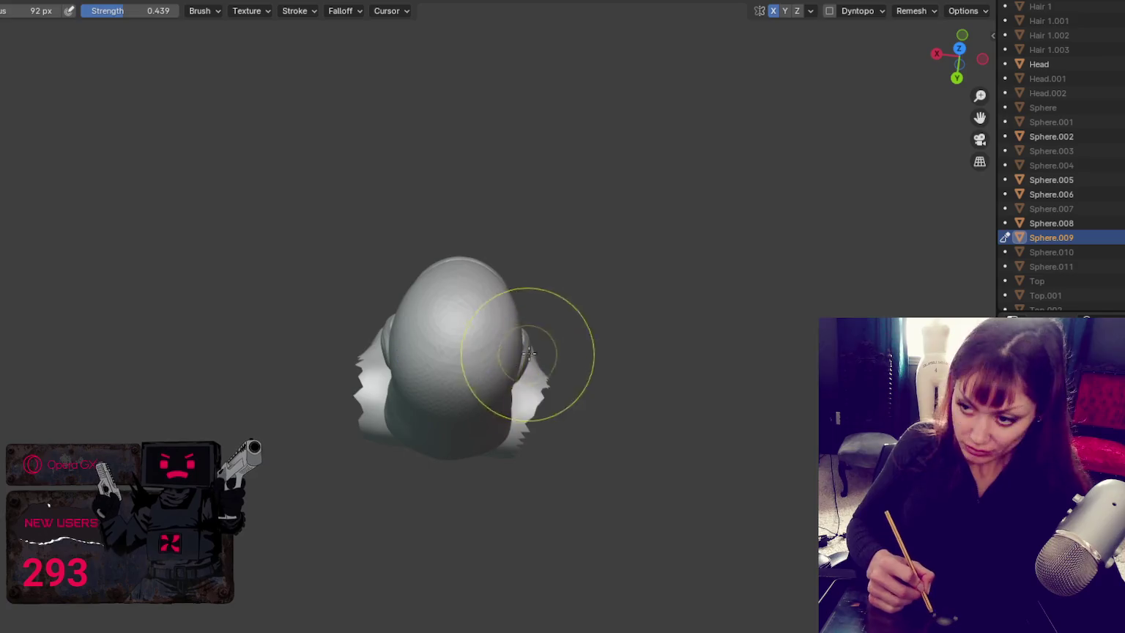
mouse_move(472, 442)
middle_down()
mouse_move(580, 366)
mouse_move(651, 335)
mouse_move(609, 350)
middle_up()
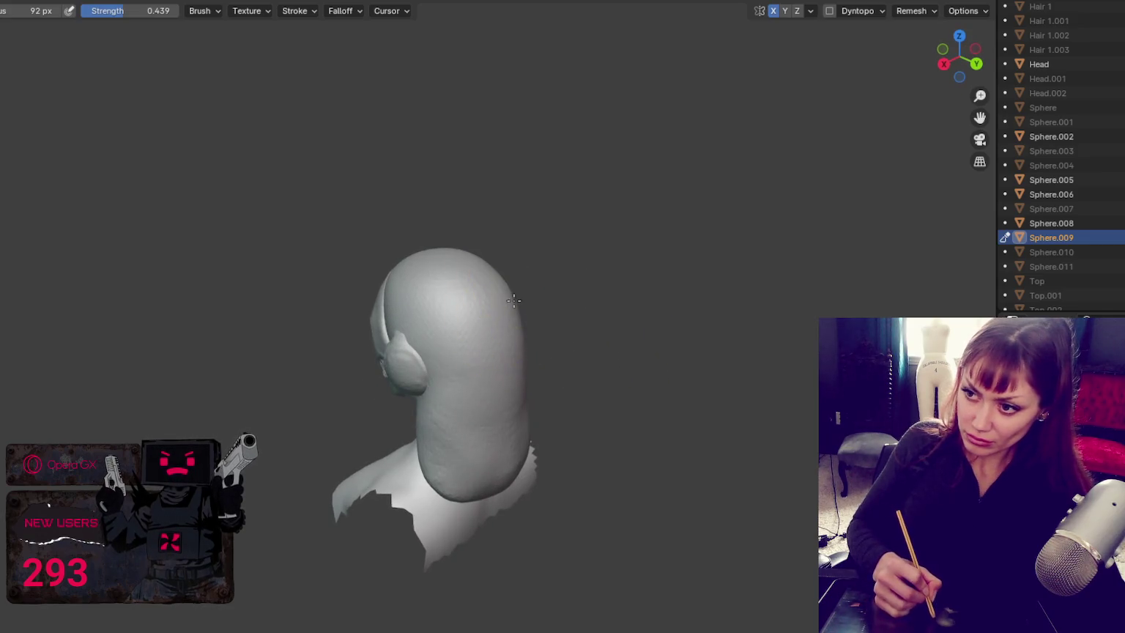
mouse_move(521, 344)
middle_down()
mouse_move(650, 314)
mouse_move(628, 306)
middle_up()
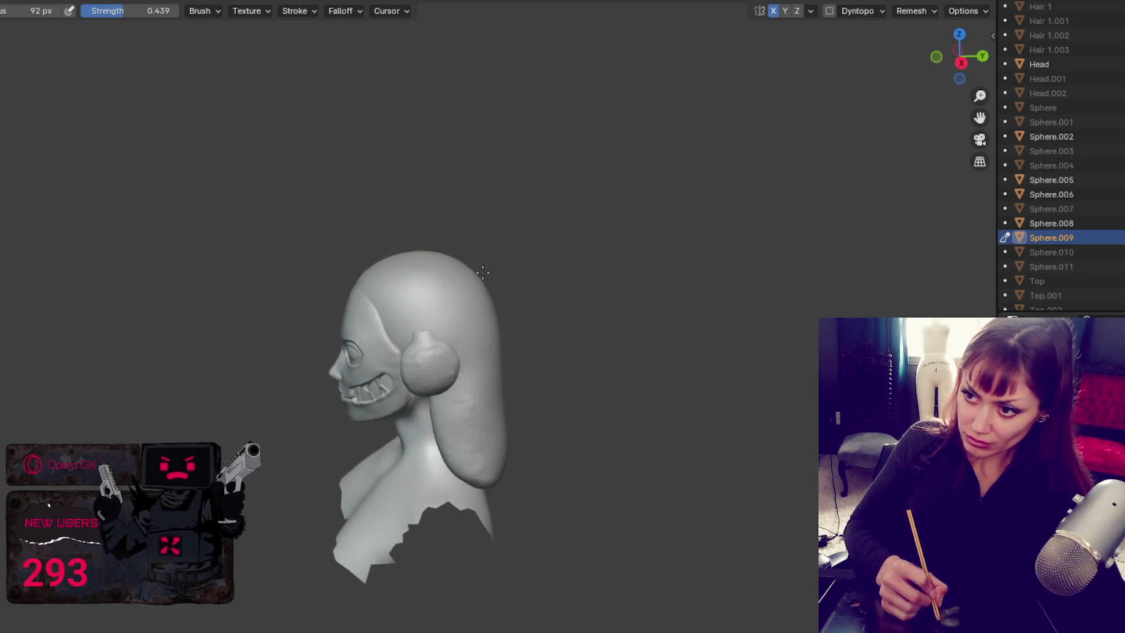
middle_drag(573, 319, 606, 315)
key(f)
click(480, 477)
Step: Shrink the brush to 54 px and briefly preview material shading before returning to solid
key(f)
click(484, 474)
middle_drag(483, 469, 558, 422)
key(f)
key(z)
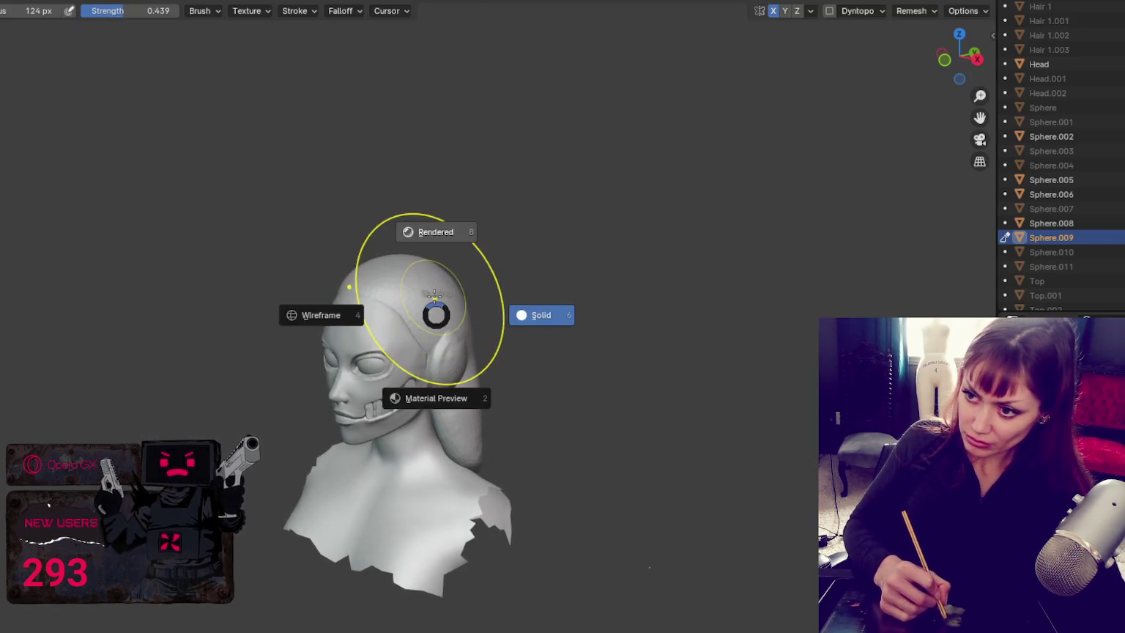
click(432, 395)
key(z)
click(600, 287)
Step: Orbit around the bust to inspect the head from top, front and both profiles
mouse_move(452, 289)
middle_down()
mouse_move(502, 288)
mouse_move(438, 289)
mouse_move(413, 312)
mouse_move(530, 380)
middle_up()
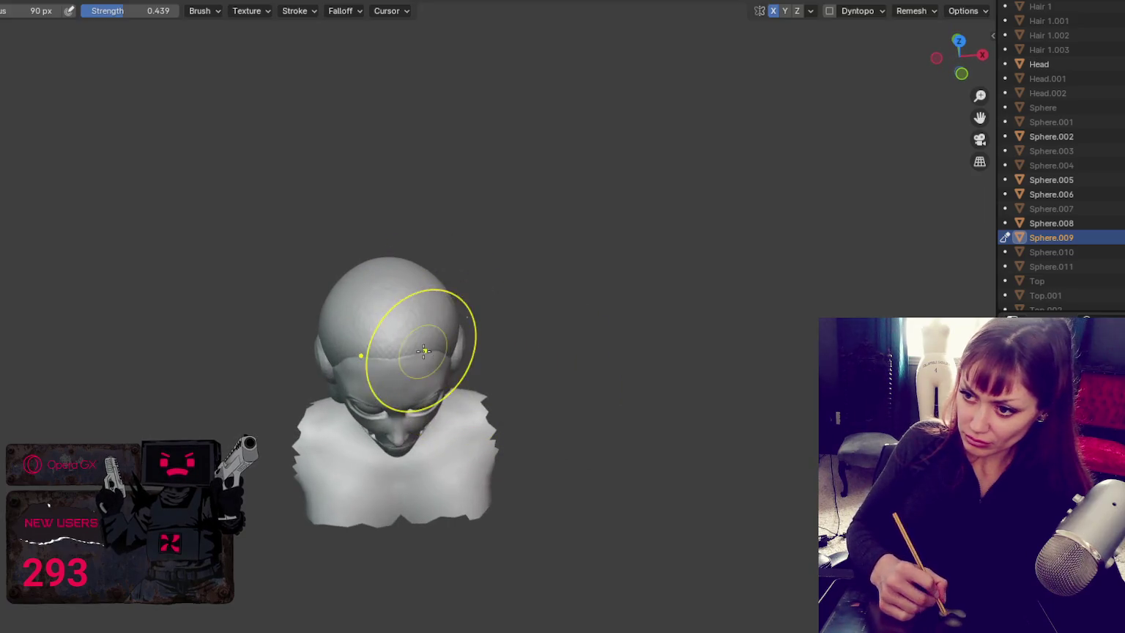
middle_drag(460, 344, 482, 363)
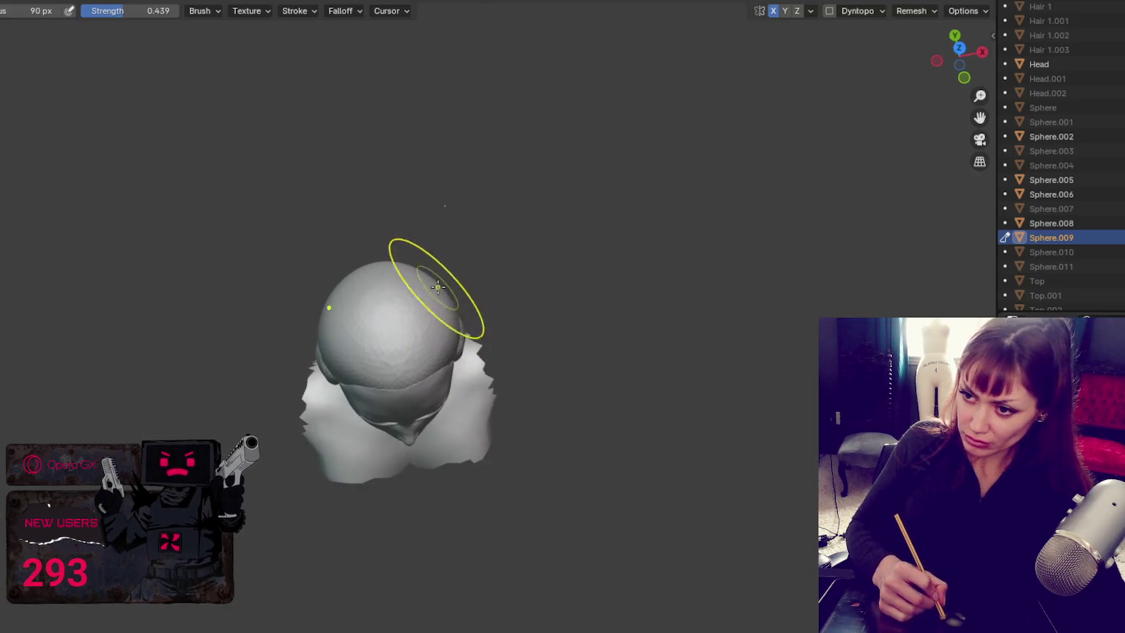
middle_drag(440, 279, 435, 326)
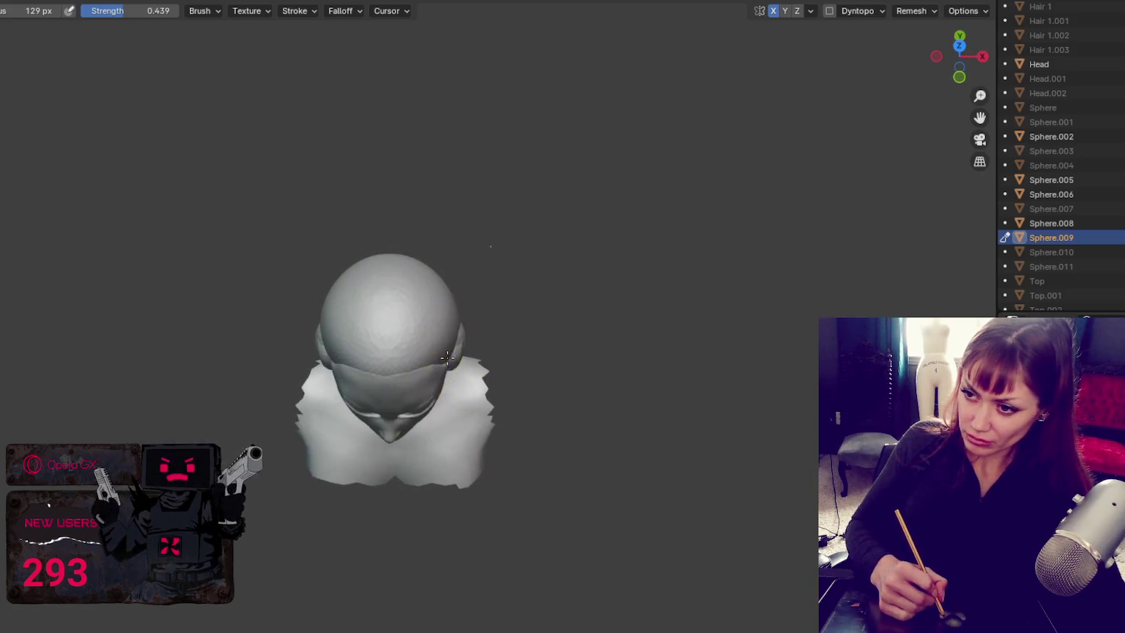
mouse_move(450, 364)
middle_down()
mouse_move(377, 263)
mouse_move(402, 330)
mouse_move(371, 322)
mouse_move(427, 284)
mouse_move(376, 297)
mouse_move(512, 256)
mouse_move(440, 409)
mouse_move(420, 368)
mouse_move(393, 380)
middle_up()
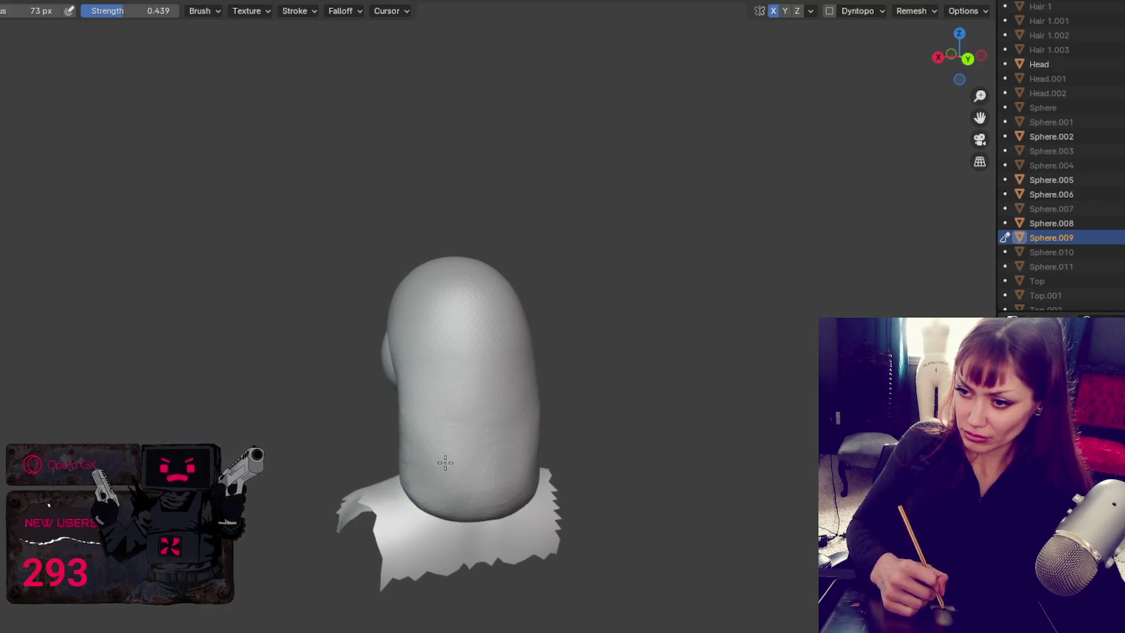
middle_drag(437, 458, 573, 455)
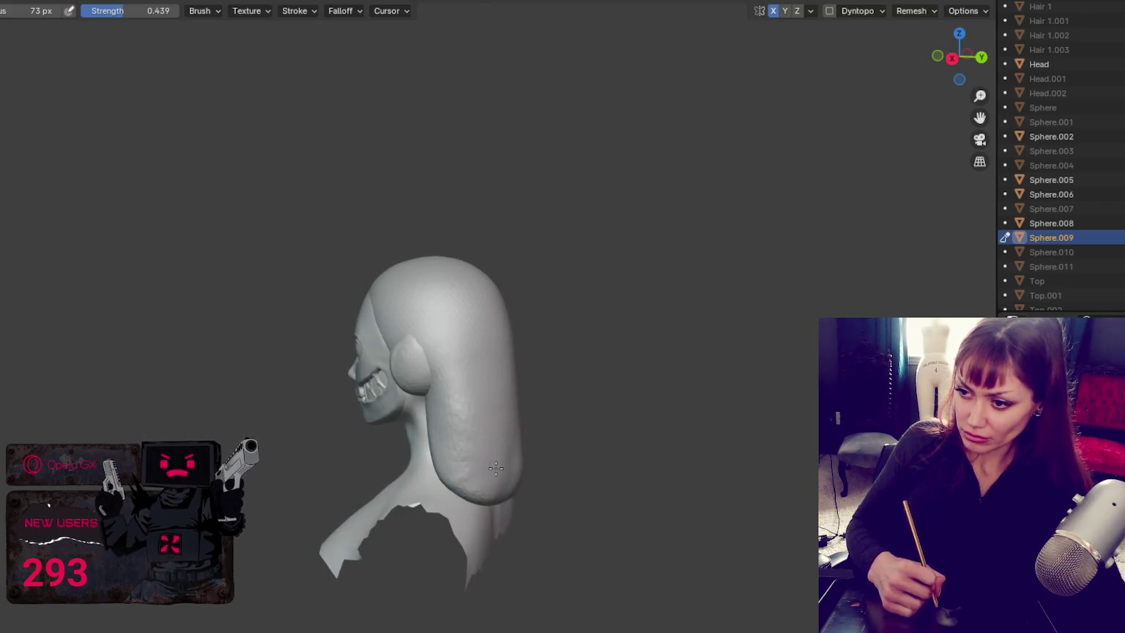
middle_drag(489, 464, 475, 366)
mouse_move(477, 467)
middle_down()
mouse_move(575, 409)
mouse_move(484, 349)
middle_up()
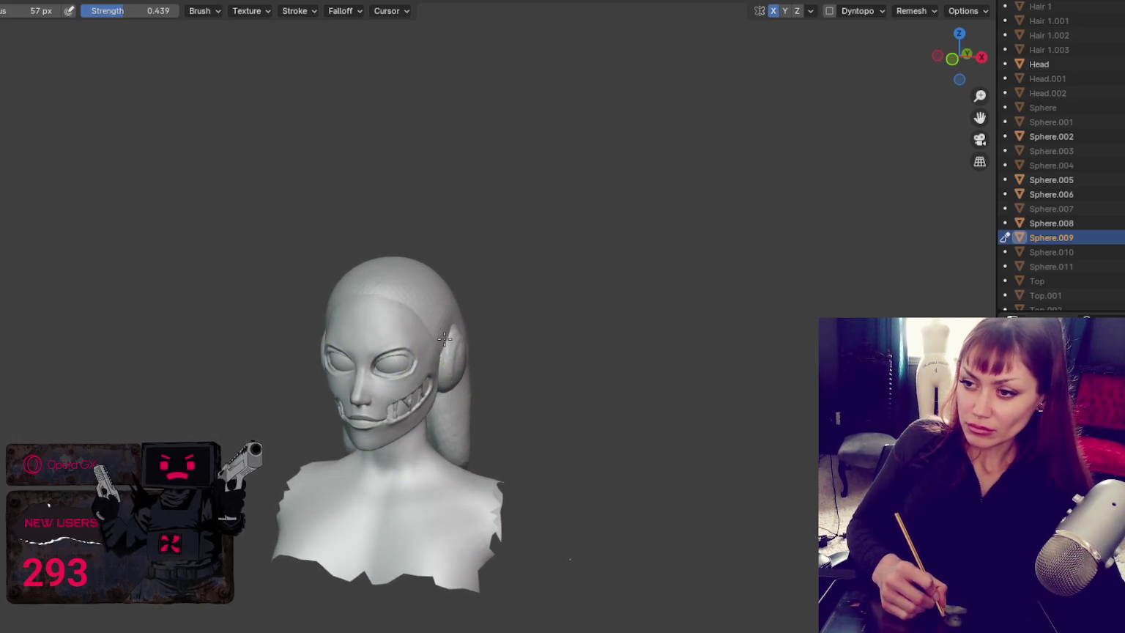
mouse_move(446, 343)
middle_down()
mouse_move(492, 318)
mouse_move(404, 335)
mouse_move(565, 337)
middle_up()
Step: Try a different sculpt brush, then switch back to the previous one
key(x)
middle_drag(484, 334, 376, 326)
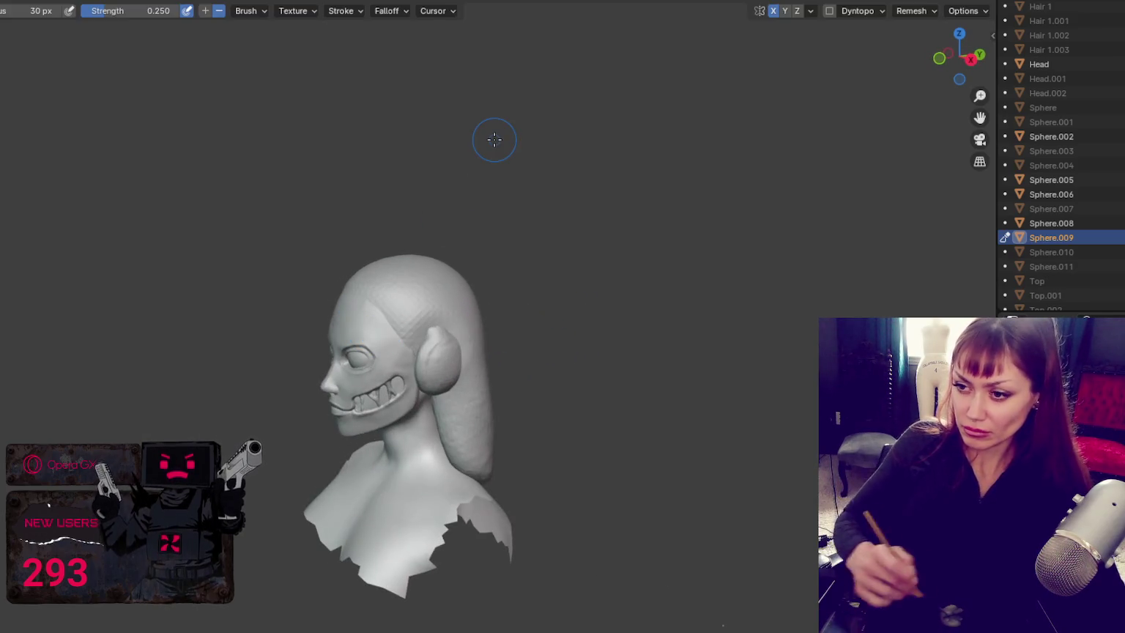
key(shift+s)
middle_drag(527, 364, 503, 362)
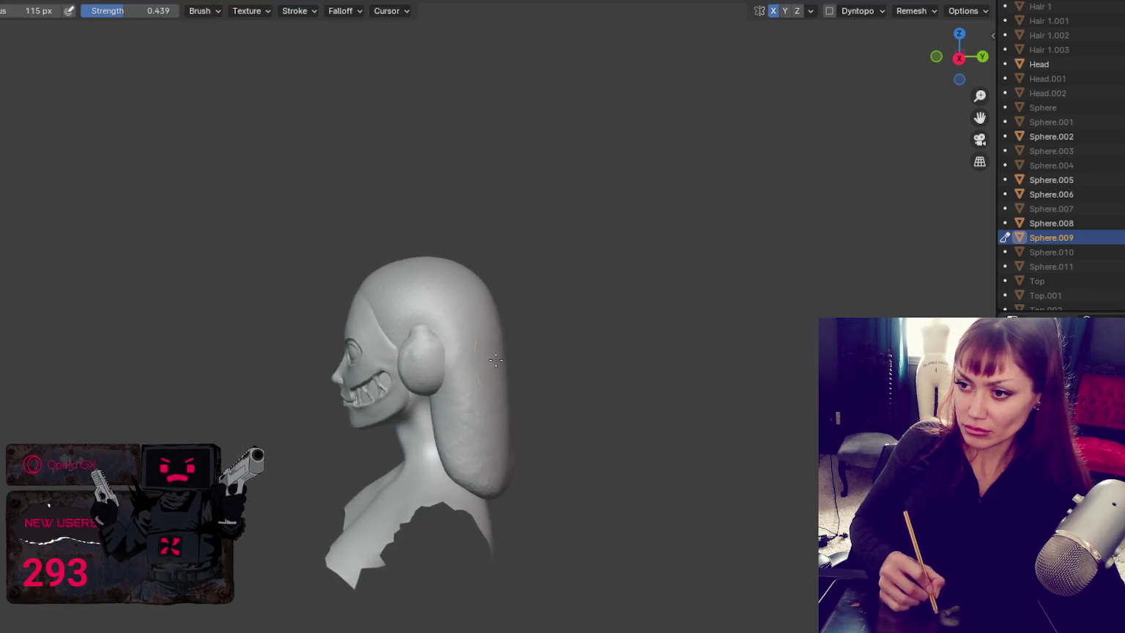
middle_drag(505, 308, 543, 308)
mouse_move(476, 344)
middle_down()
mouse_move(539, 350)
mouse_move(490, 358)
mouse_move(743, 341)
middle_up()
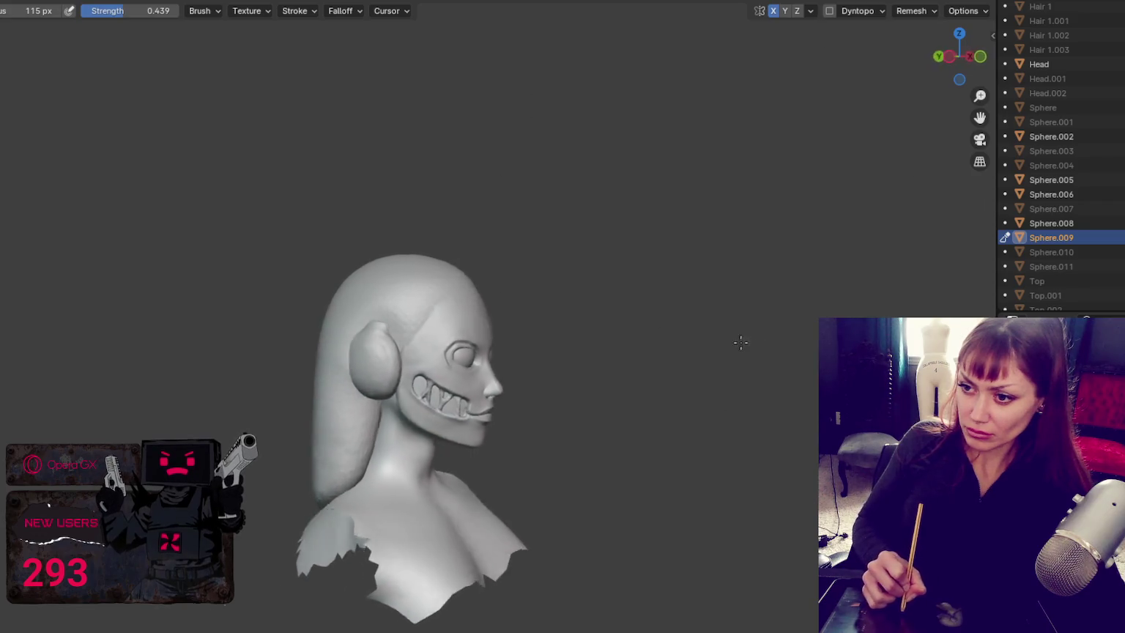
mouse_move(517, 311)
middle_down()
mouse_move(335, 321)
mouse_move(380, 277)
mouse_move(568, 394)
mouse_move(749, 407)
middle_up()
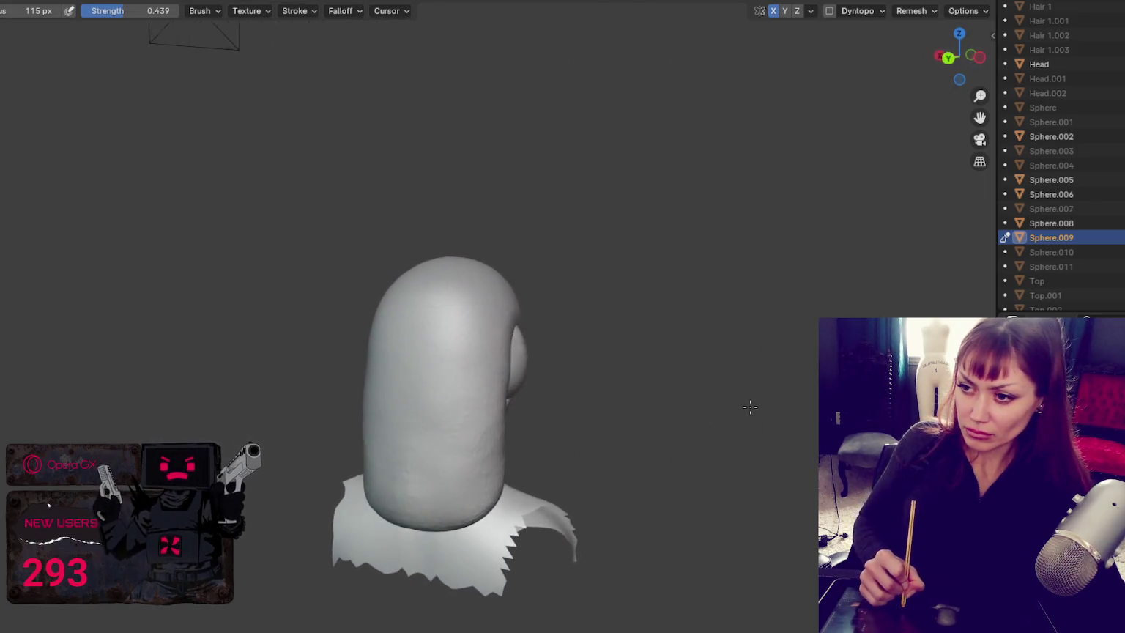
Step: Resize the brush to 76 px, then 80 px, while viewing the back of the head
key(f)
click(500, 377)
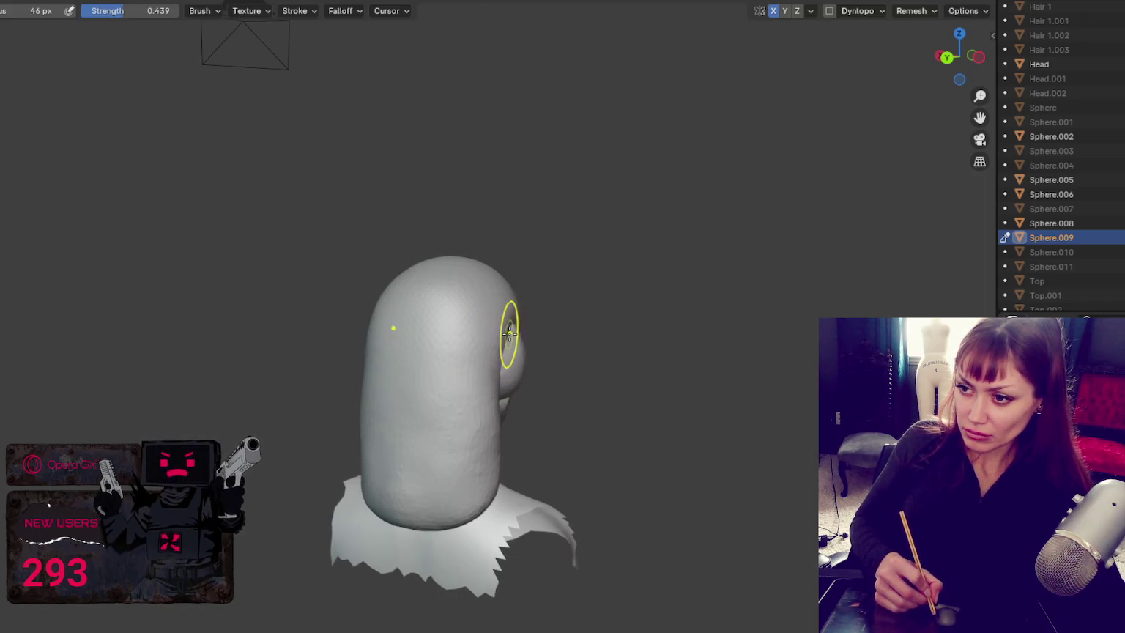
middle_drag(504, 337, 598, 369)
key(f)
click(487, 330)
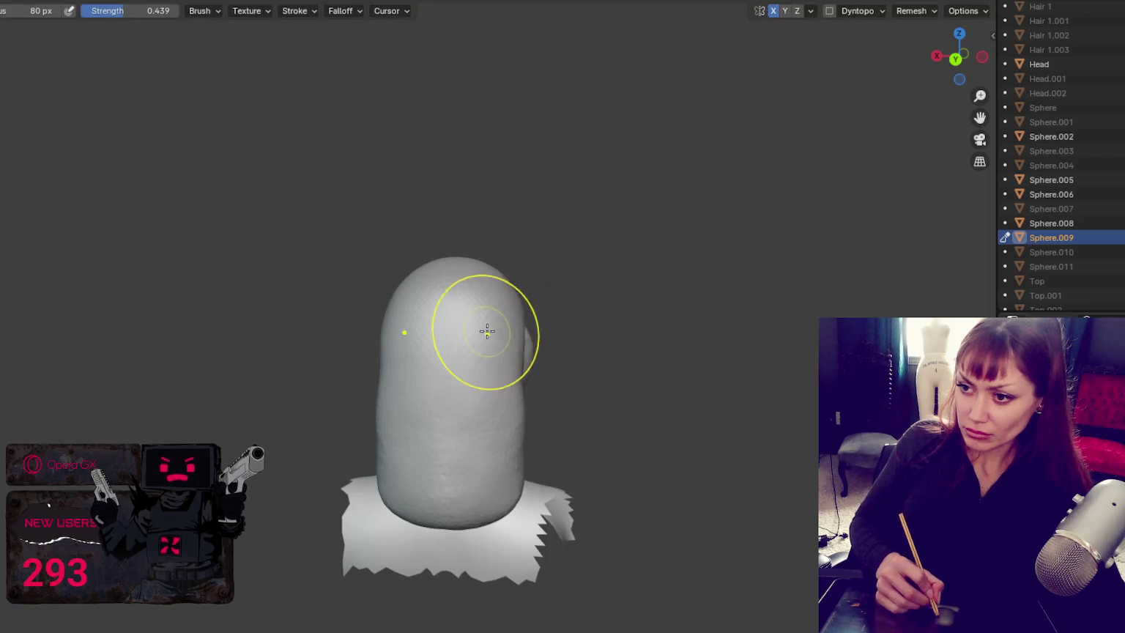
middle_drag(505, 378, 522, 464)
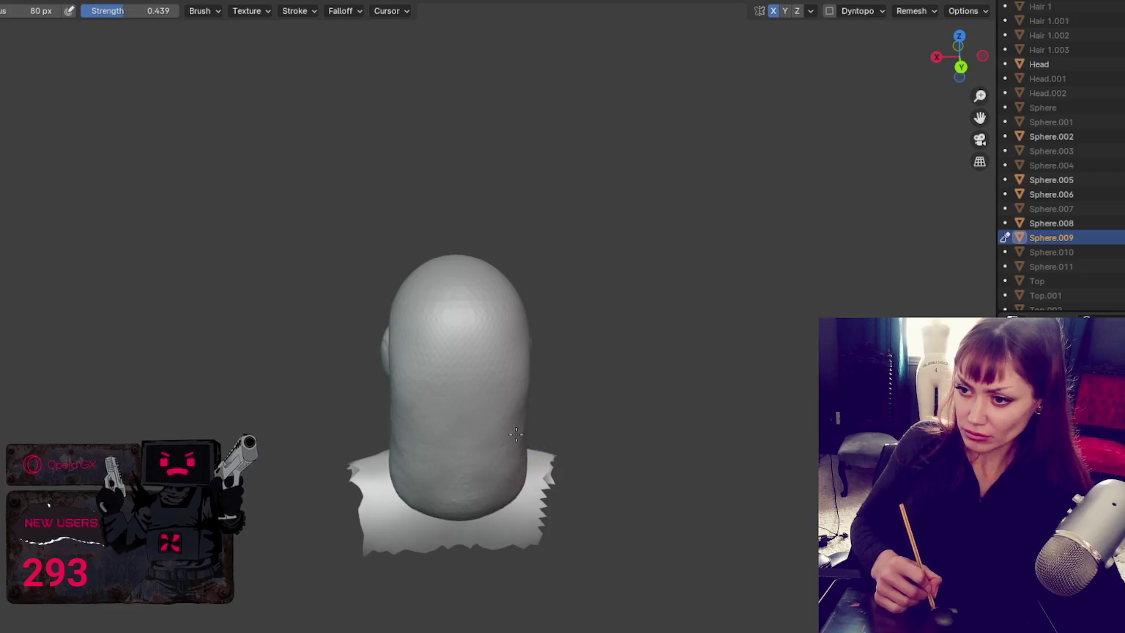
mouse_move(515, 392)
middle_down()
mouse_move(678, 364)
mouse_move(640, 364)
middle_up()
Step: Reduce the brush radius to 25 px from a side profile view
key(f)
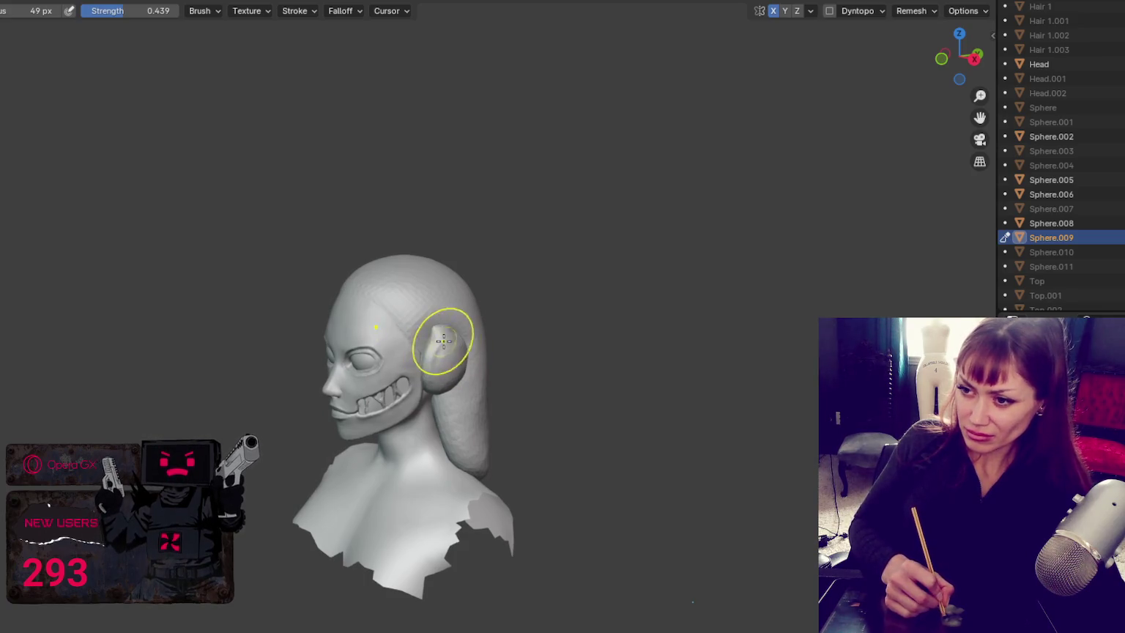
middle_drag(459, 399, 440, 388)
key(f)
click(422, 351)
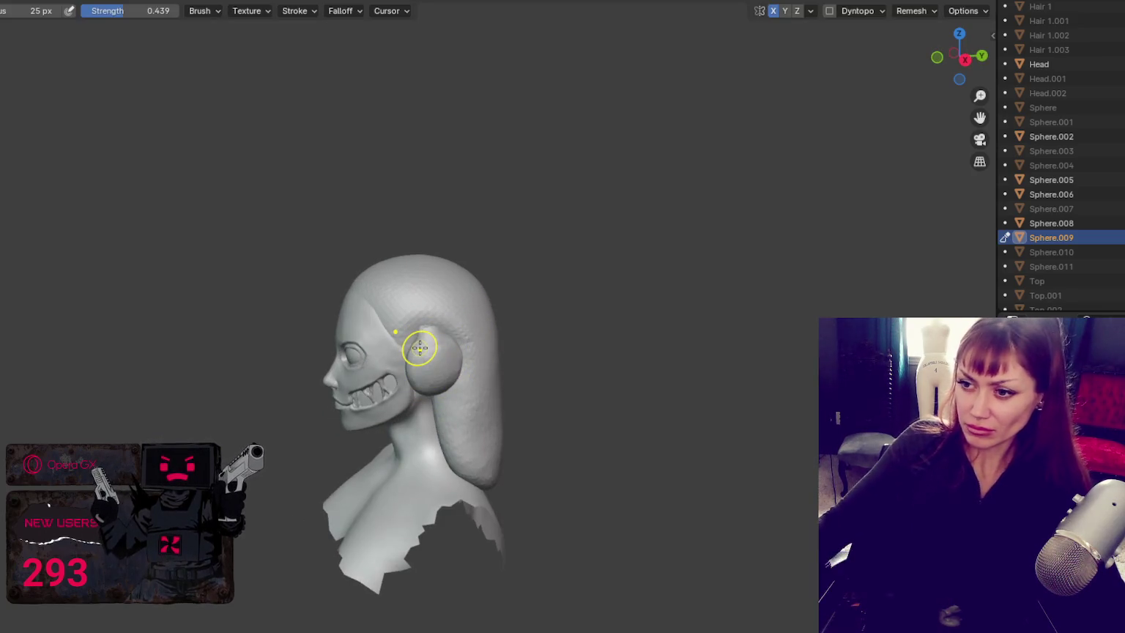
scroll(420, 348, up, 2)
Step: Duplicate the sculpt as Sphere.012, test a hairline ridge above the ear, and undo it
click(2, 241)
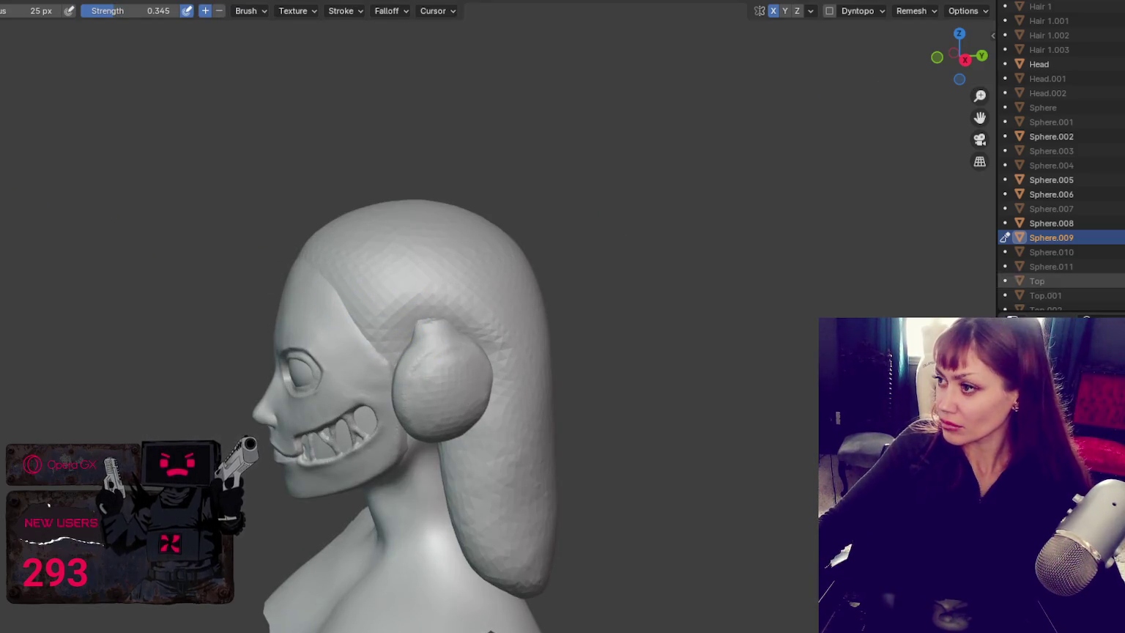
key(shift+d)
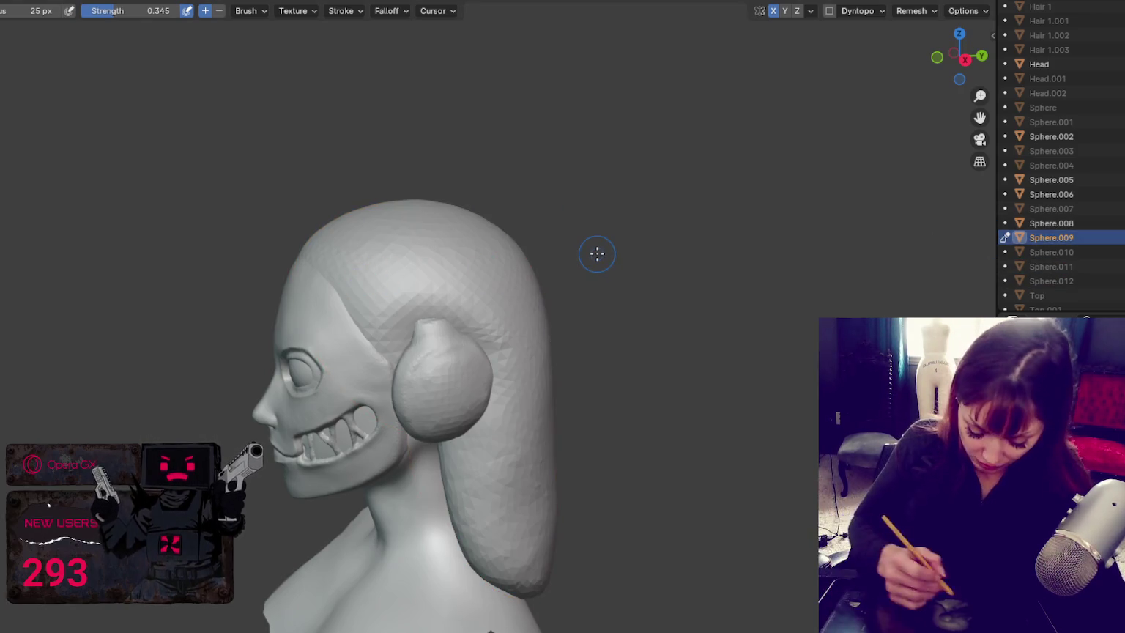
drag(373, 323, 504, 363)
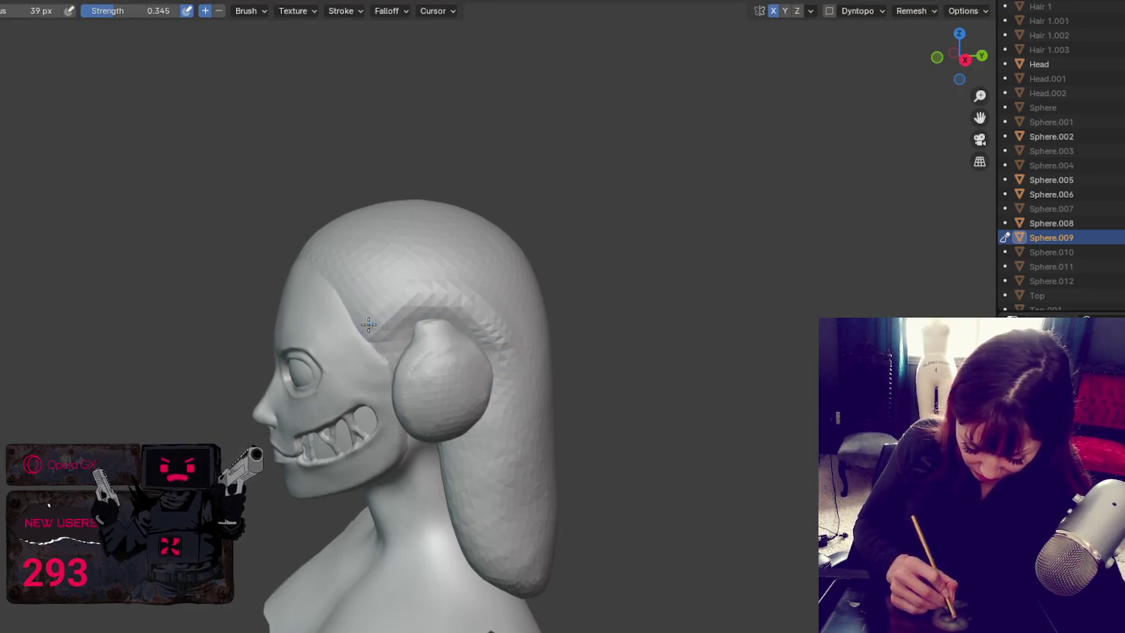
key(ctrl+z)
Step: Enable dynamic topology and carve a groove along the hairline above the ear
click(829, 10)
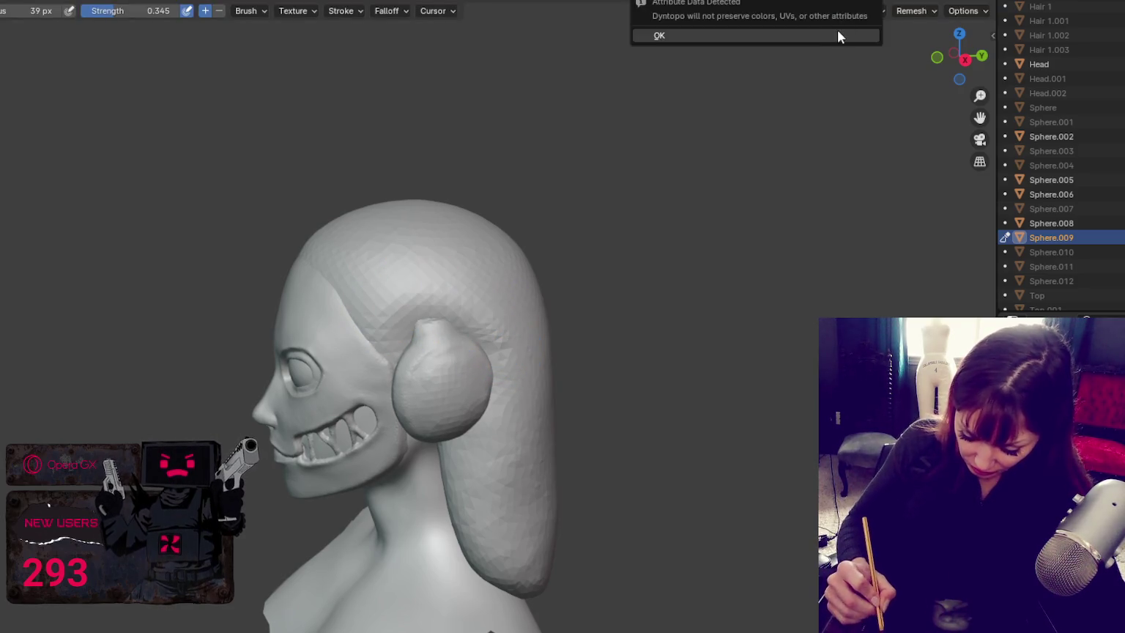
click(839, 36)
scroll(396, 307, up, 1)
drag(379, 315, 441, 311)
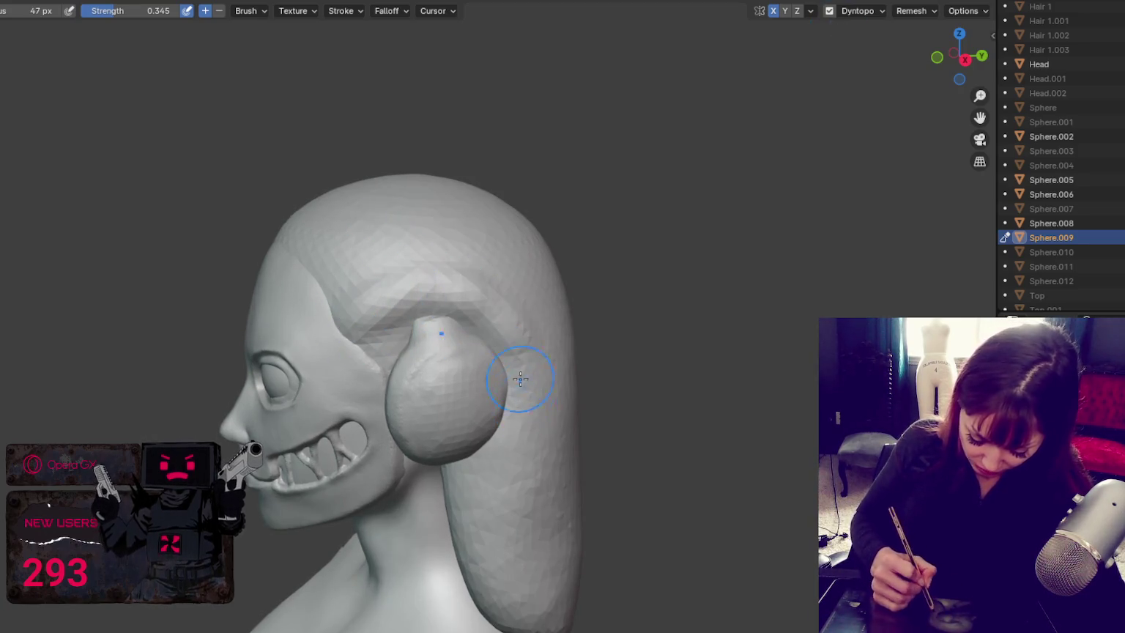
middle_drag(547, 540, 500, 516)
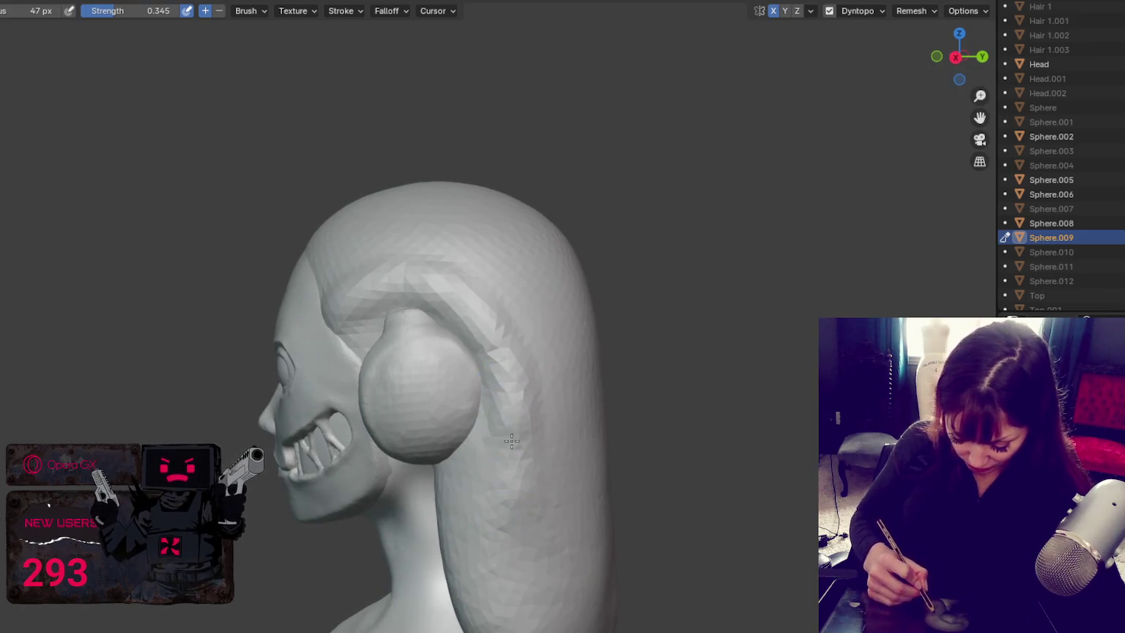
middle_drag(503, 428, 532, 484)
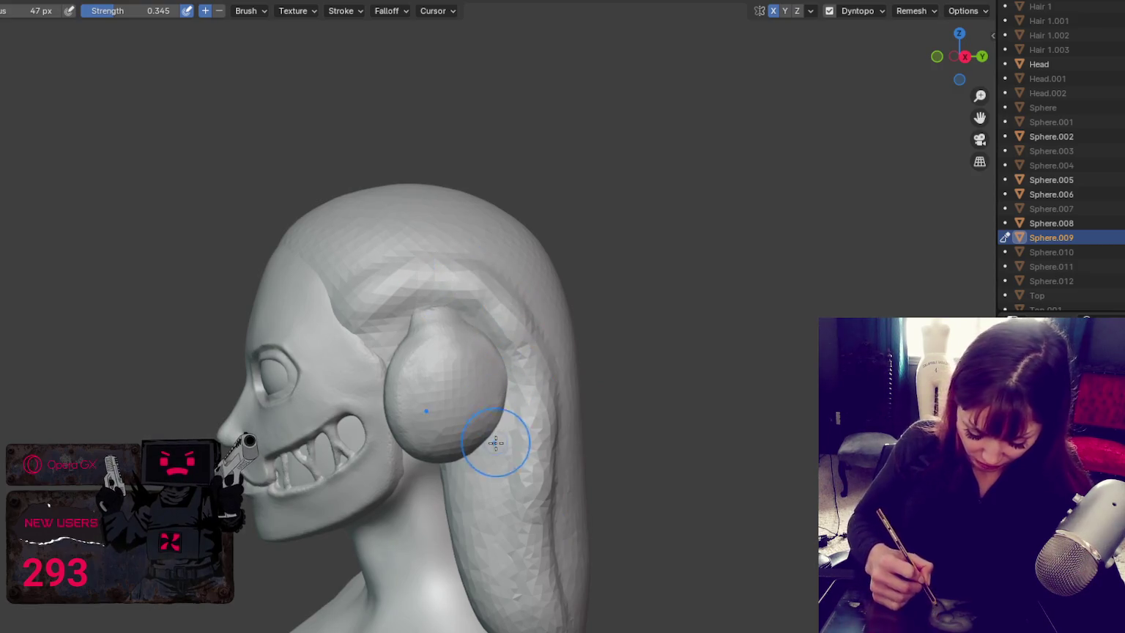
middle_drag(549, 590, 515, 389)
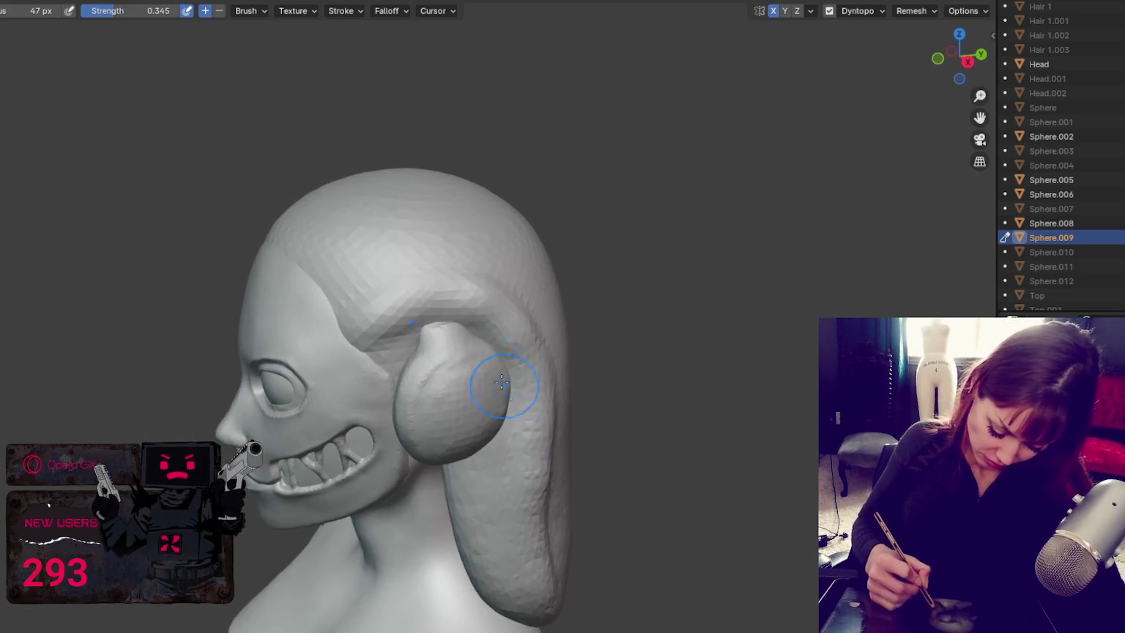
middle_drag(334, 239, 368, 270)
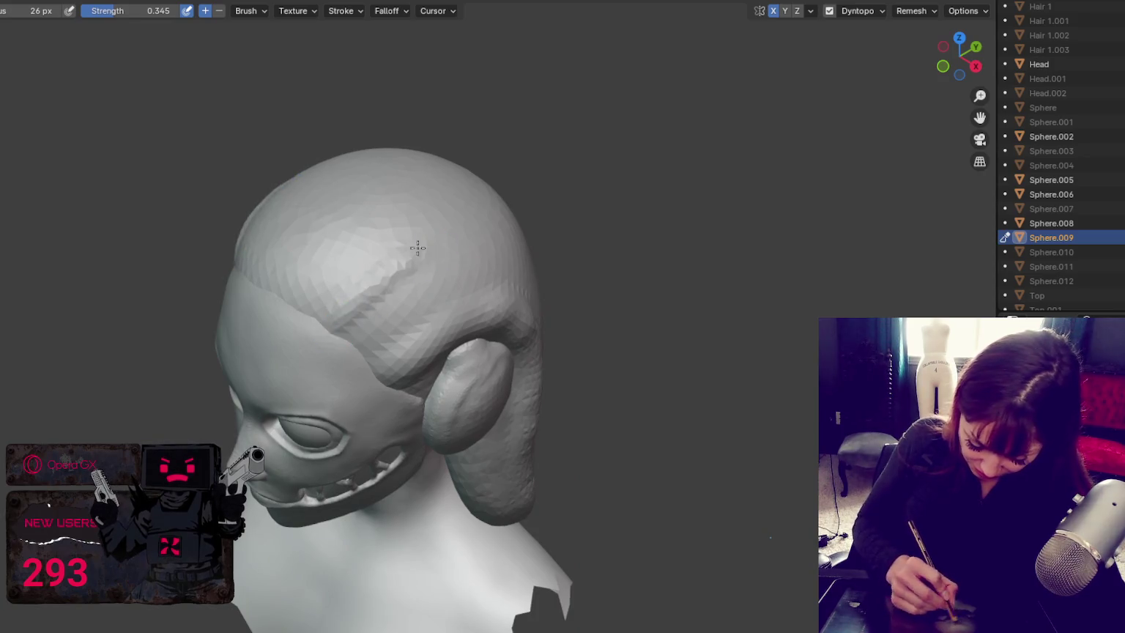
Step: Sculpt strand strokes across the top of the hair
mouse_move(402, 311)
middle_down()
mouse_move(418, 333)
mouse_move(346, 322)
middle_up()
mouse_move(347, 321)
mouse_down()
mouse_move(376, 233)
mouse_move(322, 372)
mouse_up()
drag(381, 264, 322, 381)
mouse_move(389, 186)
middle_down()
mouse_move(389, 273)
mouse_move(402, 153)
mouse_move(379, 253)
mouse_move(402, 186)
middle_up()
Step: Sculpt a strand stroke down the hair at the back of the head
mouse_move(375, 367)
middle_down()
mouse_move(510, 263)
mouse_move(534, 188)
mouse_move(487, 211)
middle_up()
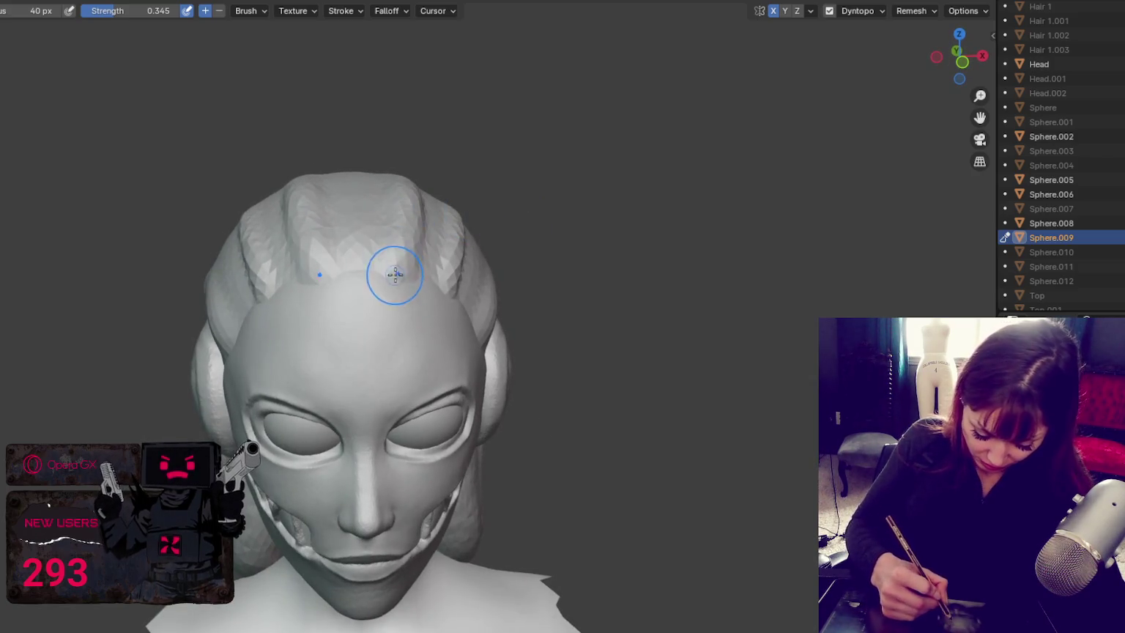
mouse_move(552, 309)
middle_down()
mouse_move(529, 294)
mouse_move(419, 318)
mouse_move(501, 312)
mouse_move(530, 333)
middle_up()
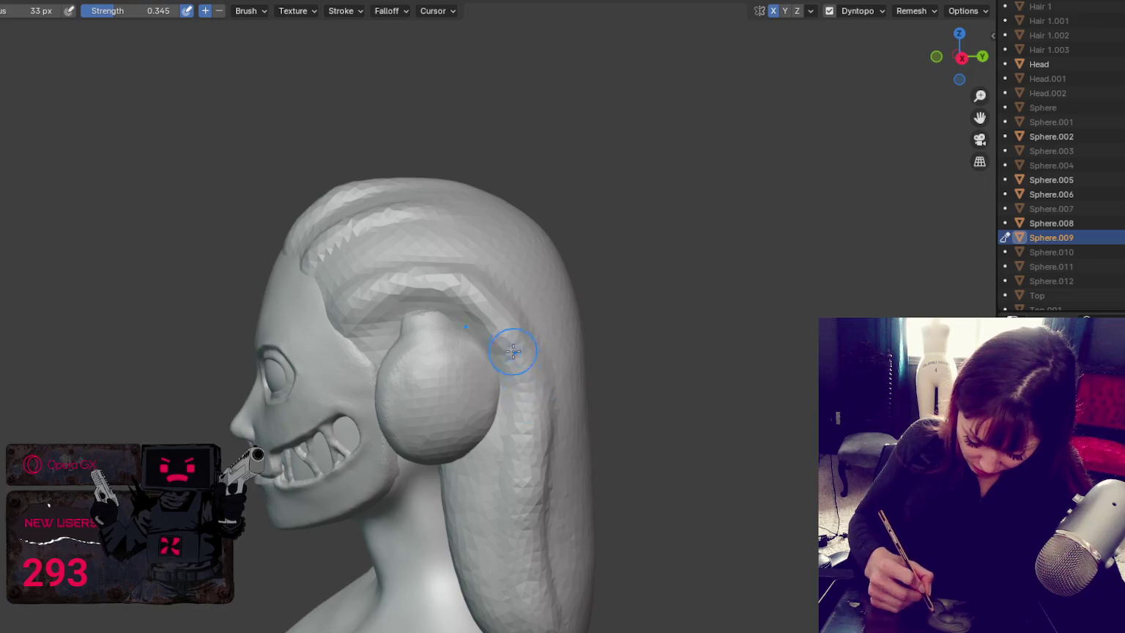
mouse_move(564, 518)
middle_down()
mouse_move(652, 473)
mouse_move(671, 481)
mouse_move(648, 530)
middle_up()
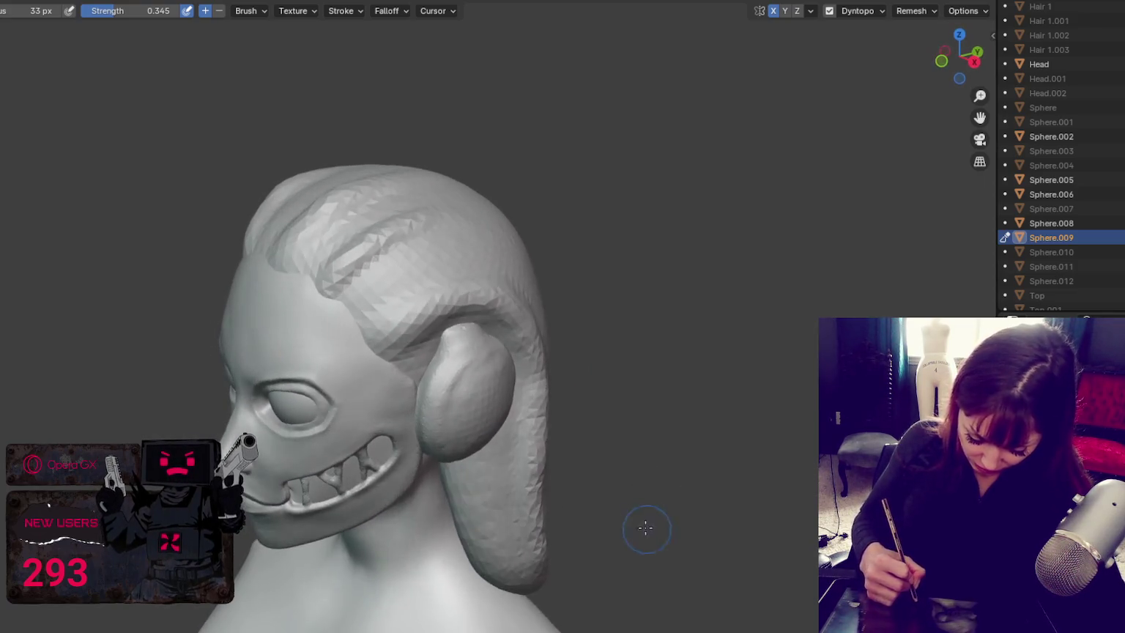
middle_drag(393, 247, 482, 253)
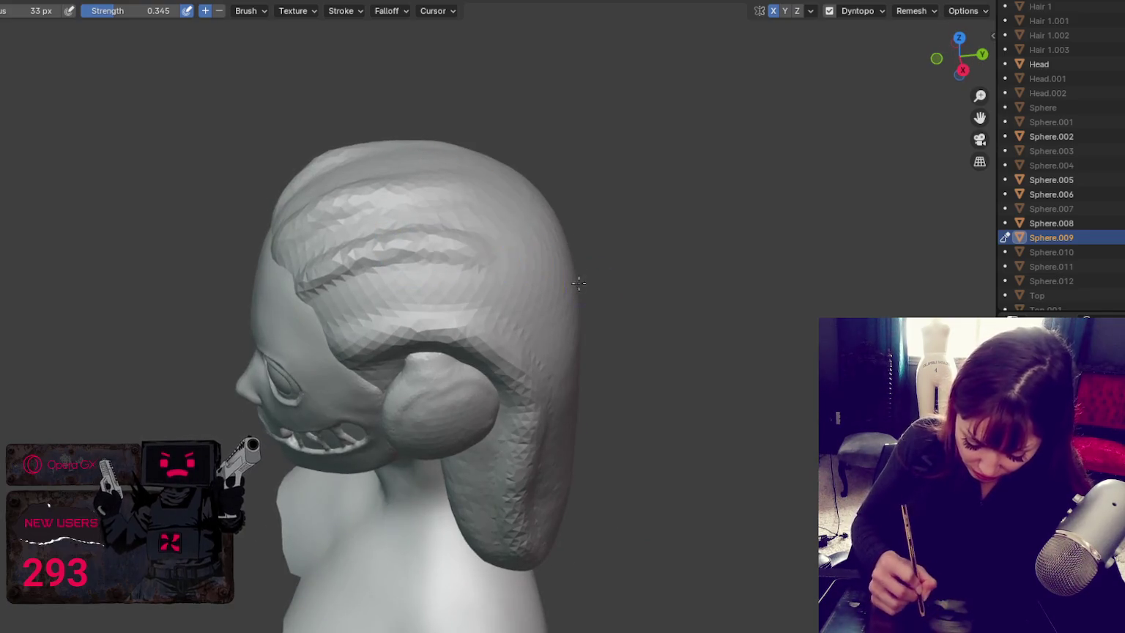
middle_drag(587, 282, 453, 281)
drag(437, 245, 480, 328)
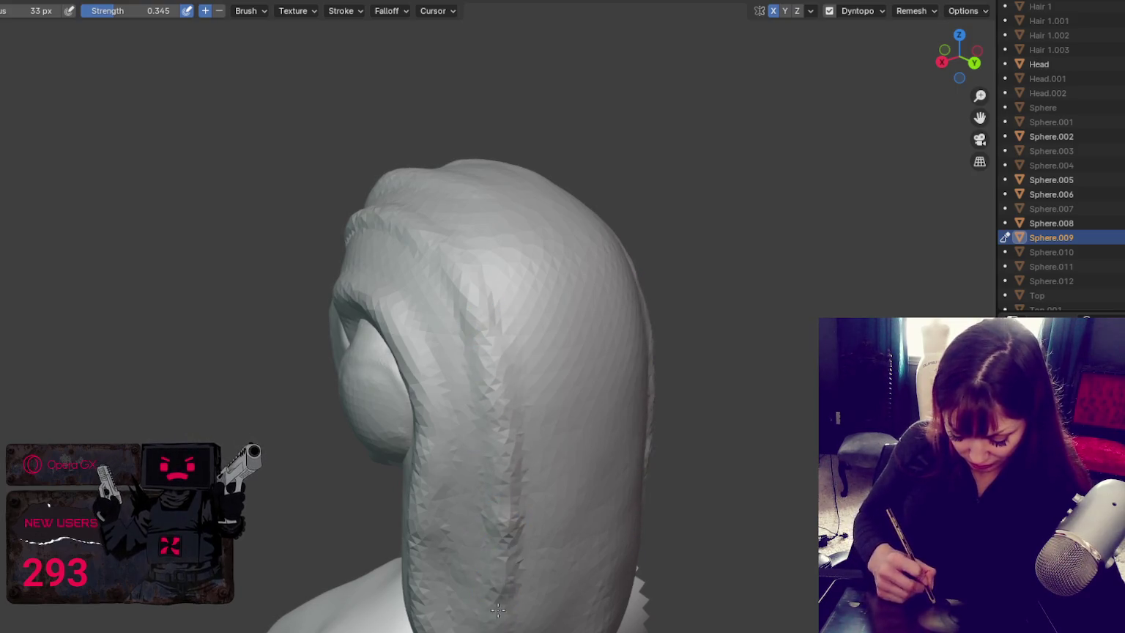
Step: Carve several mirrored vertical strand creases down the back hair
middle_drag(640, 557, 610, 376)
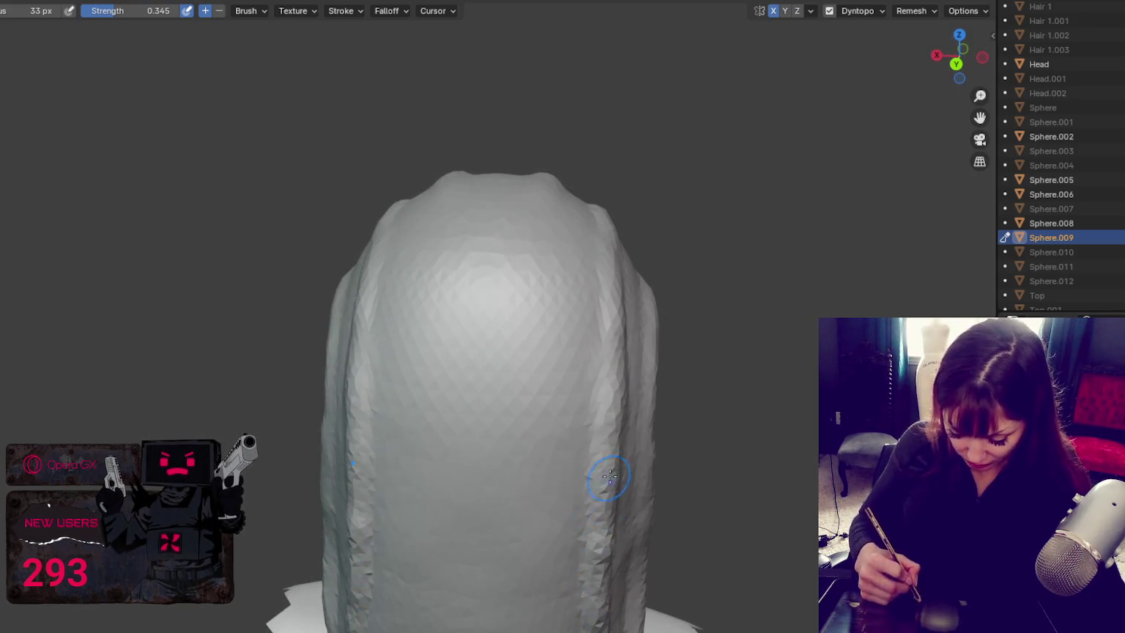
middle_drag(615, 478, 562, 366)
middle_drag(545, 514, 542, 259)
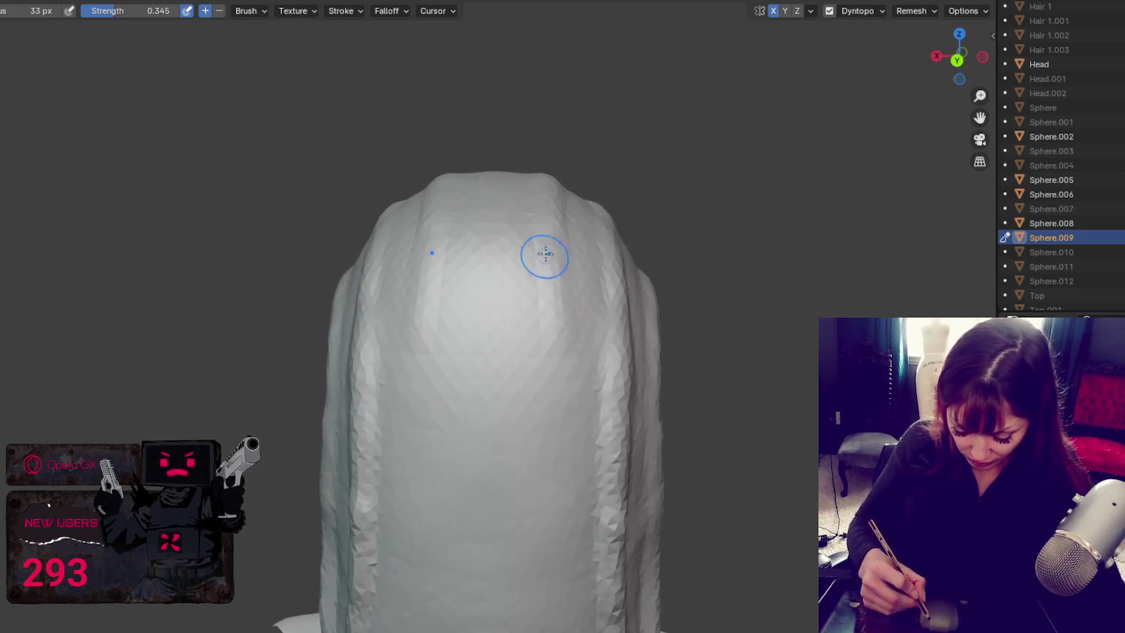
drag(542, 302, 552, 547)
middle_drag(552, 547, 547, 394)
drag(547, 394, 550, 619)
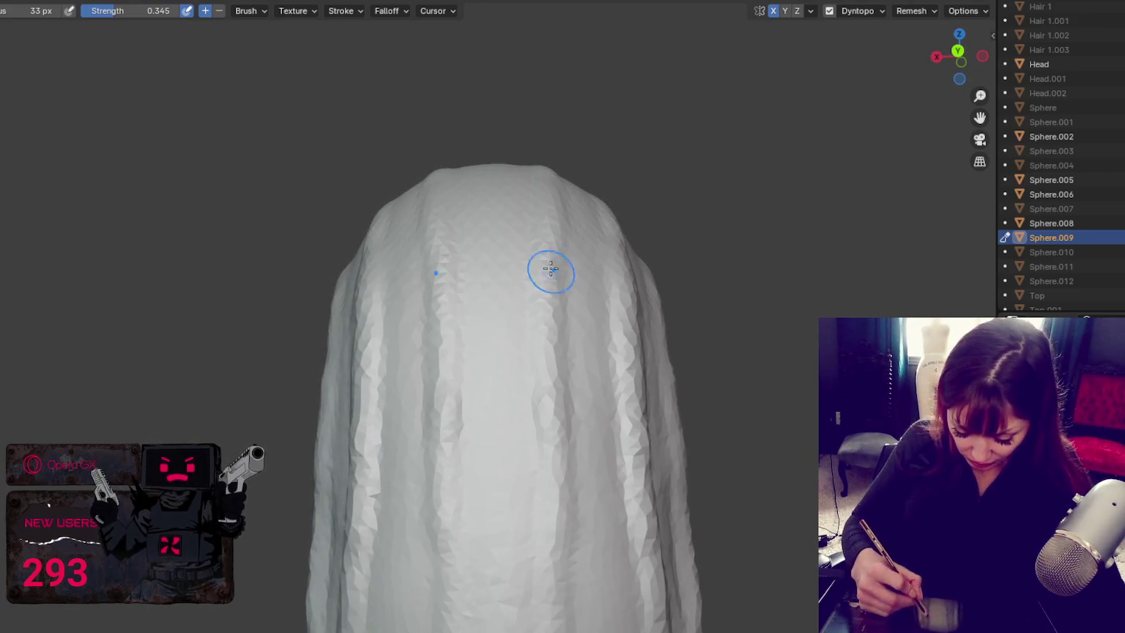
drag(553, 283, 556, 604)
Step: Orbit to a front view of the bust, then look down onto the top of the hair
scroll(648, 480, down, 5)
middle_drag(620, 357, 990, 381)
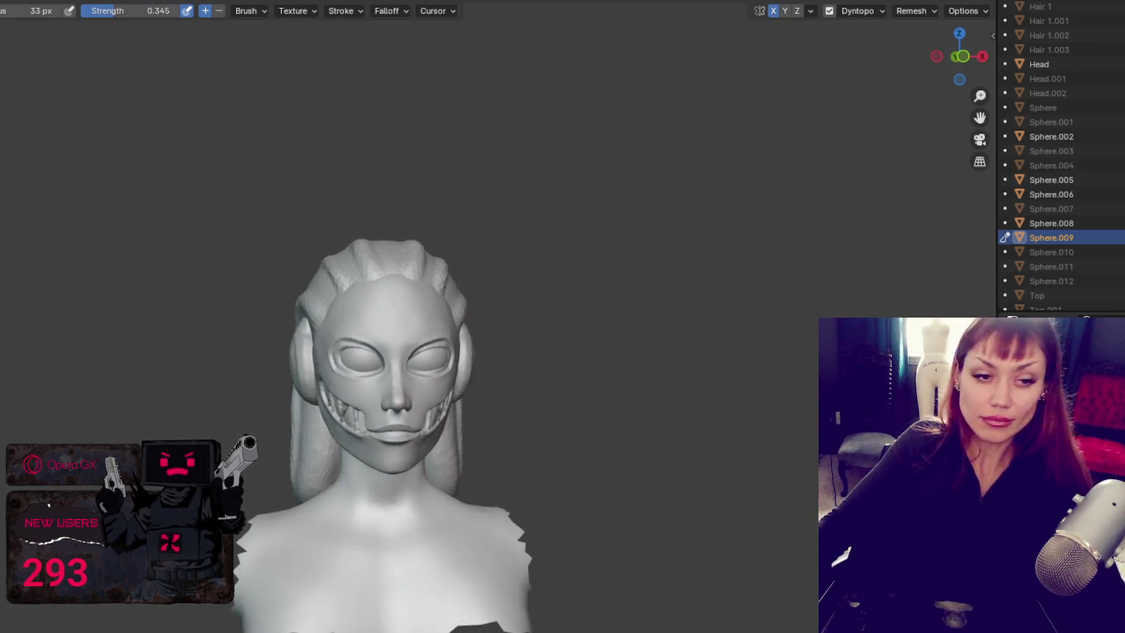
scroll(103, 193, up, 2)
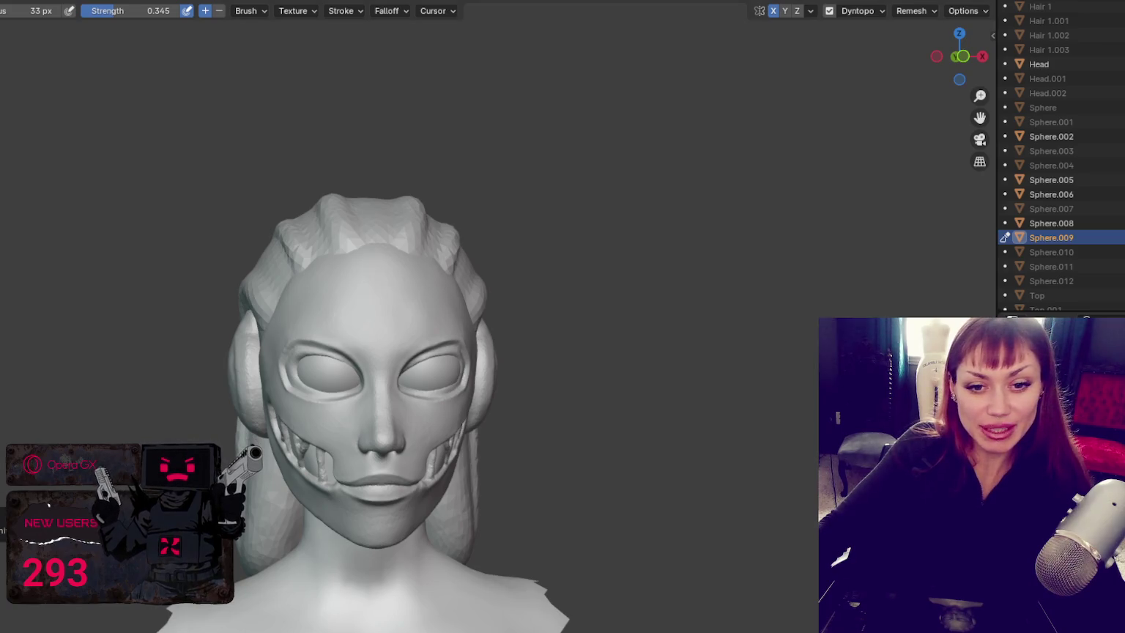
scroll(648, 406, up, 3)
scroll(508, 329, up, 2)
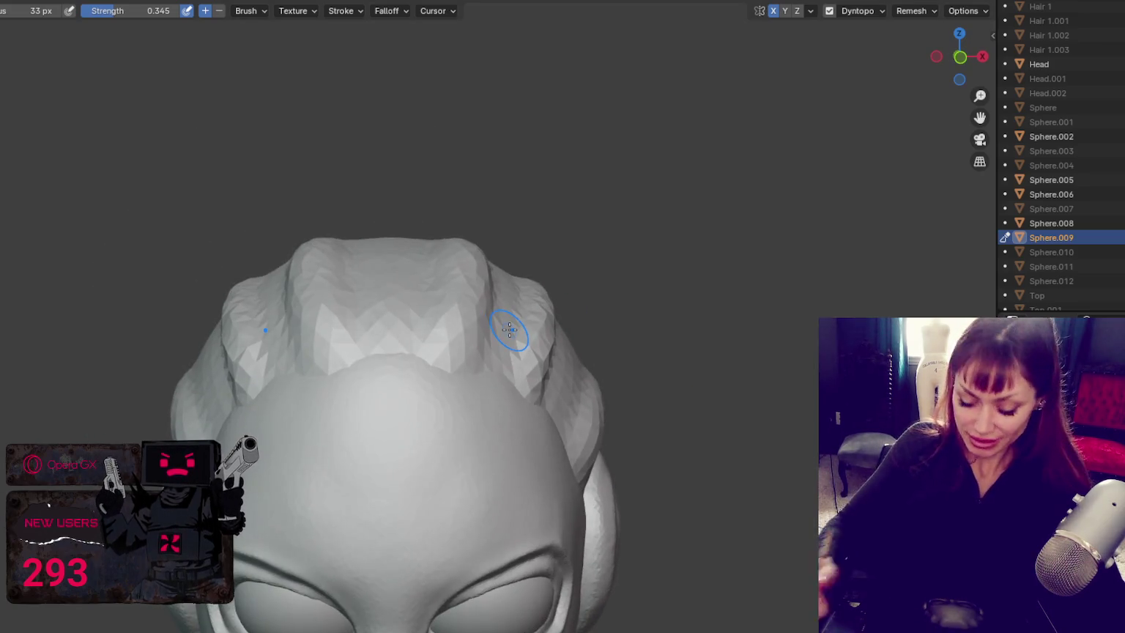
middle_drag(442, 287, 417, 349)
Step: Set the brush to 88 px, switch to the Crease brush, and close in on the hair strands
key(f)
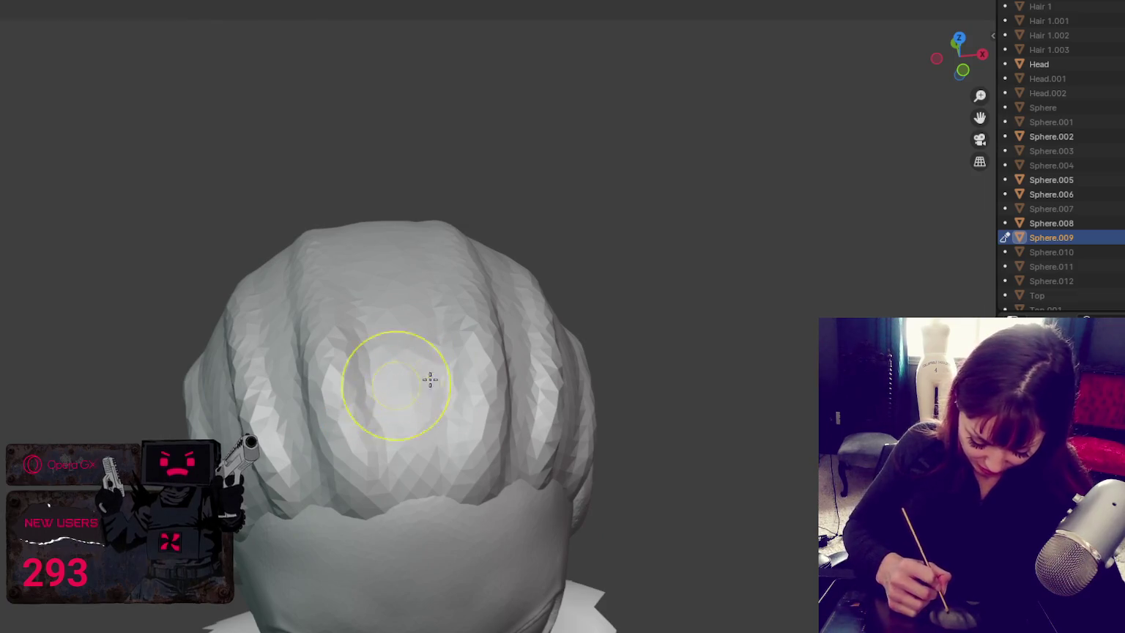
click(421, 377)
middle_drag(440, 399, 483, 457)
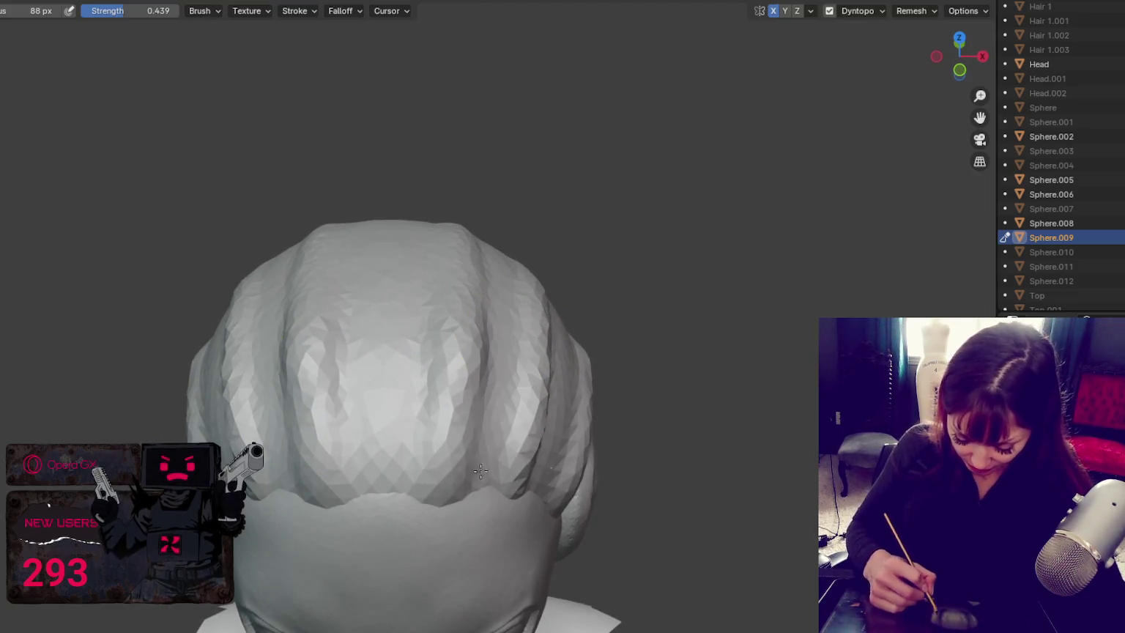
middle_drag(557, 326, 552, 426)
key(shift+c)
middle_drag(486, 416, 389, 359)
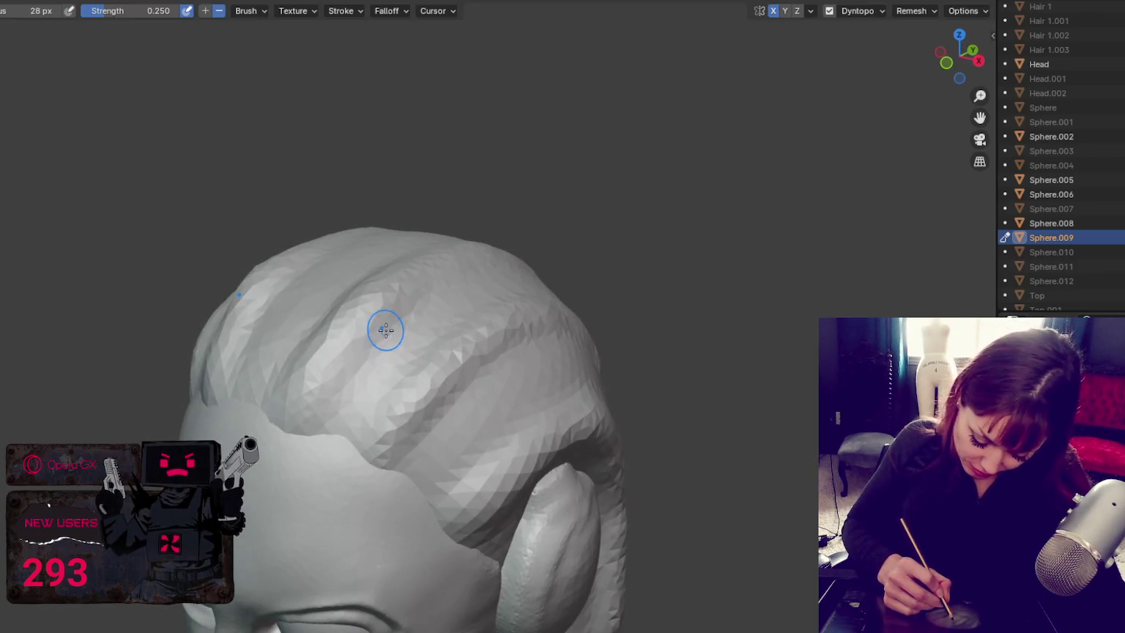
middle_drag(323, 429, 320, 445)
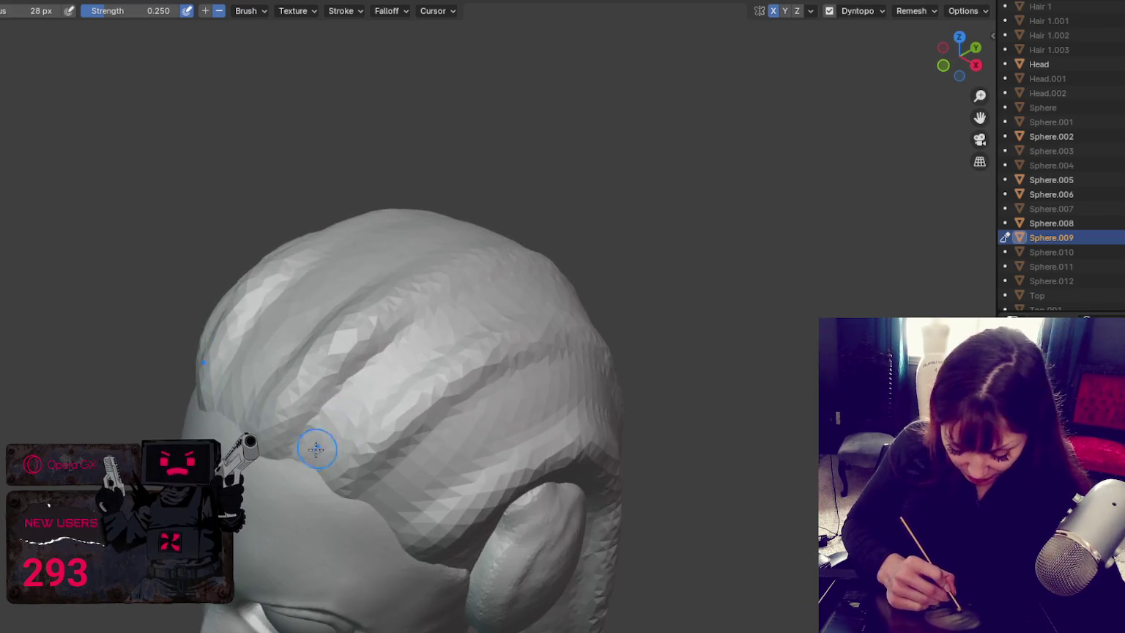
scroll(320, 429, up, 1)
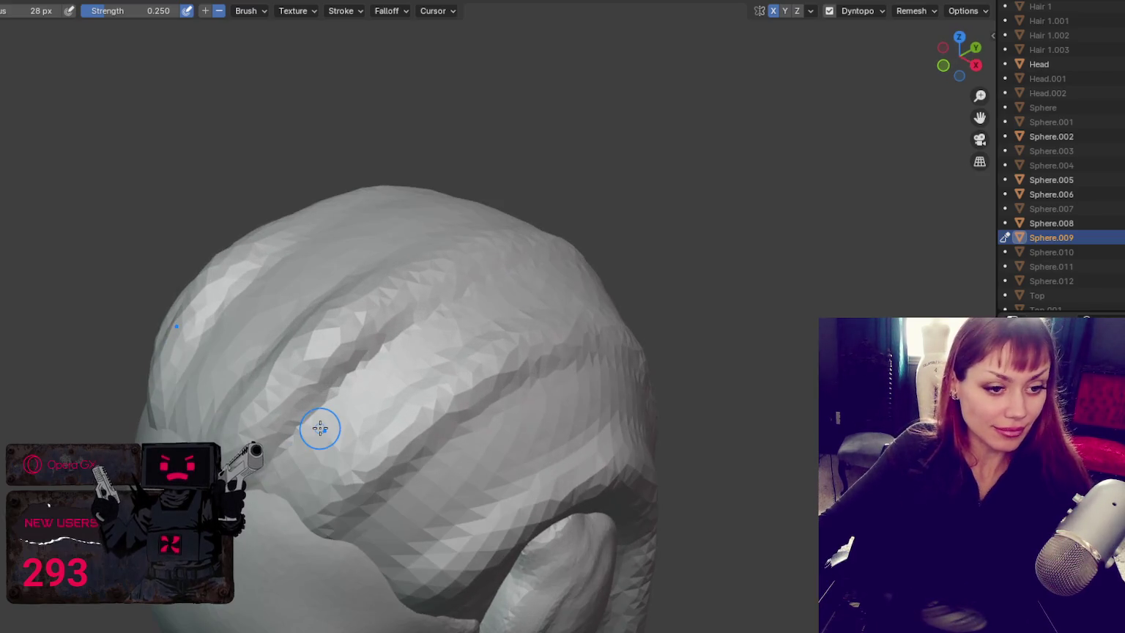
mouse_move(414, 510)
middle_down()
mouse_move(392, 420)
mouse_move(407, 361)
middle_up()
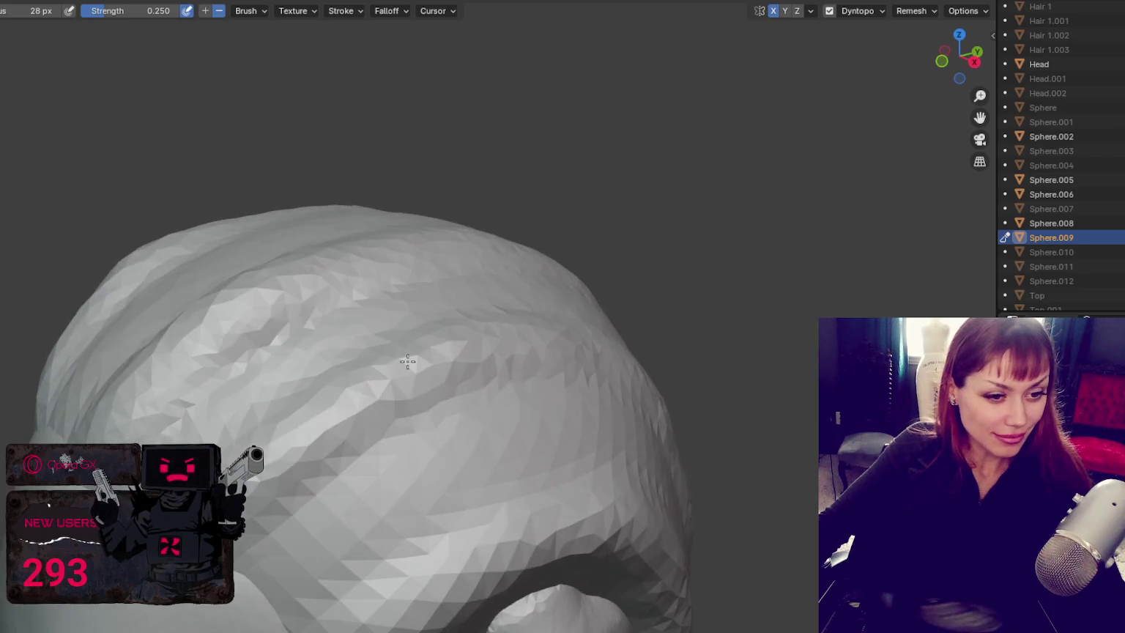
Step: Deepen a groove between hair strands and check it from several angles
middle_drag(426, 337, 319, 522)
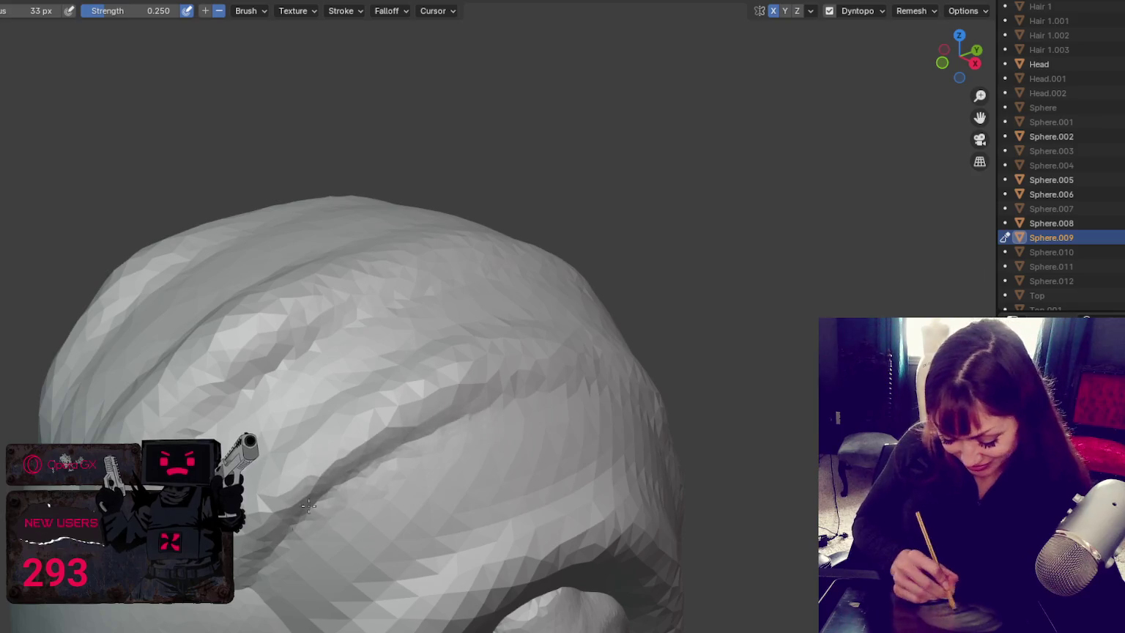
middle_drag(245, 603, 488, 423)
middle_drag(322, 454, 567, 363)
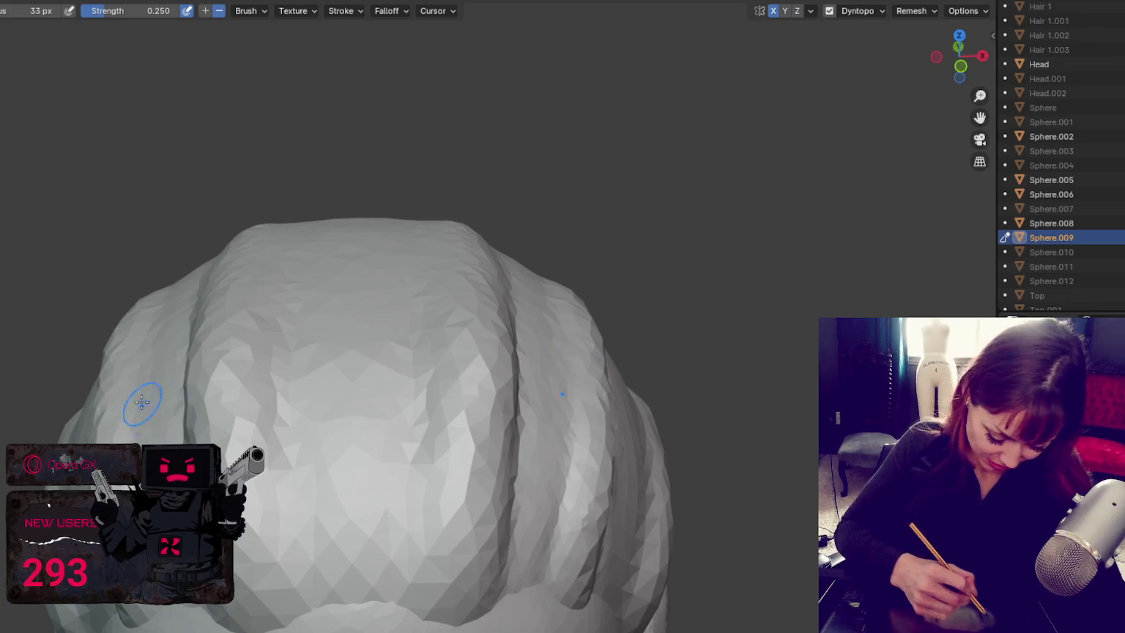
middle_drag(381, 454, 334, 584)
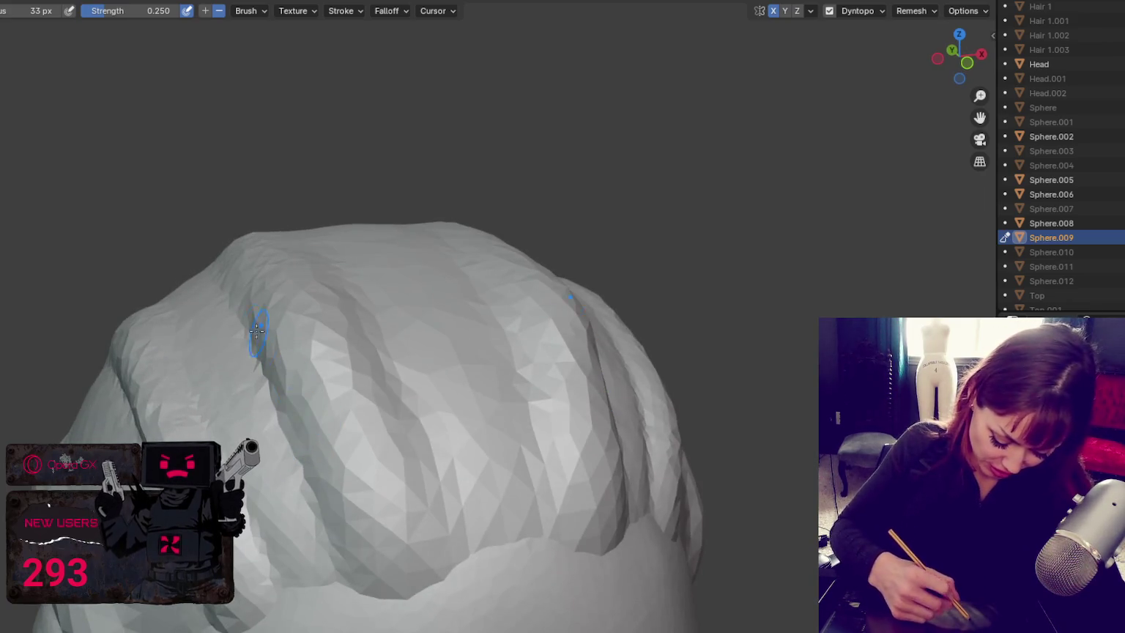
middle_drag(210, 263, 239, 281)
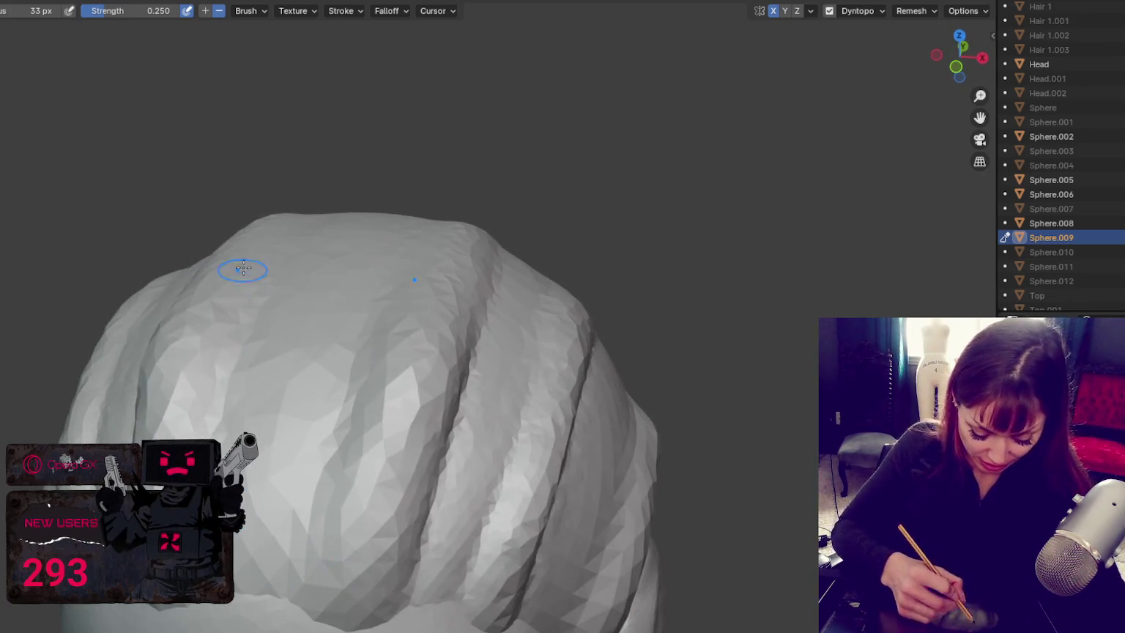
mouse_move(294, 269)
middle_down()
mouse_move(213, 269)
mouse_move(288, 557)
mouse_move(565, 419)
mouse_move(552, 402)
mouse_move(250, 458)
middle_up()
Step: Switch to another sculpting brush and set its radius to 29 px
key(shift)
key(f)
click(149, 315)
Step: Set the brush to 58 px and switch to Smooth for the hair surface
click(233, 432)
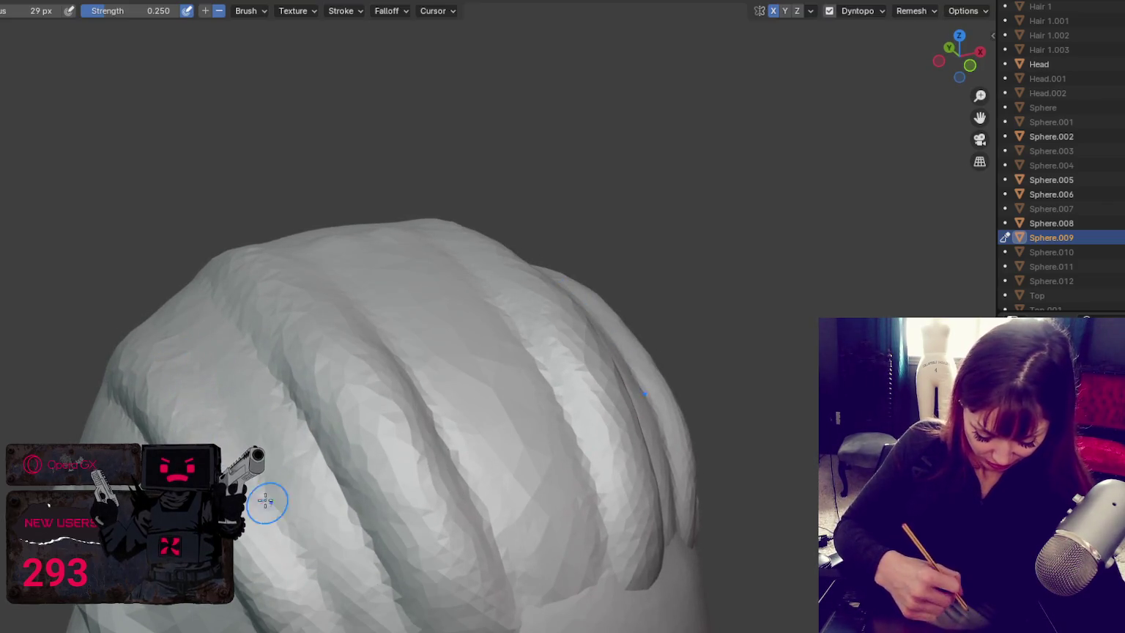
middle_drag(230, 423, 203, 320)
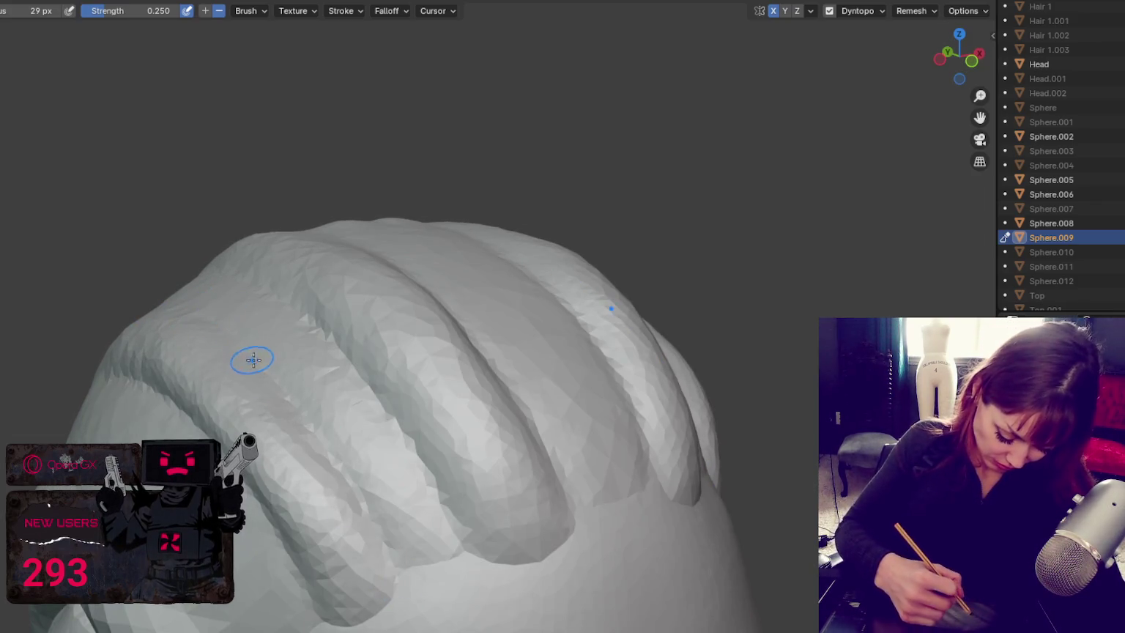
middle_drag(295, 406, 361, 407)
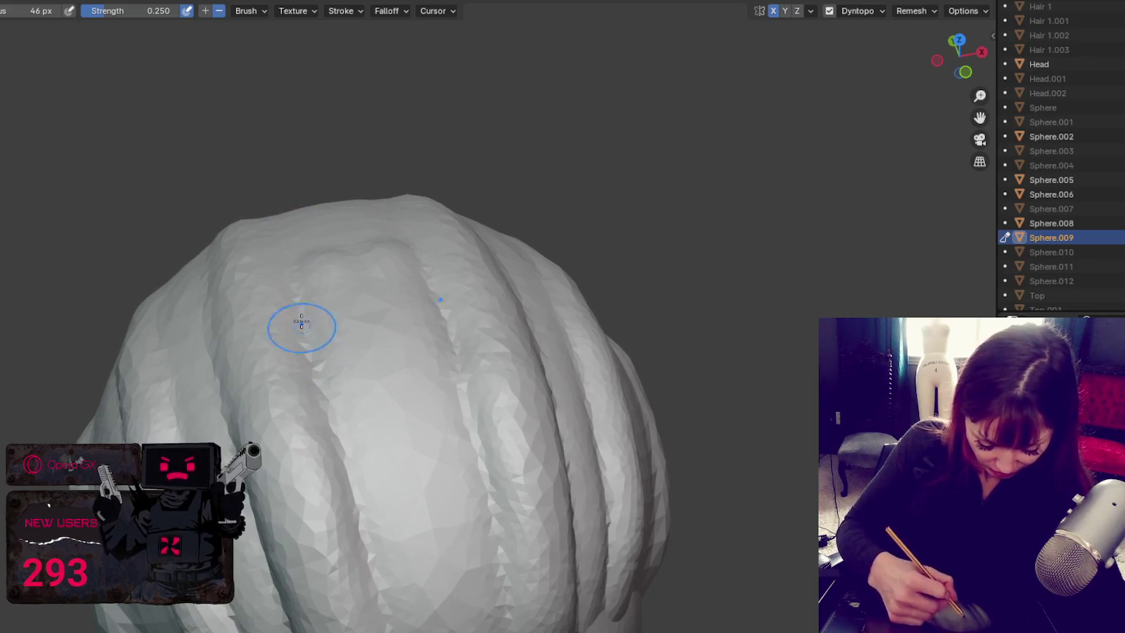
middle_drag(302, 353, 209, 283)
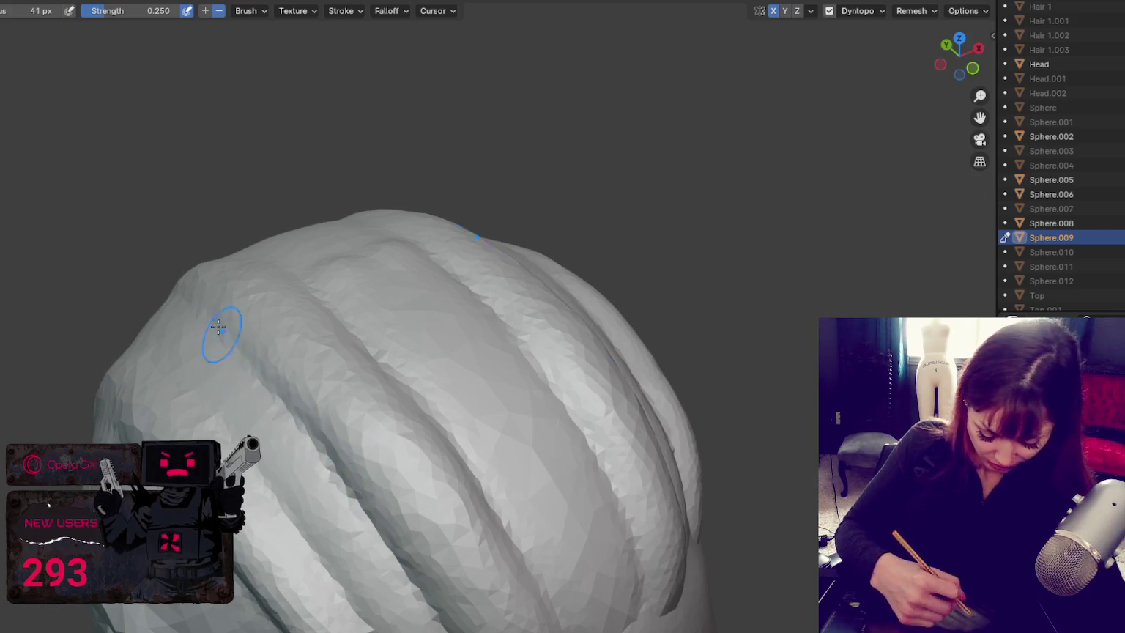
middle_drag(225, 337, 420, 492)
key(shift+s)
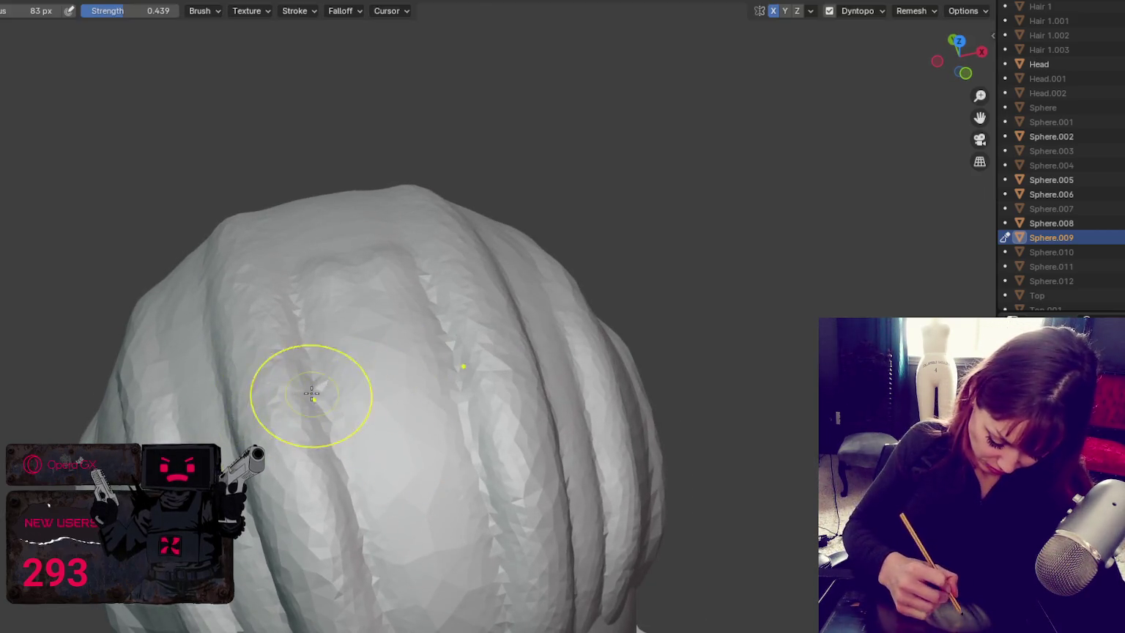
Step: Orbit and zoom around the top and back of the head to inspect the strand ridges
mouse_move(321, 477)
middle_down()
mouse_move(329, 459)
mouse_move(183, 361)
mouse_move(161, 334)
middle_up()
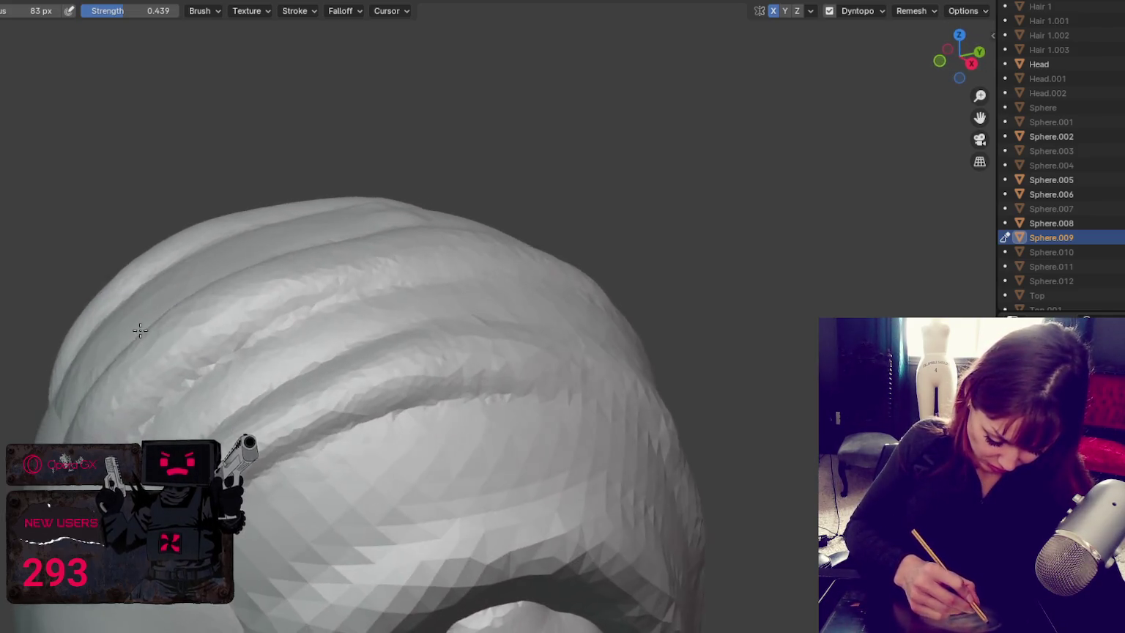
mouse_move(444, 244)
middle_down()
mouse_move(408, 220)
mouse_move(459, 176)
middle_up()
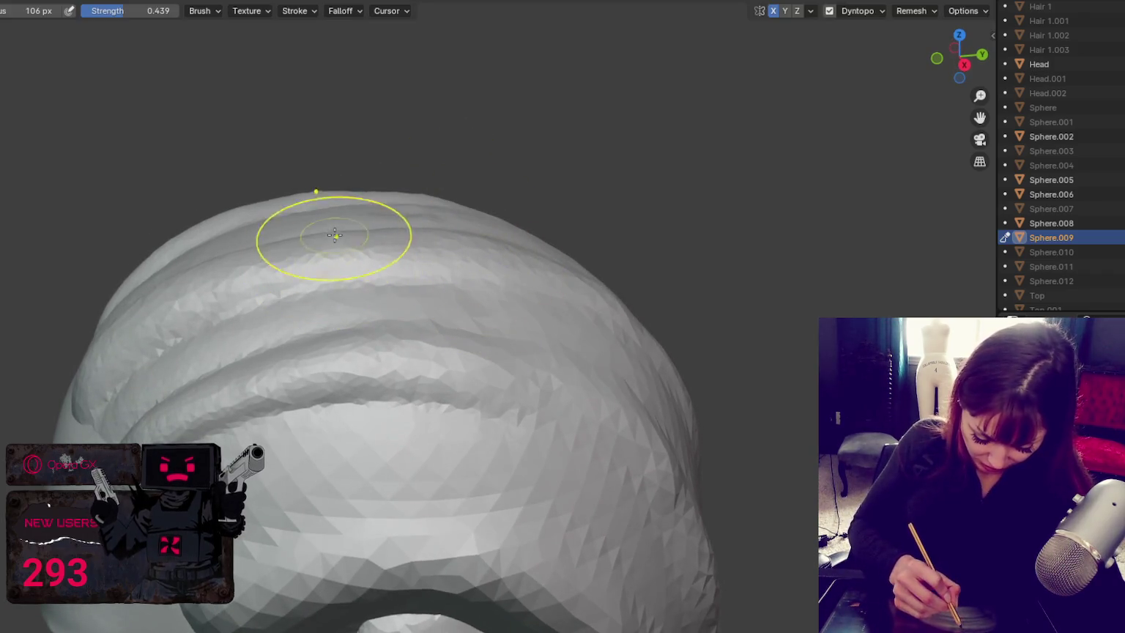
mouse_move(346, 243)
middle_down()
mouse_move(429, 248)
mouse_move(337, 234)
middle_up()
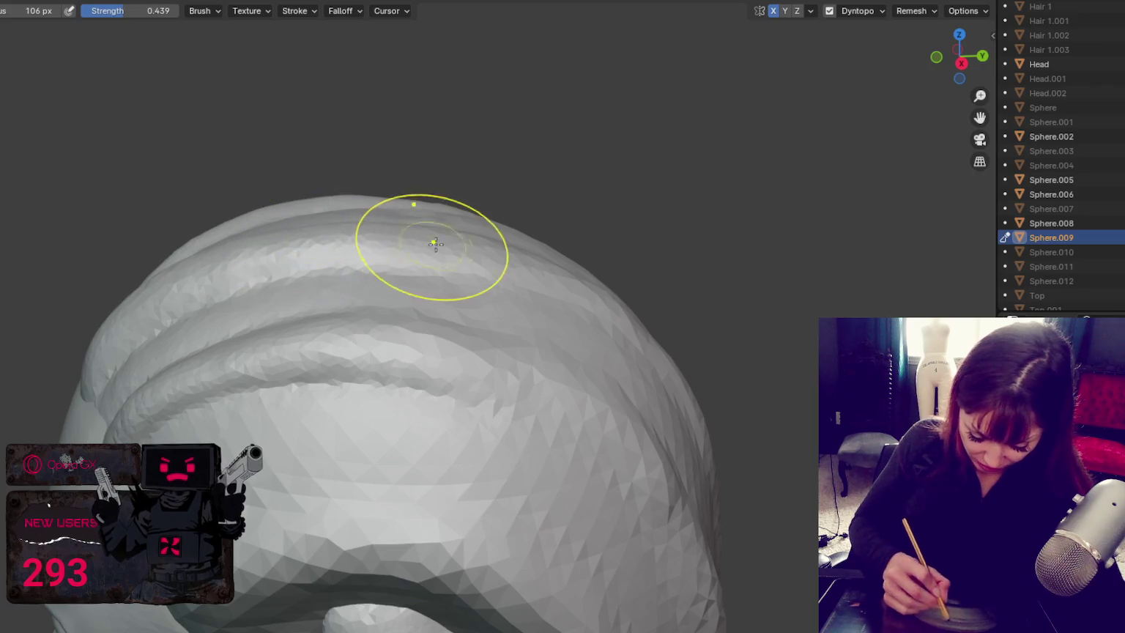
mouse_move(540, 282)
middle_down()
mouse_move(433, 211)
mouse_move(416, 231)
middle_up()
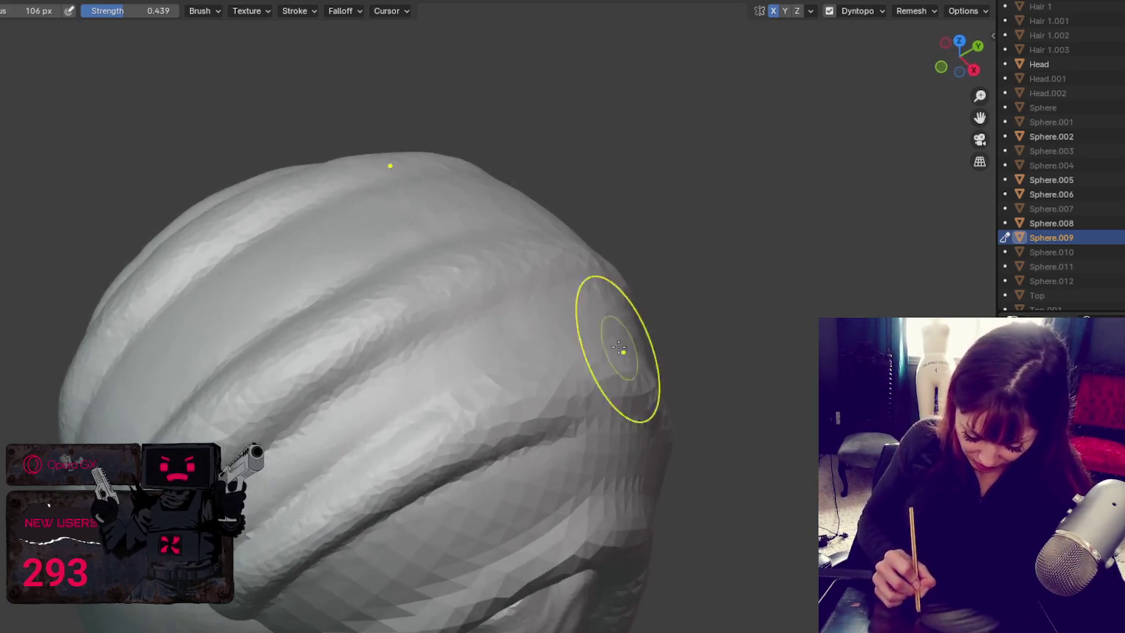
middle_drag(622, 339, 476, 315)
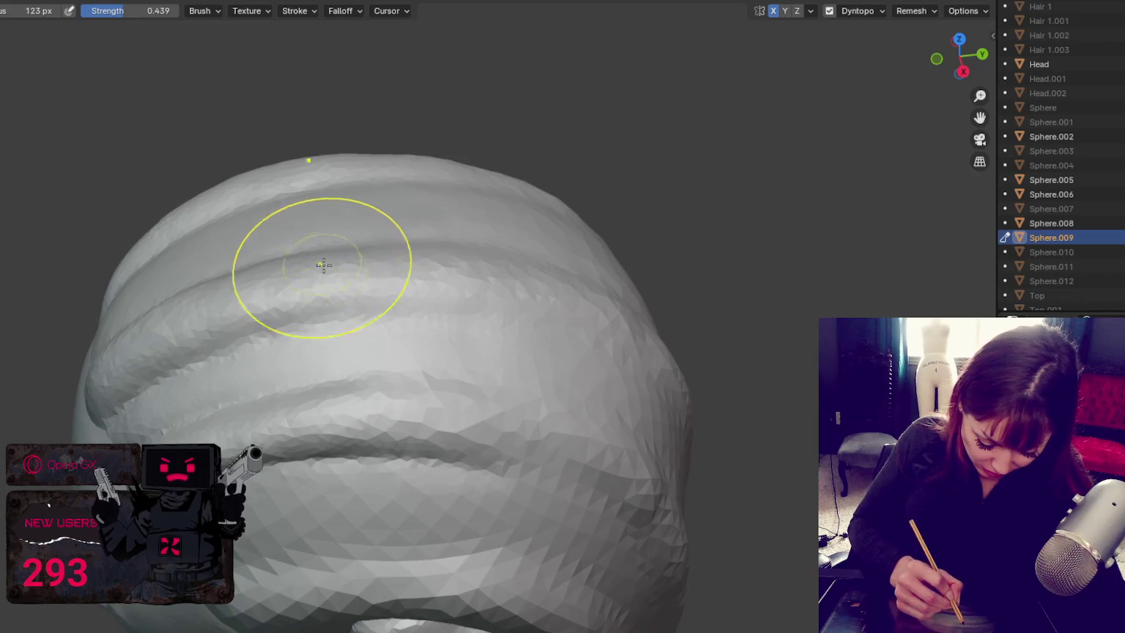
middle_drag(321, 260, 243, 292)
mouse_move(369, 255)
middle_down()
mouse_move(543, 306)
mouse_move(473, 407)
middle_up()
mouse_move(404, 414)
middle_down()
mouse_move(575, 422)
mouse_move(622, 390)
mouse_move(330, 454)
mouse_move(495, 415)
middle_up()
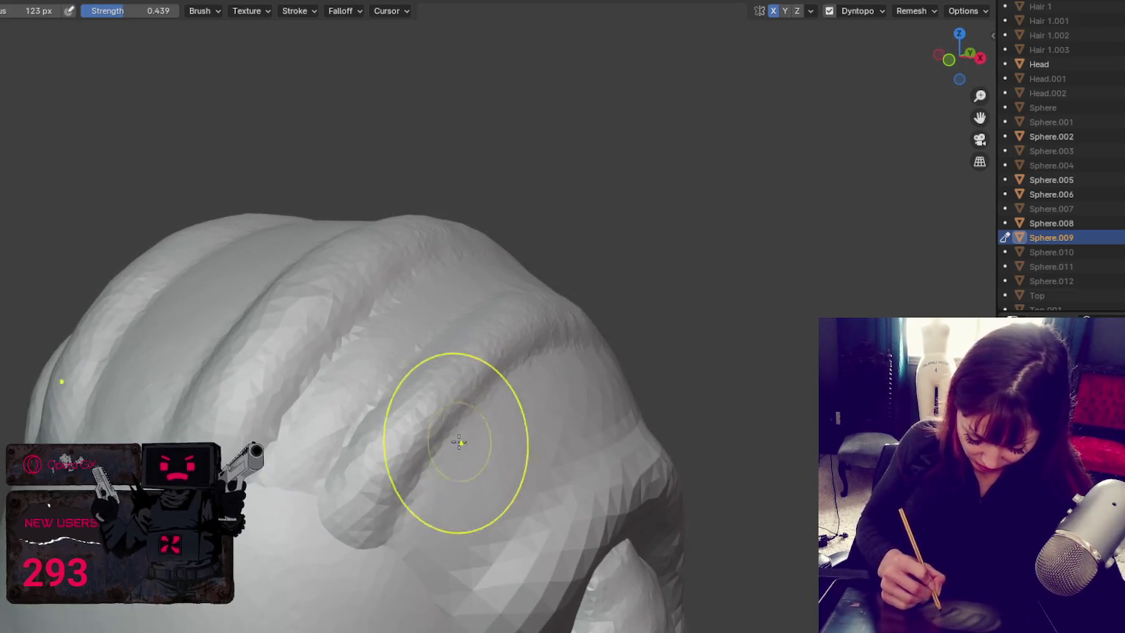
mouse_move(377, 427)
middle_down()
mouse_move(422, 416)
mouse_move(444, 439)
middle_up()
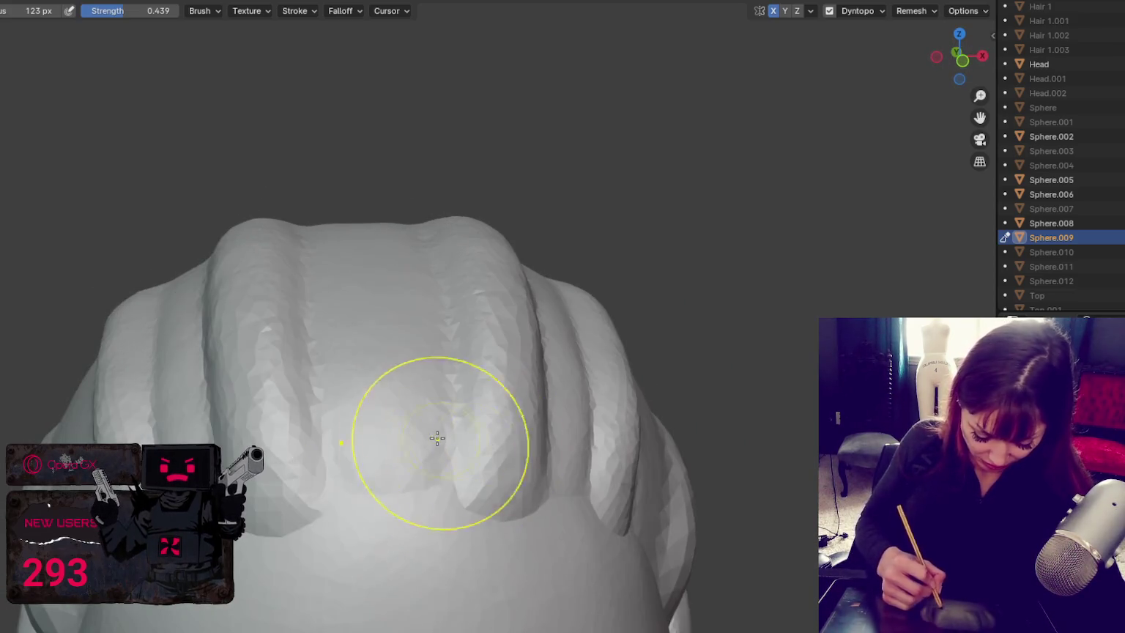
scroll(301, 243, down, 5)
mouse_move(301, 243)
middle_down()
mouse_move(419, 243)
mouse_move(426, 217)
middle_up()
scroll(610, 382, up, 2)
mouse_move(610, 382)
middle_down()
mouse_move(603, 327)
mouse_move(468, 351)
middle_up()
scroll(602, 326, up, 3)
scroll(468, 351, up, 2)
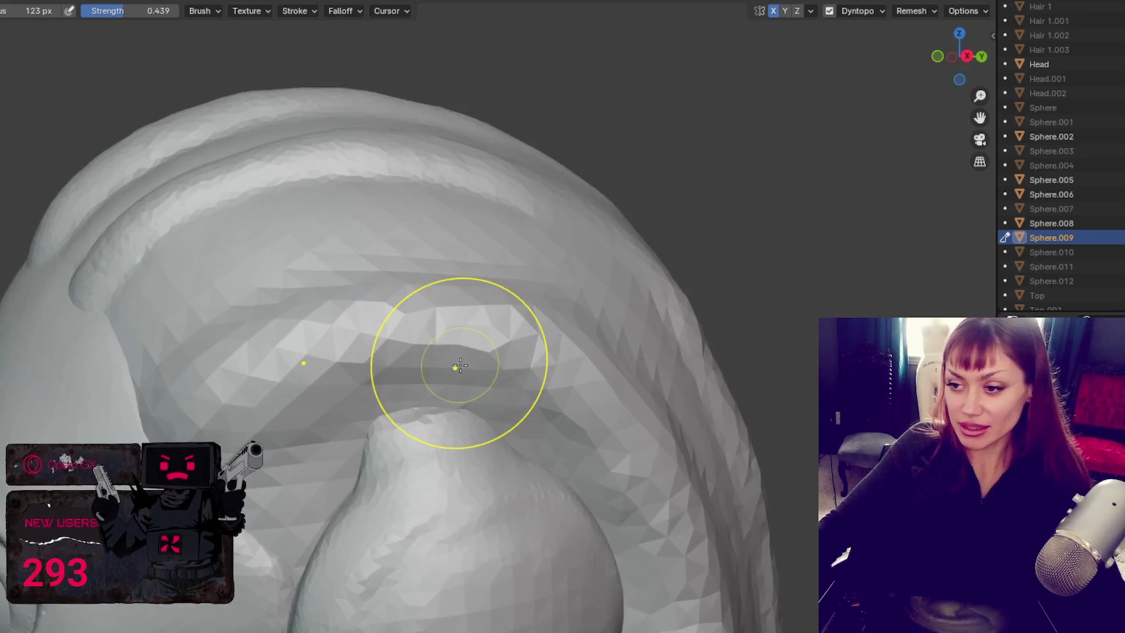
scroll(454, 366, up, 2)
middle_drag(469, 413, 472, 396)
Step: Enlarge the brush and build up the ridge surface above the headphone
key(x)
key(f)
click(529, 424)
mouse_move(357, 425)
mouse_down()
mouse_move(453, 387)
mouse_move(532, 389)
mouse_move(414, 427)
mouse_up()
Step: Shrink the brush, smooth the ridge, and carve a groove between strands near the headphone
key(f)
click(370, 447)
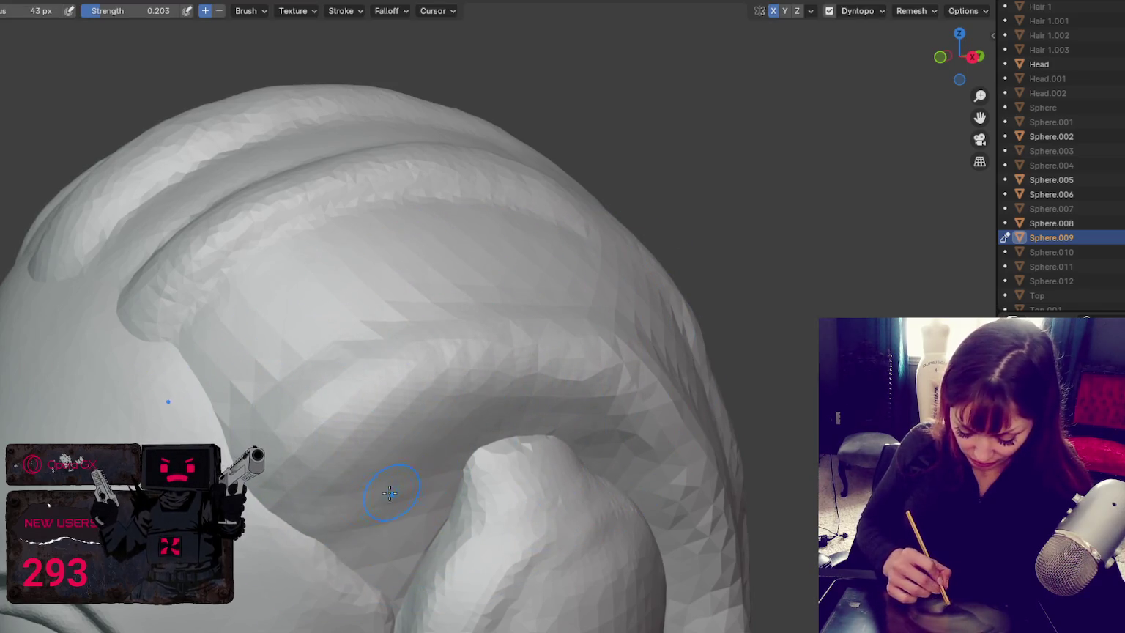
key(f)
click(352, 501)
key(shift+c)
mouse_move(378, 519)
middle_down()
mouse_move(490, 495)
mouse_move(323, 515)
middle_up()
drag(291, 534, 502, 460)
Step: Move toward the back of the hair and reduce the brush for smoothing the strand ridges
middle_drag(343, 476, 396, 490)
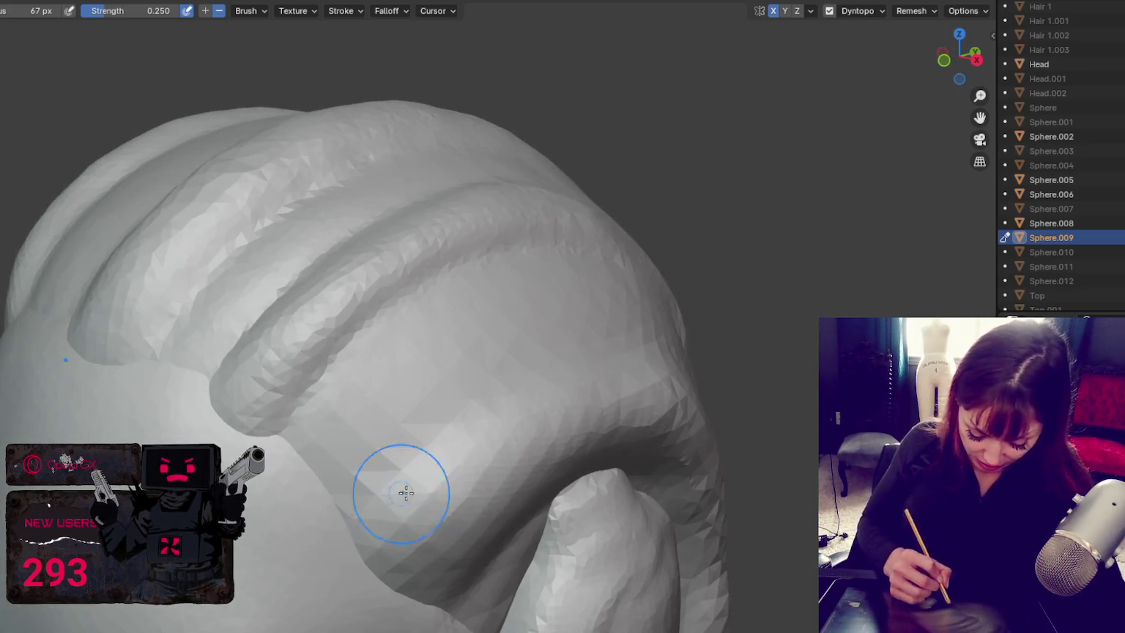
middle_drag(588, 376, 334, 509)
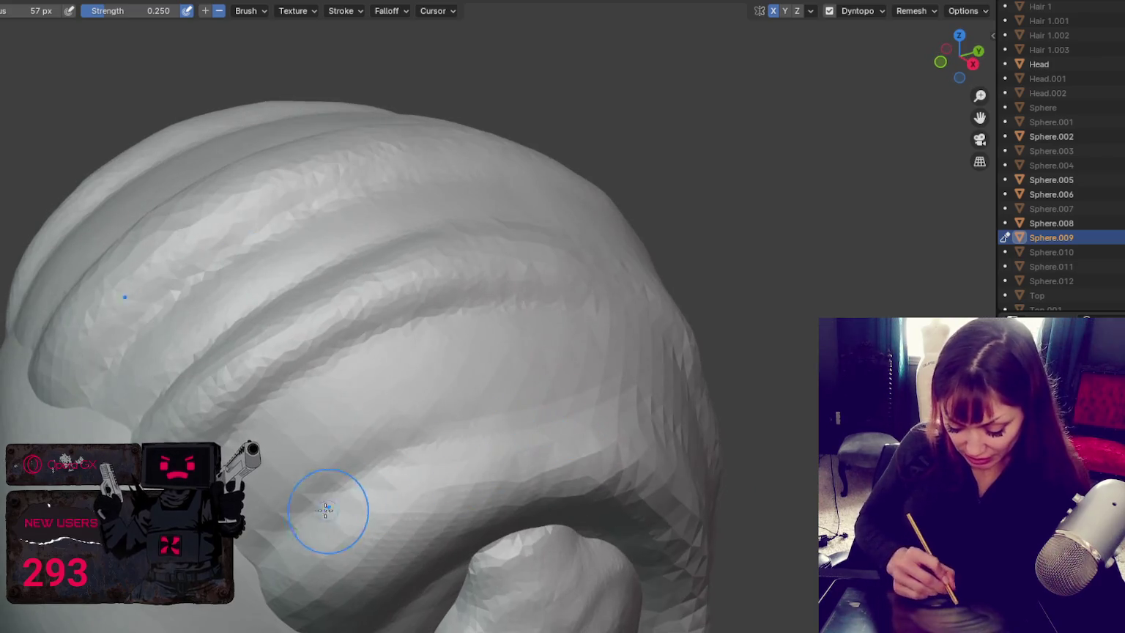
mouse_move(654, 441)
middle_down()
mouse_move(344, 454)
mouse_move(660, 441)
middle_up()
mouse_move(409, 626)
middle_down()
mouse_move(530, 432)
mouse_move(678, 427)
mouse_move(710, 440)
middle_up()
key(f)
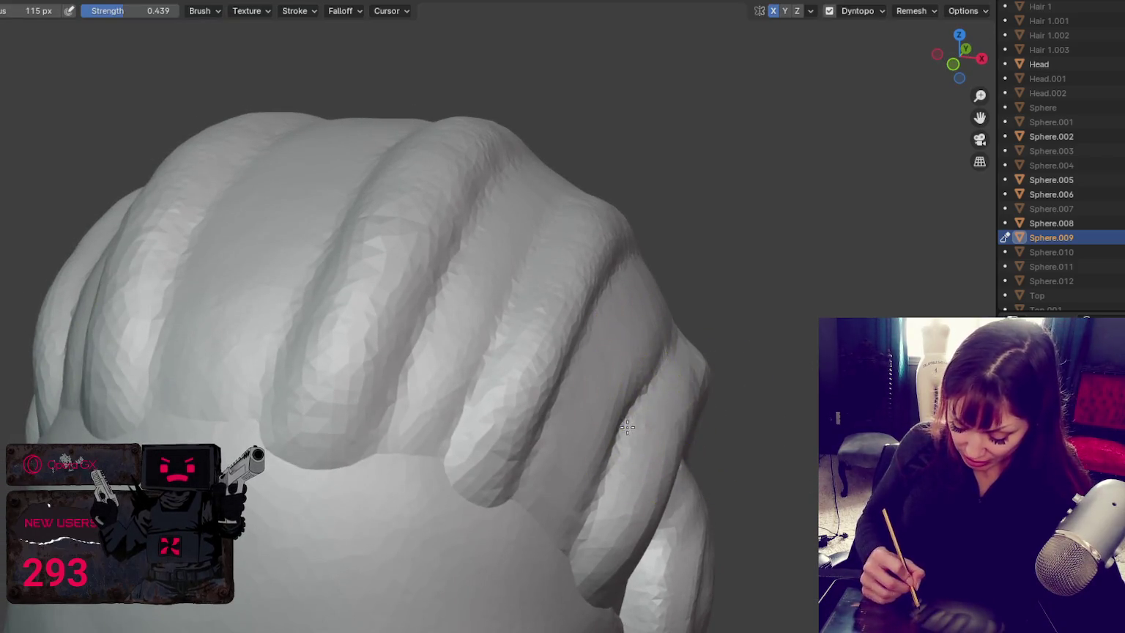
mouse_move(730, 386)
middle_down()
mouse_move(627, 502)
mouse_move(658, 371)
middle_up()
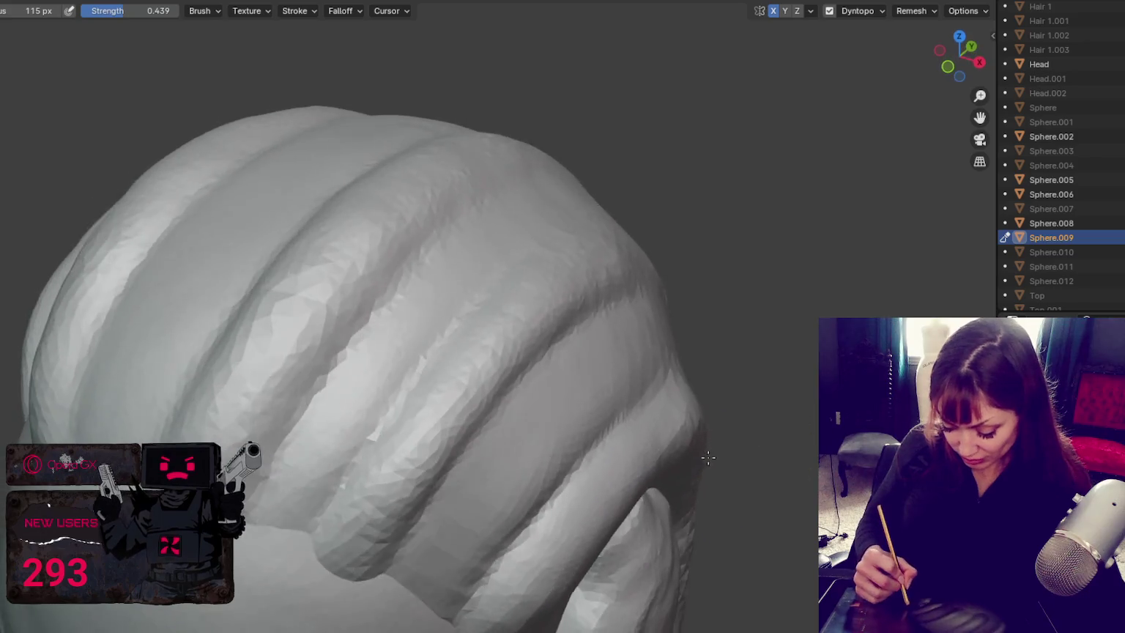
key(f)
click(477, 573)
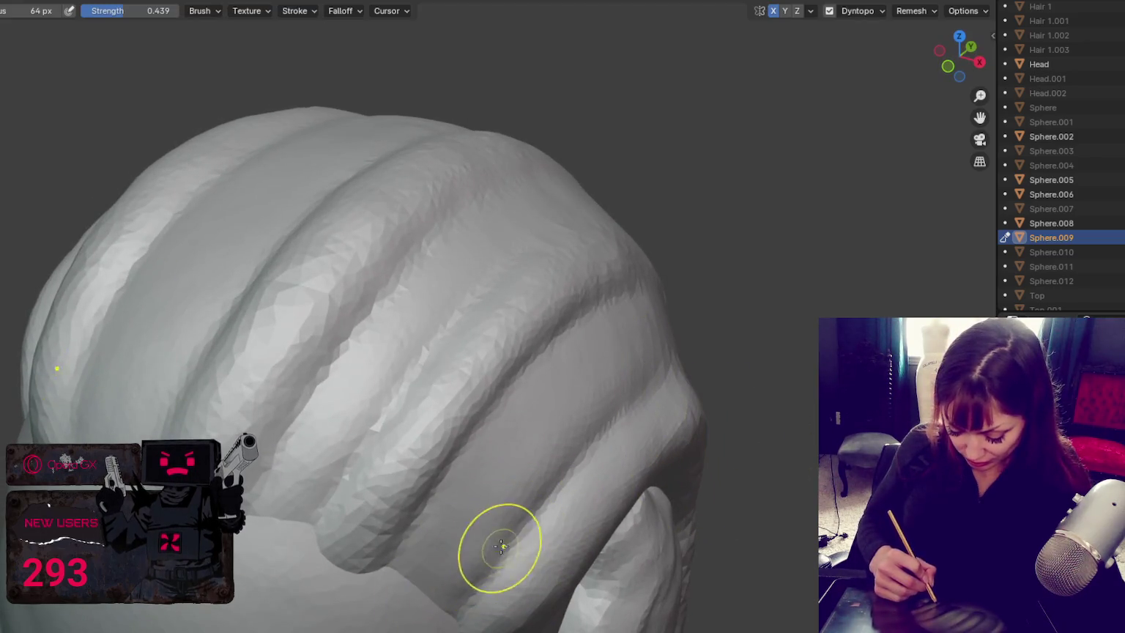
middle_drag(500, 549, 643, 389)
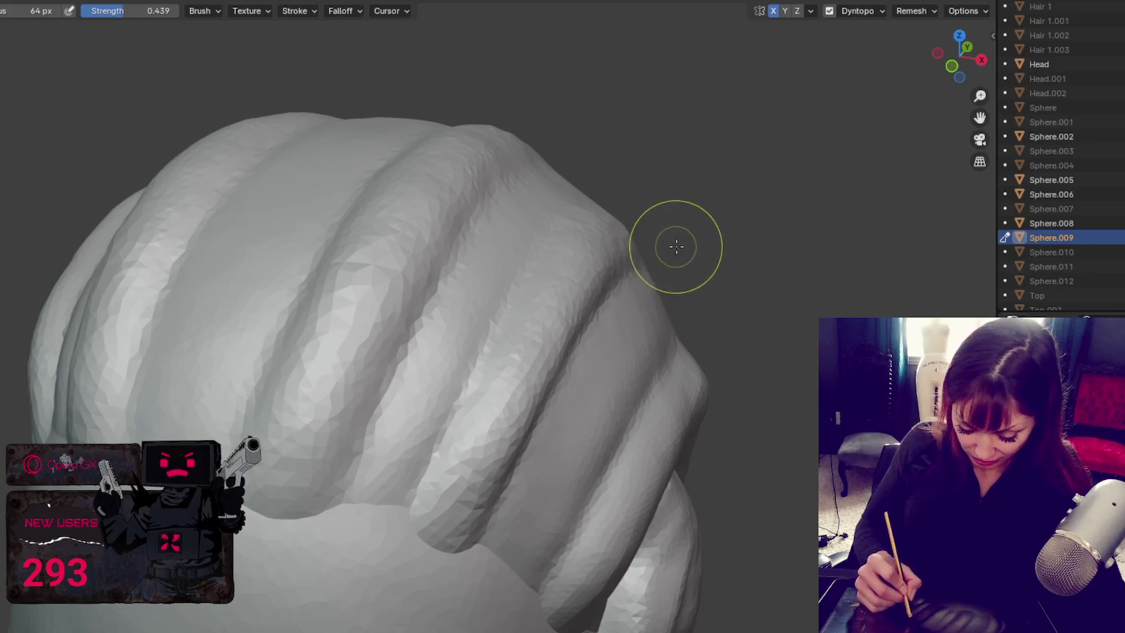
scroll(529, 345, down, 3)
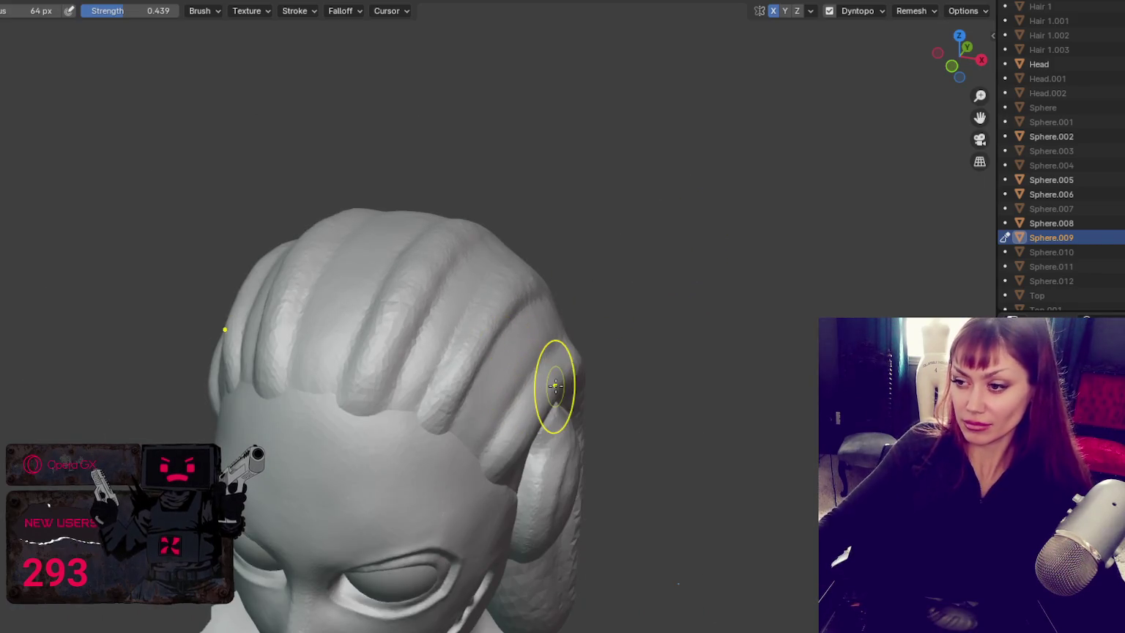
Step: Zoom in on the hair above the headphone and smooth the side strands
mouse_move(620, 364)
middle_down()
mouse_move(495, 353)
mouse_move(494, 371)
middle_up()
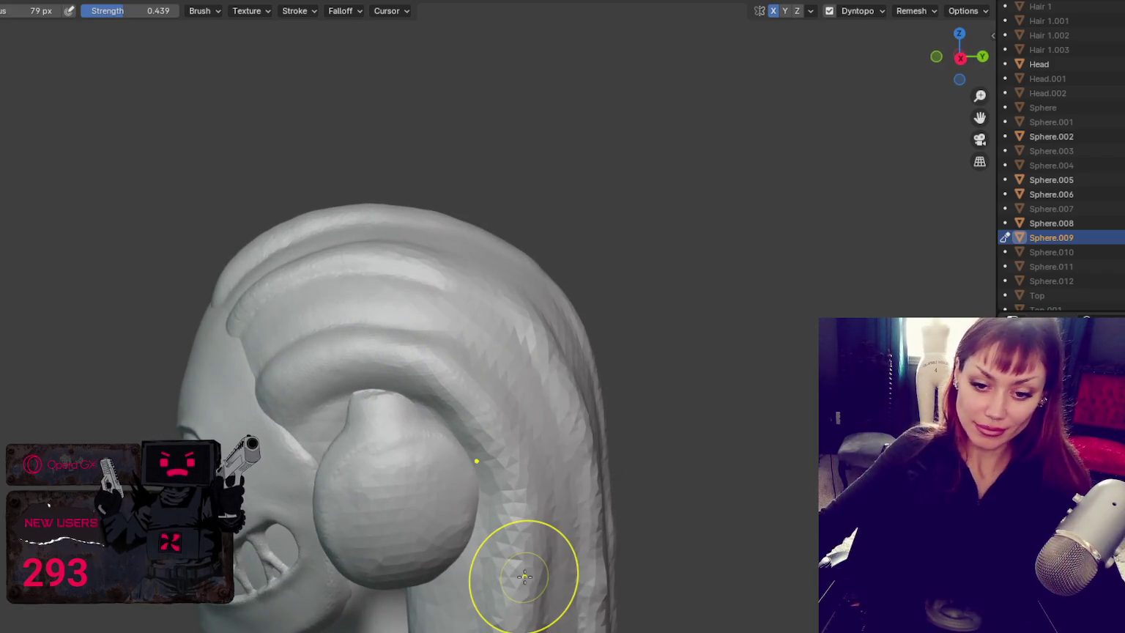
scroll(537, 498, up, 1)
scroll(522, 490, up, 1)
shift+middle_drag(522, 490, 461, 369)
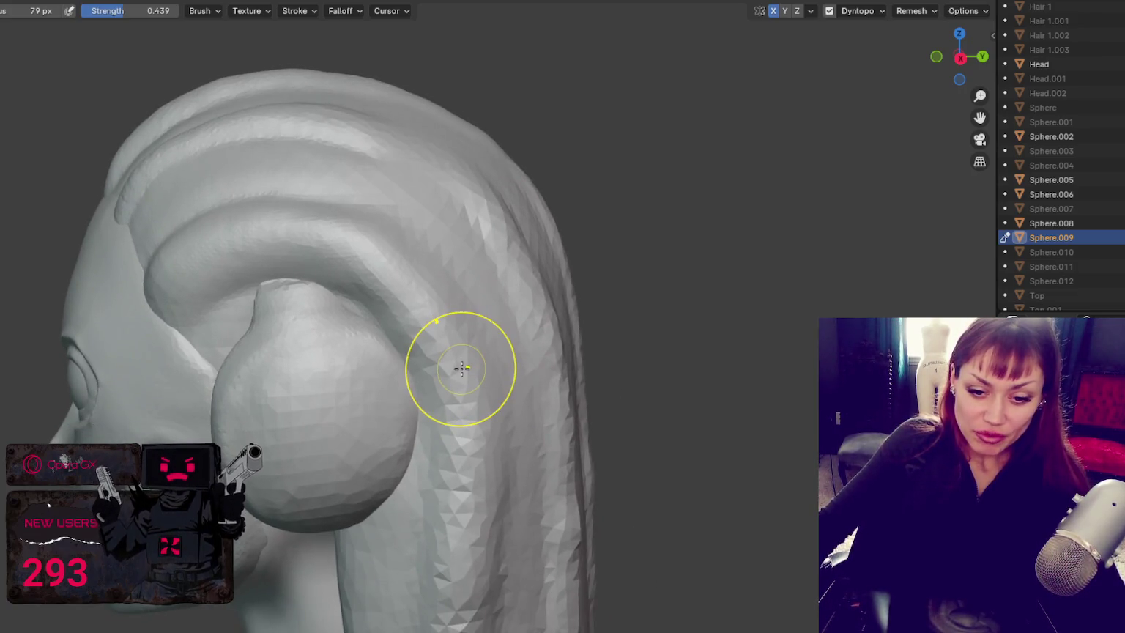
scroll(461, 368, up, 1)
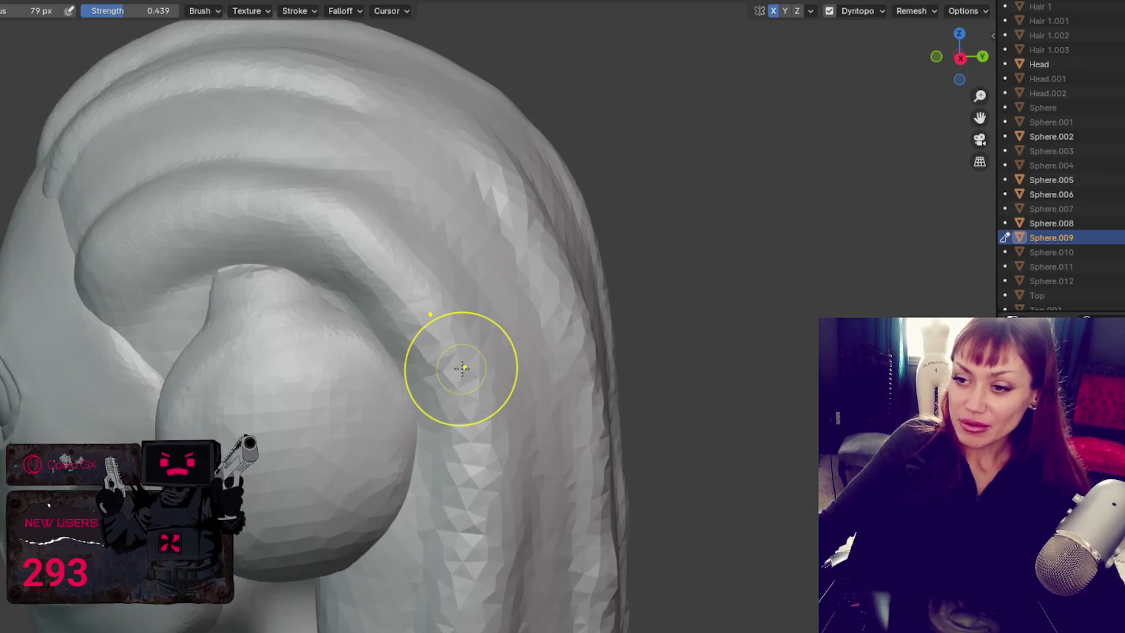
scroll(476, 395, up, 1)
scroll(452, 312, down, 5)
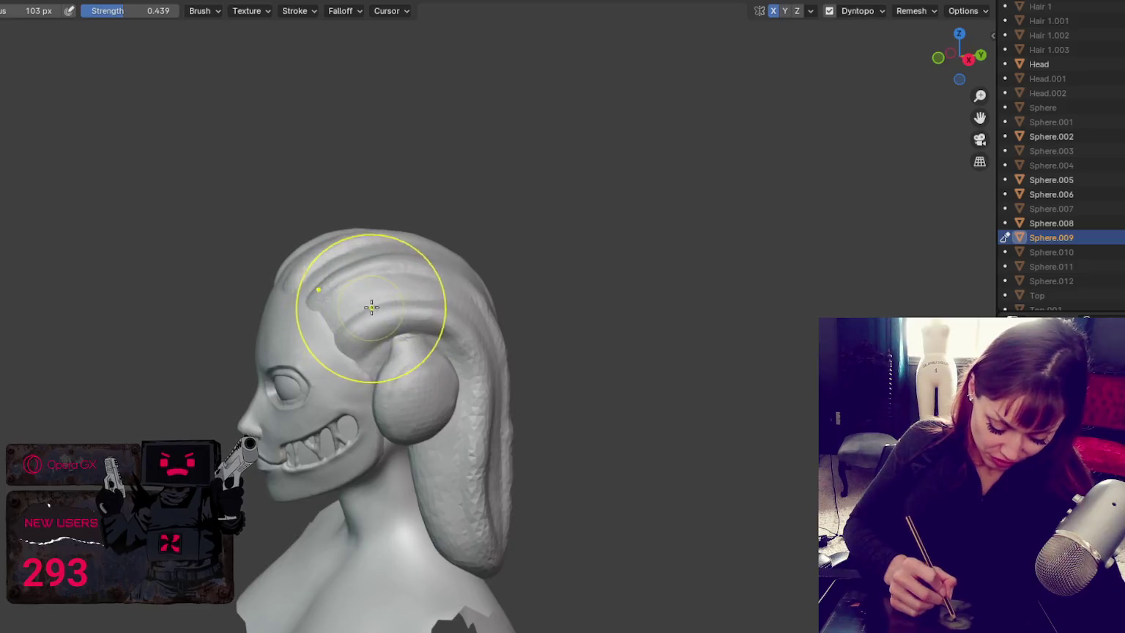
middle_drag(376, 297, 374, 317)
shift+drag(366, 309, 358, 329)
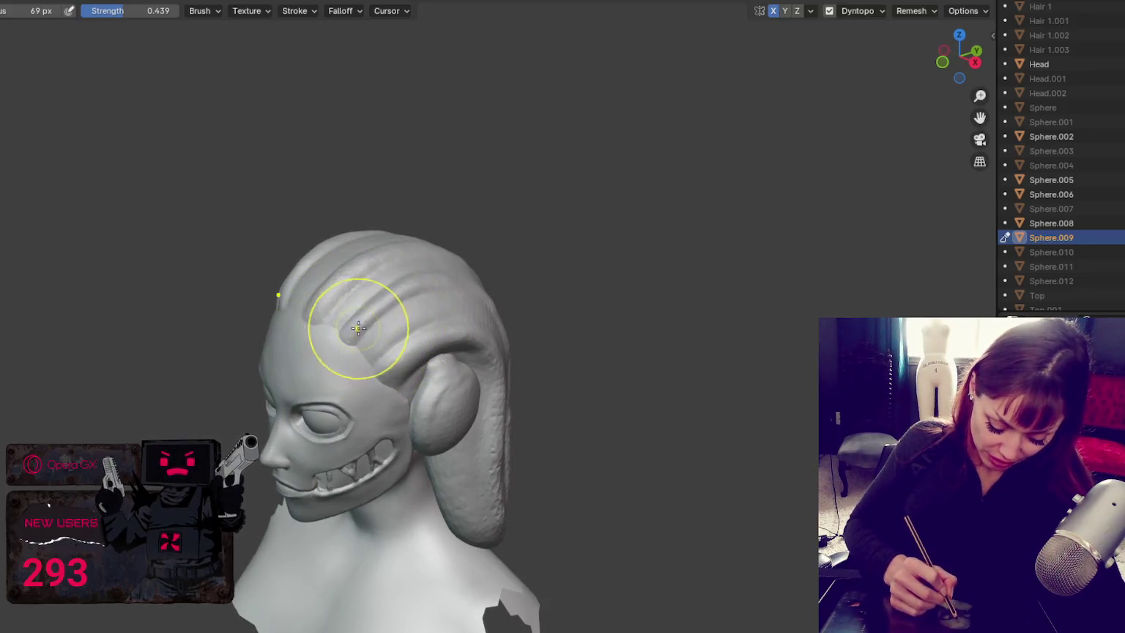
Step: Review the bust in profile, from the back, and in three-quarter front view
middle_drag(420, 280, 436, 274)
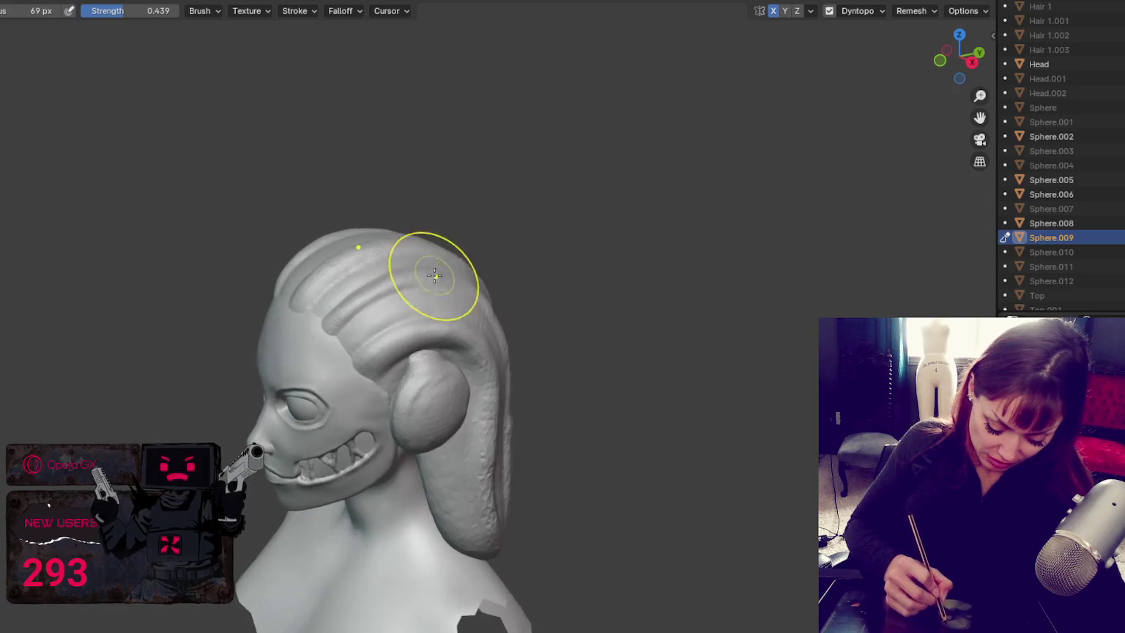
mouse_move(374, 345)
middle_down()
mouse_move(359, 326)
mouse_move(372, 294)
mouse_move(437, 301)
middle_up()
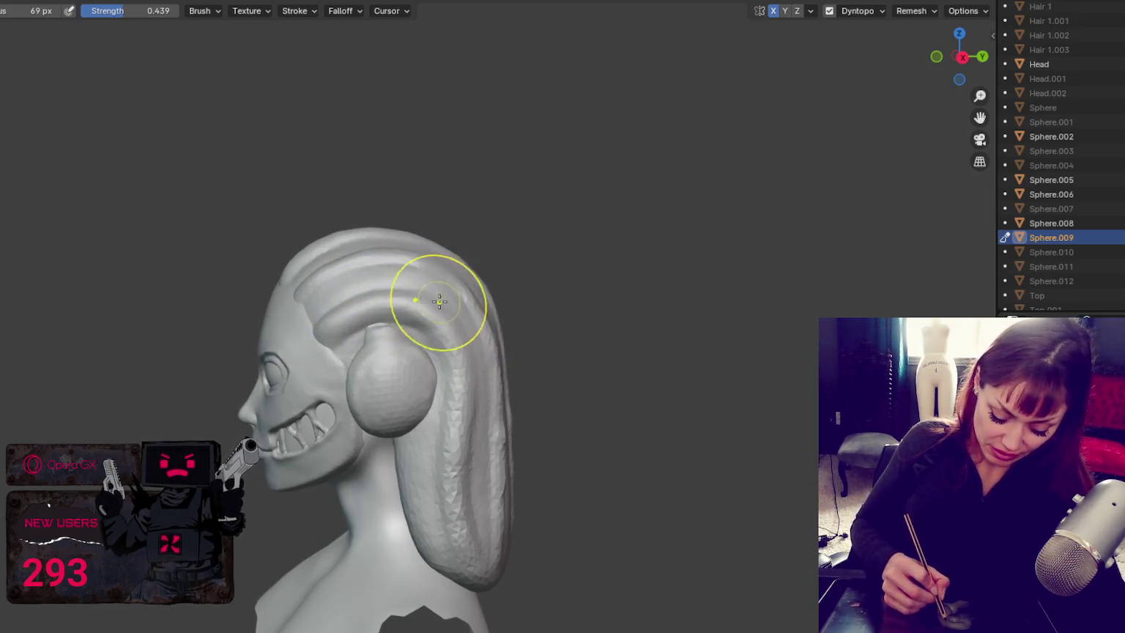
mouse_move(459, 352)
middle_down()
mouse_move(469, 359)
mouse_move(389, 386)
mouse_move(368, 377)
mouse_move(502, 389)
middle_up()
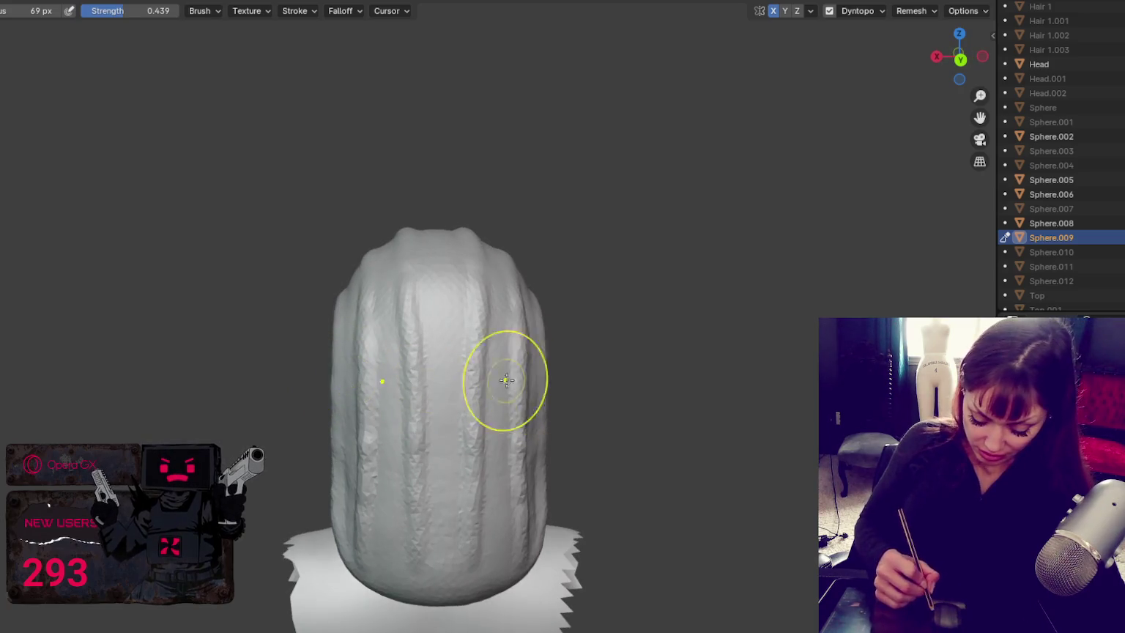
mouse_move(437, 275)
middle_down()
mouse_move(452, 289)
mouse_move(450, 252)
mouse_move(473, 255)
mouse_move(436, 234)
mouse_move(502, 266)
mouse_move(692, 261)
mouse_move(648, 229)
middle_up()
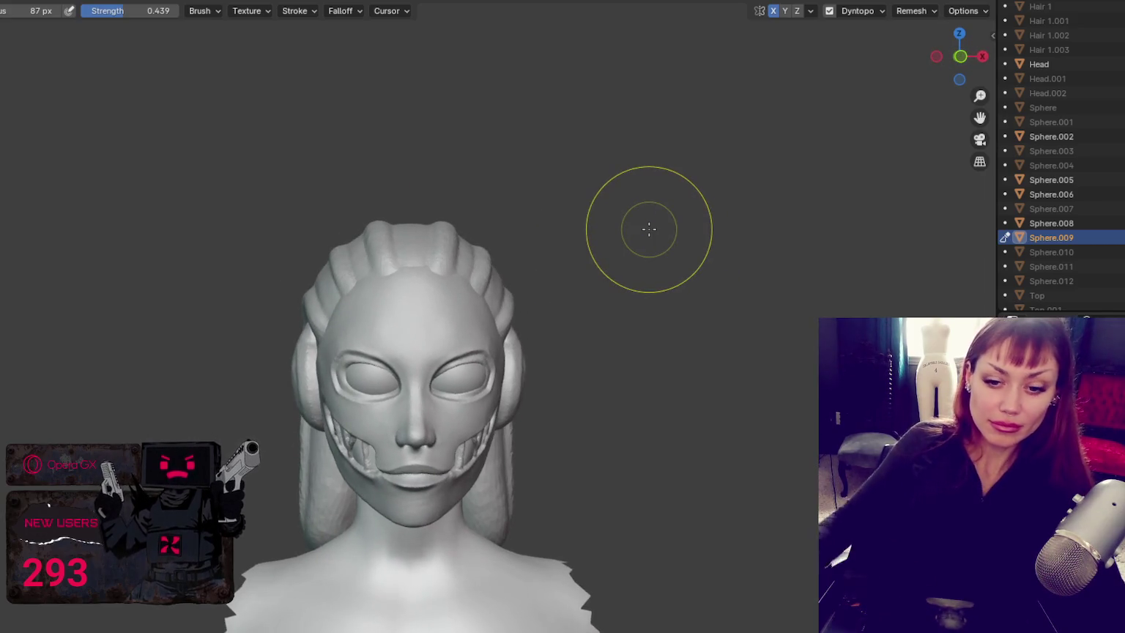
scroll(649, 229, up, 3)
Step: Switch to the carving brush and cut dents and grooves along the lower hair strand
scroll(615, 439, up, 2)
middle_drag(615, 439, 540, 406)
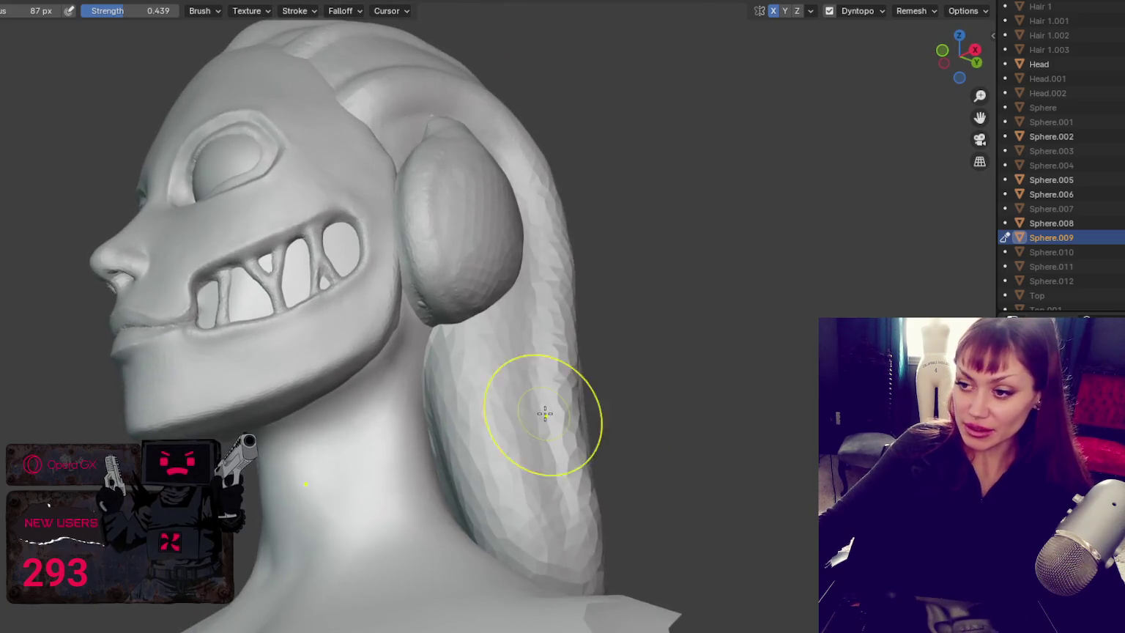
key(shift)
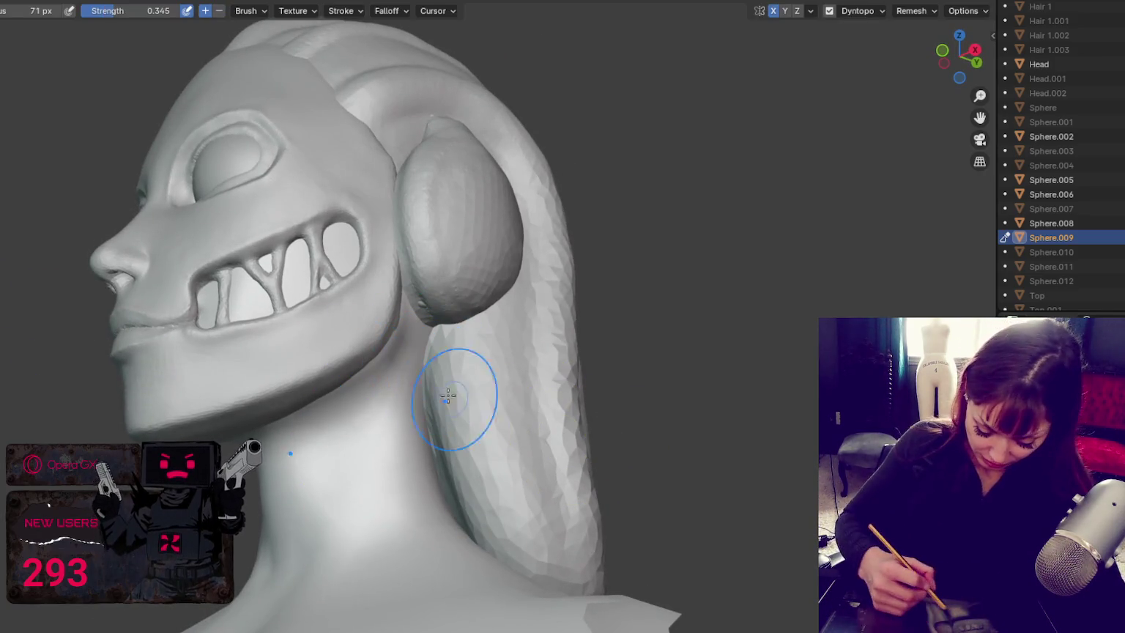
key(shift+c)
middle_drag(481, 394, 452, 364)
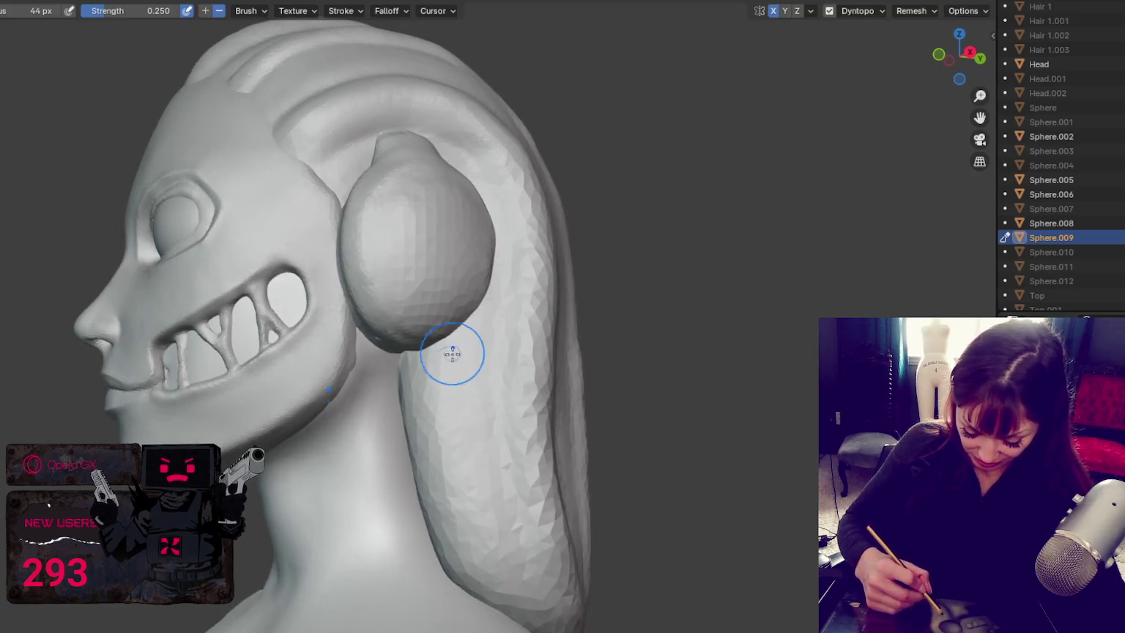
drag(485, 563, 462, 424)
drag(439, 337, 498, 593)
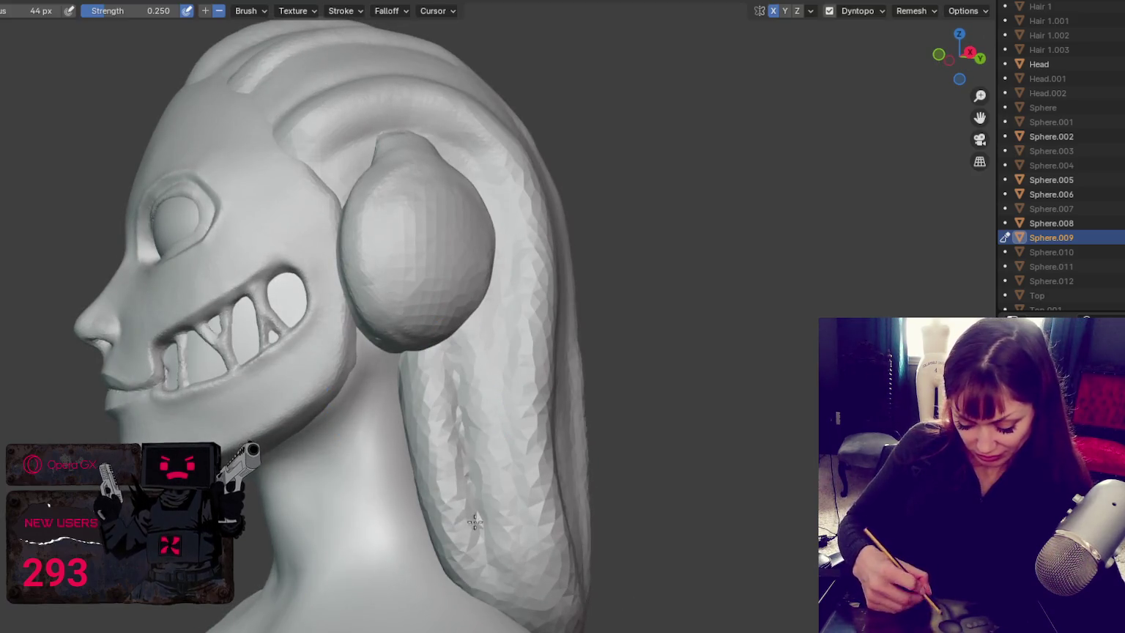
drag(468, 454, 439, 527)
drag(498, 396, 477, 301)
drag(513, 615, 476, 389)
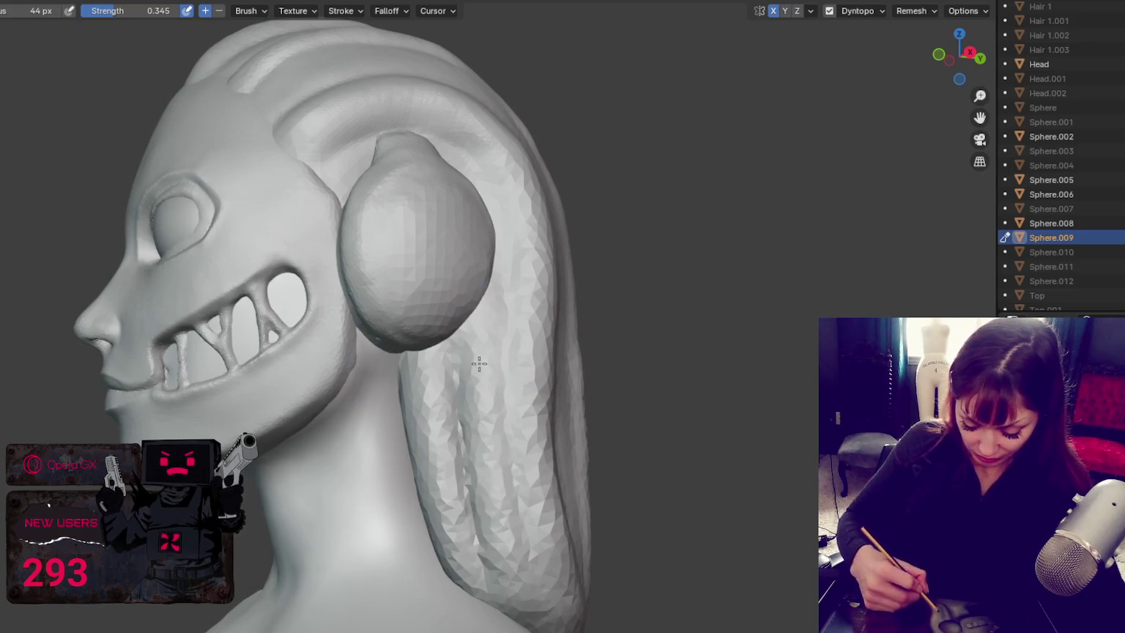
drag(465, 557, 483, 279)
drag(514, 315, 566, 619)
Step: Shrink the brush radius to 29 px and survey the head's side and back
middle_drag(566, 620, 659, 515)
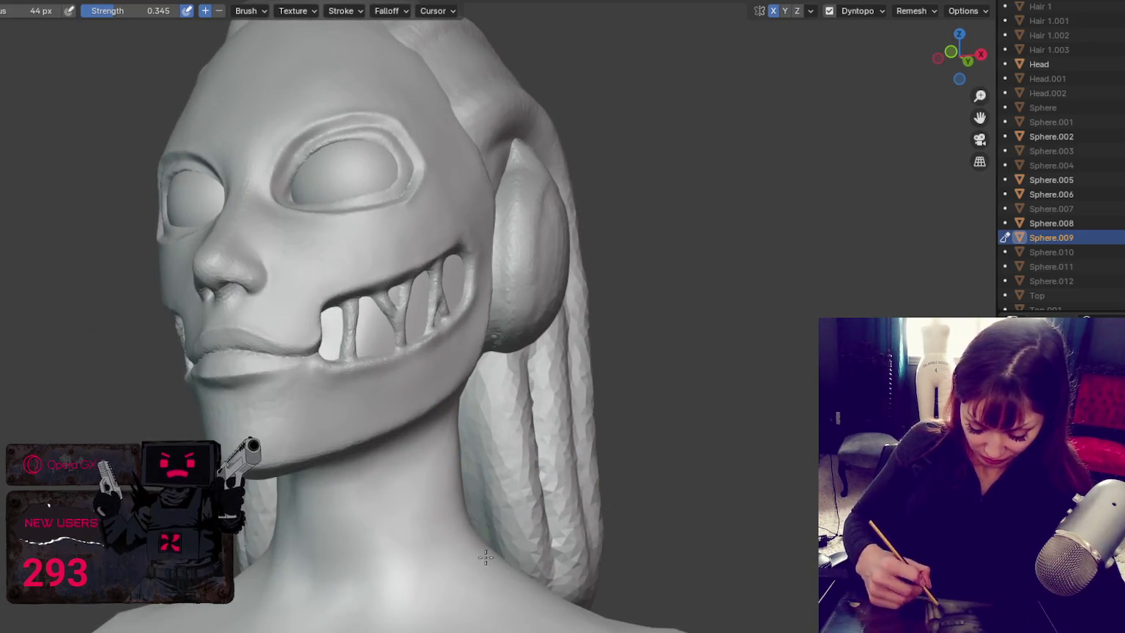
middle_drag(470, 482, 497, 432)
key(f)
click(486, 397)
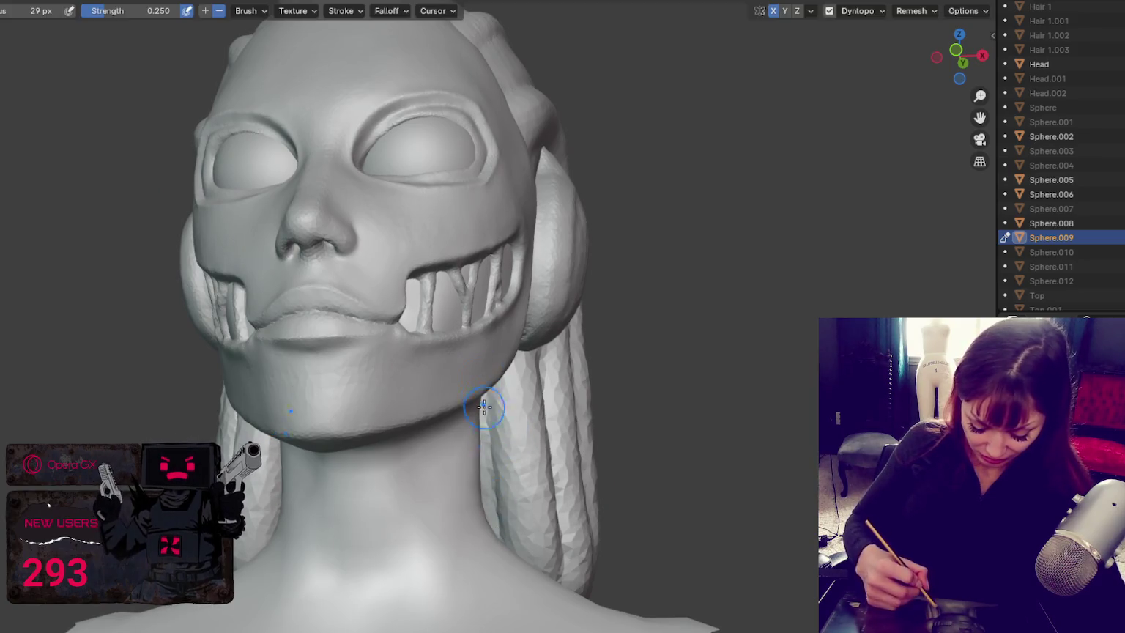
middle_drag(484, 374, 487, 528)
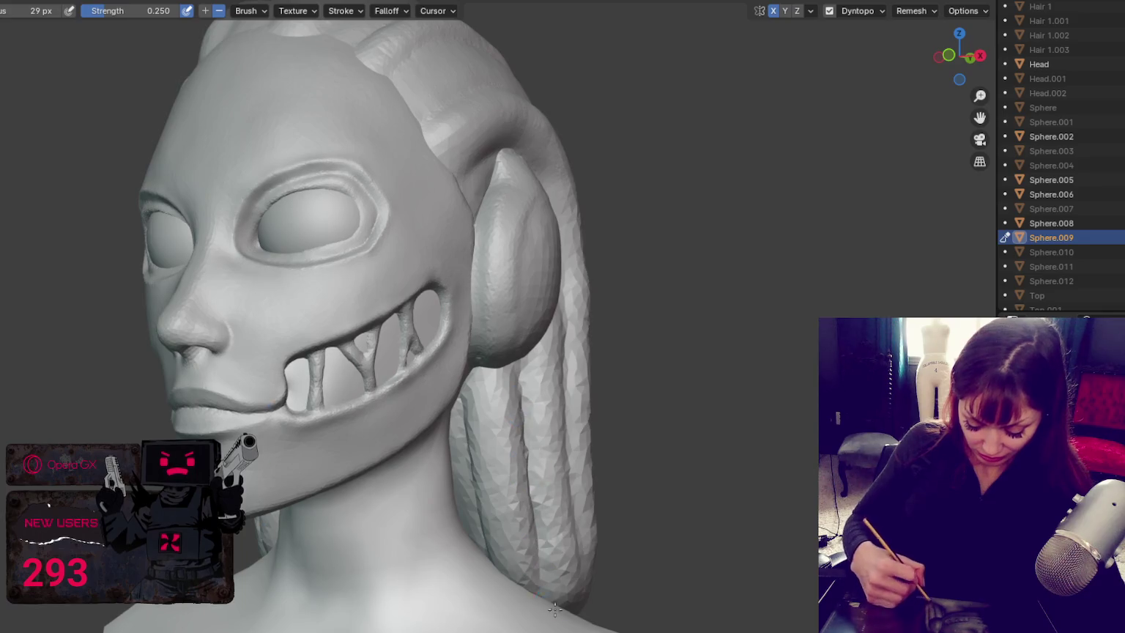
middle_drag(550, 612, 487, 381)
mouse_move(542, 455)
middle_down()
mouse_move(432, 221)
mouse_move(590, 454)
mouse_move(733, 432)
mouse_move(780, 465)
mouse_move(804, 447)
middle_up()
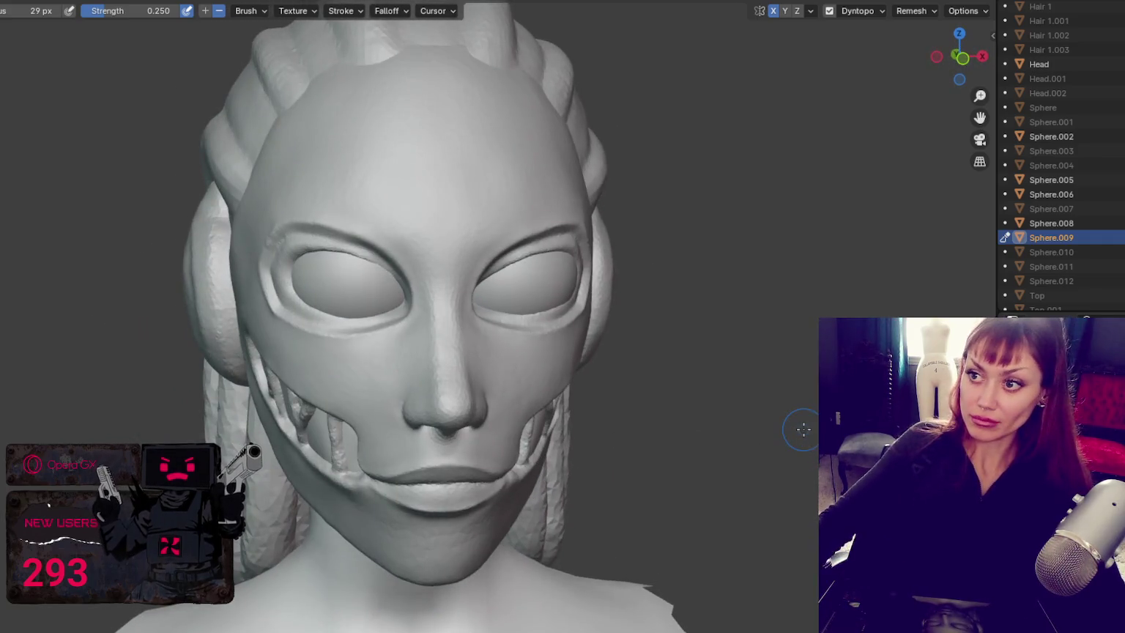
scroll(804, 430, down, 4)
mouse_move(588, 369)
middle_down()
mouse_move(509, 354)
mouse_move(514, 401)
mouse_move(369, 334)
middle_up()
scroll(514, 401, up, 4)
scroll(369, 334, up, 3)
Step: Enlarge the brush to 187 px and smooth the hair strand beside the neck
key(f)
click(422, 401)
drag(337, 95, 384, 535)
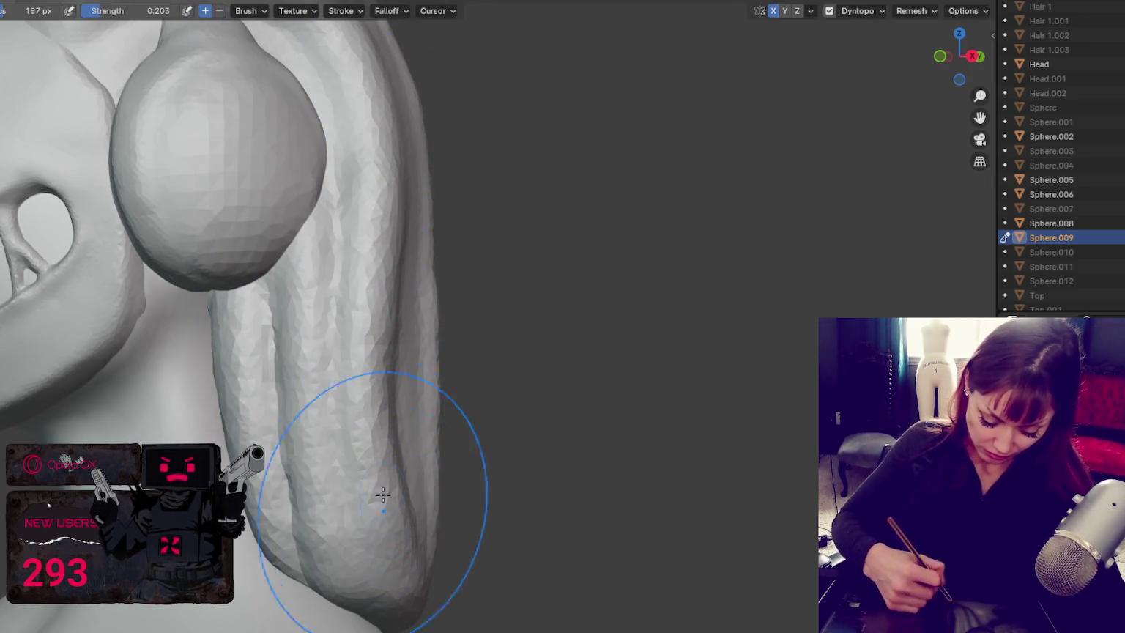
mouse_move(385, 536)
middle_down()
mouse_move(427, 402)
mouse_move(459, 431)
middle_up()
key(shift+s)
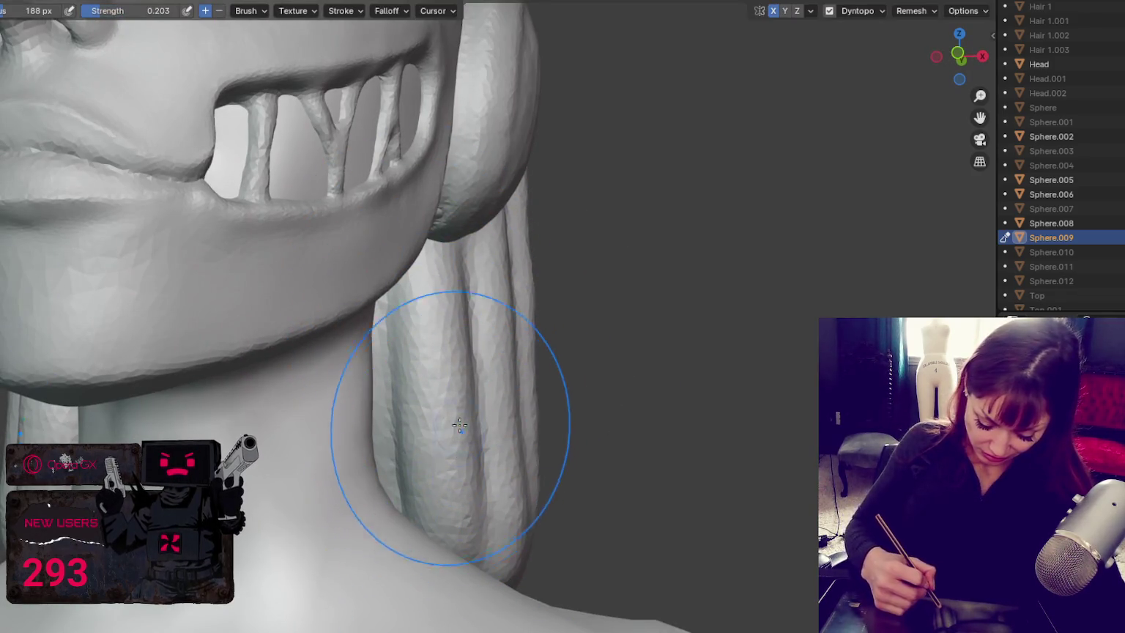
shift+drag(458, 431, 453, 381)
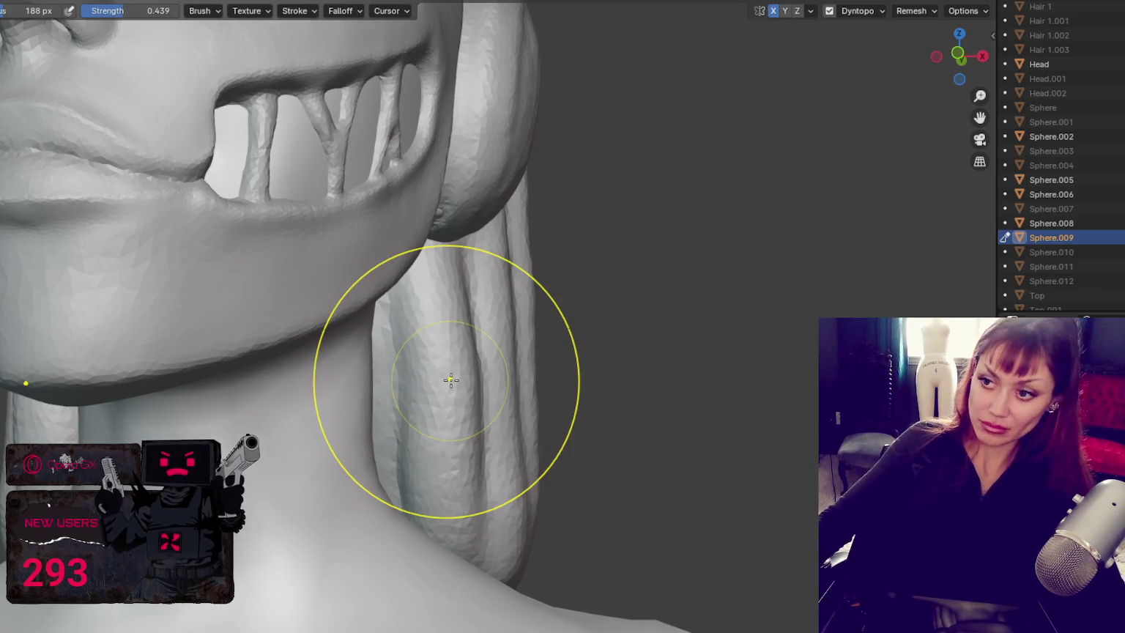
scroll(452, 376, down, 5)
middle_drag(445, 353, 481, 388)
Step: Set the brush radius to 119 px and rework the right hair strand's surface
key(f)
click(452, 406)
key(f)
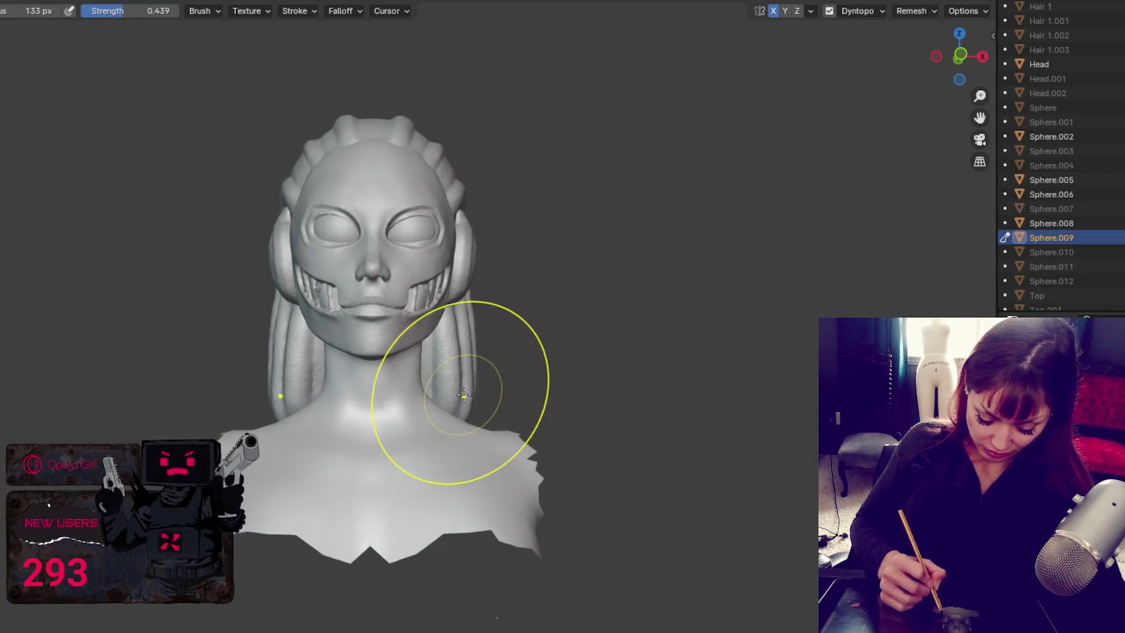
click(484, 391)
middle_drag(483, 392, 464, 395)
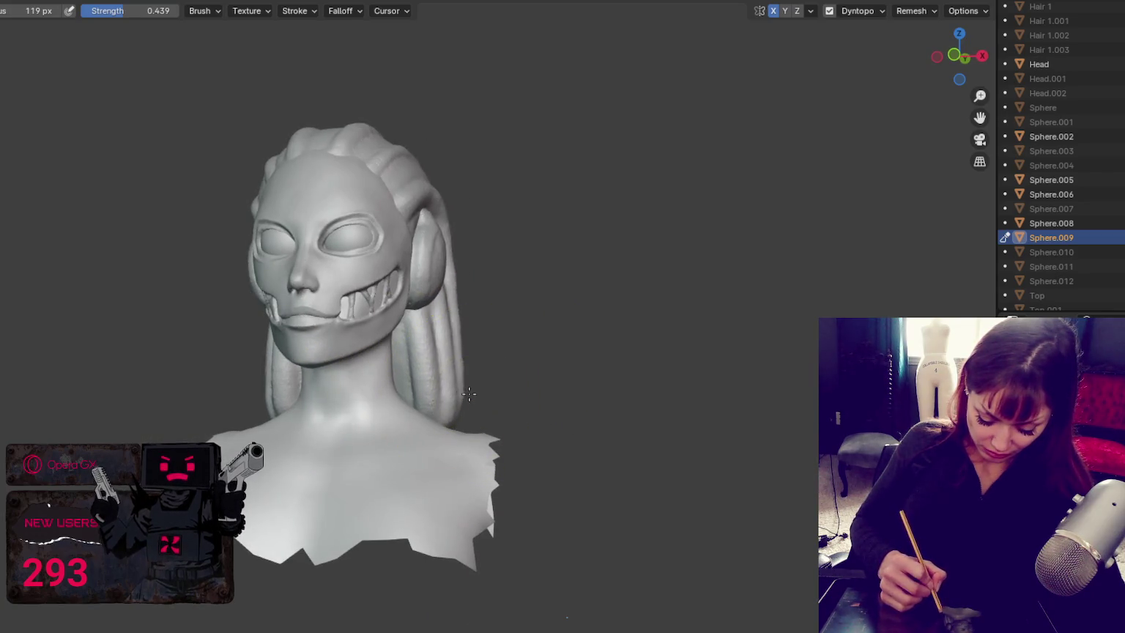
drag(471, 395, 468, 347)
middle_drag(464, 347, 519, 348)
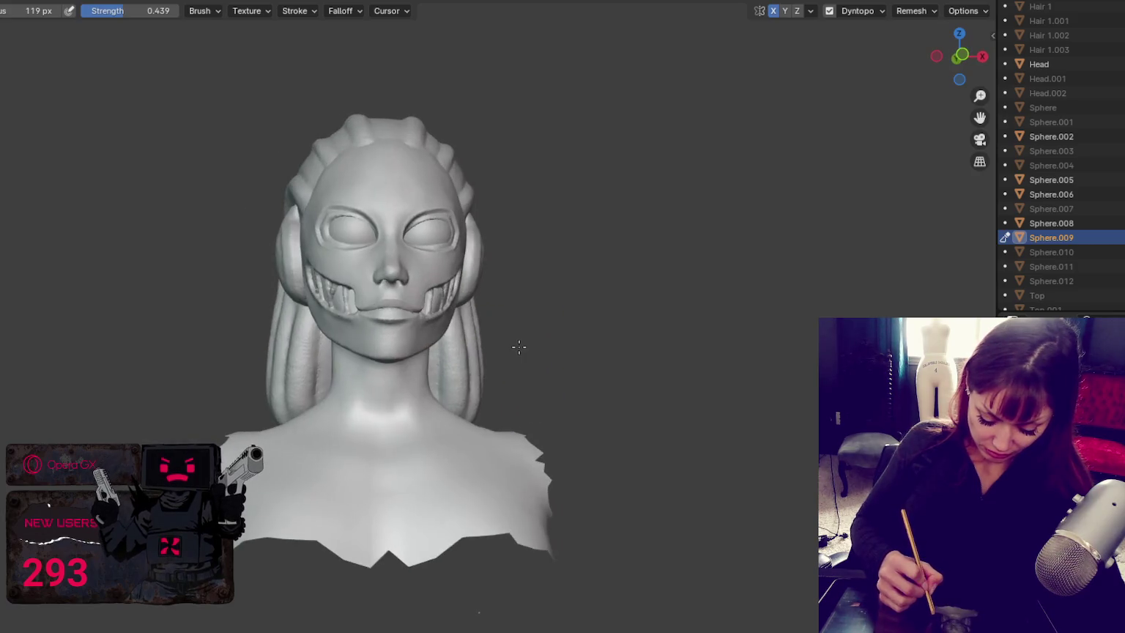
mouse_move(476, 374)
middle_down()
mouse_move(467, 346)
mouse_move(520, 349)
mouse_move(545, 436)
mouse_move(526, 325)
middle_up()
scroll(533, 427, up, 4)
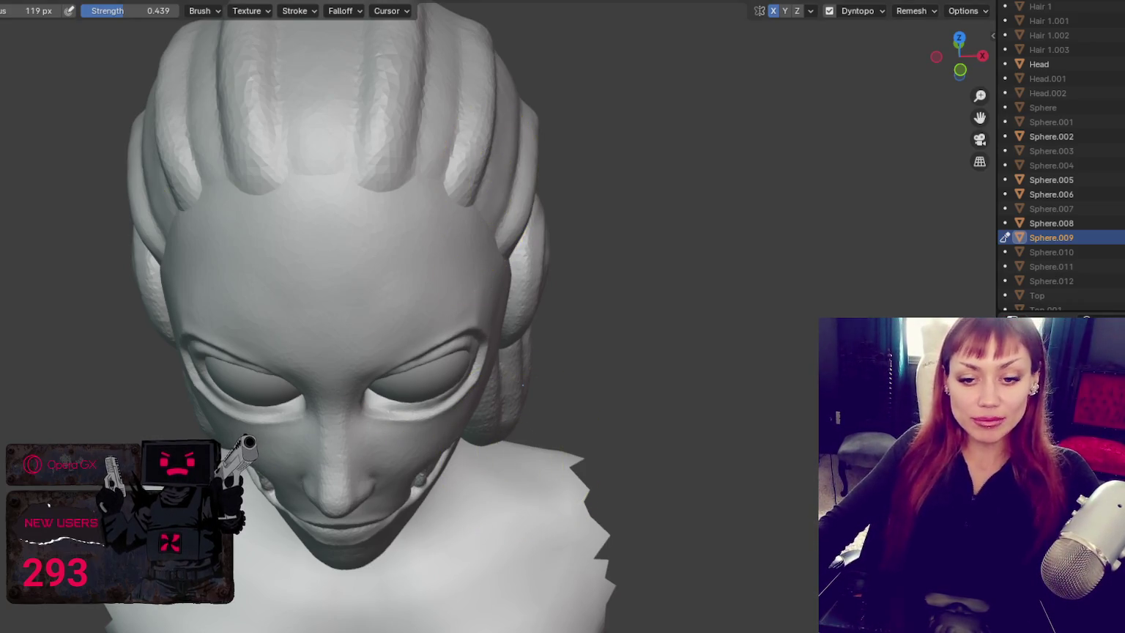
Step: View the head from the front and enlarge the brush radius to 220 px
middle_drag(377, 402, 405, 396)
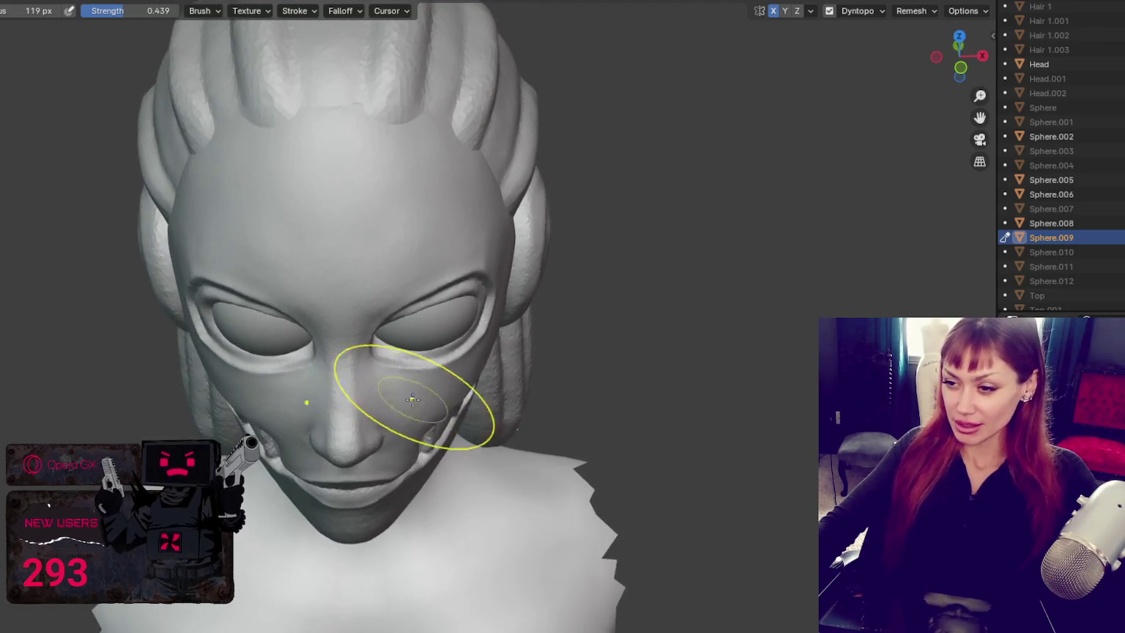
mouse_move(505, 421)
middle_down()
mouse_move(515, 425)
mouse_move(564, 357)
middle_up()
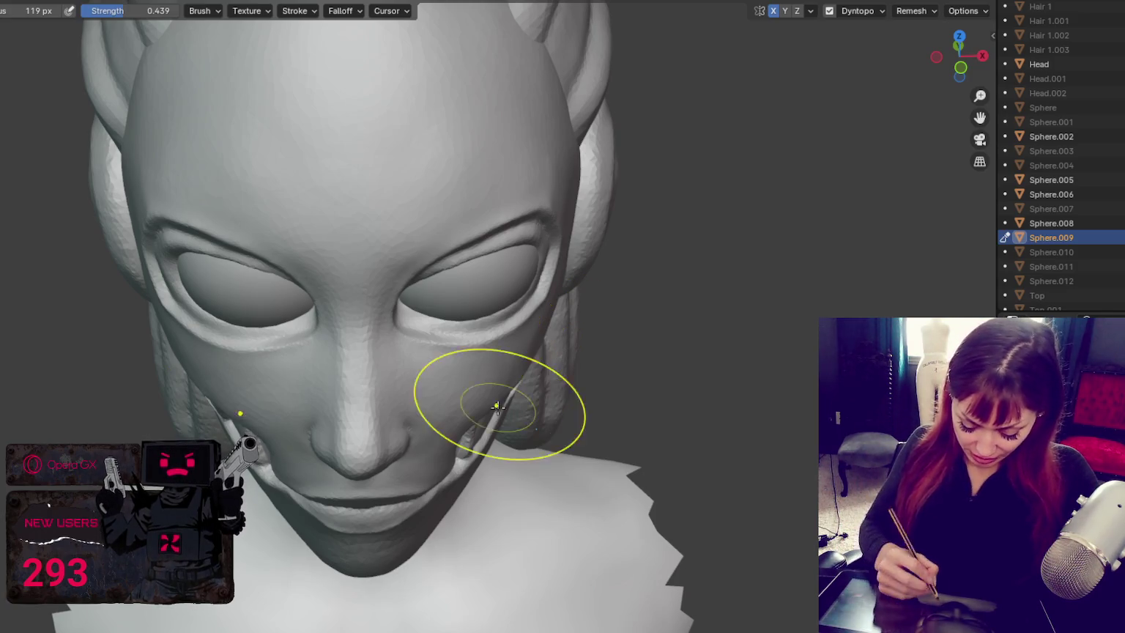
middle_drag(485, 427, 515, 371)
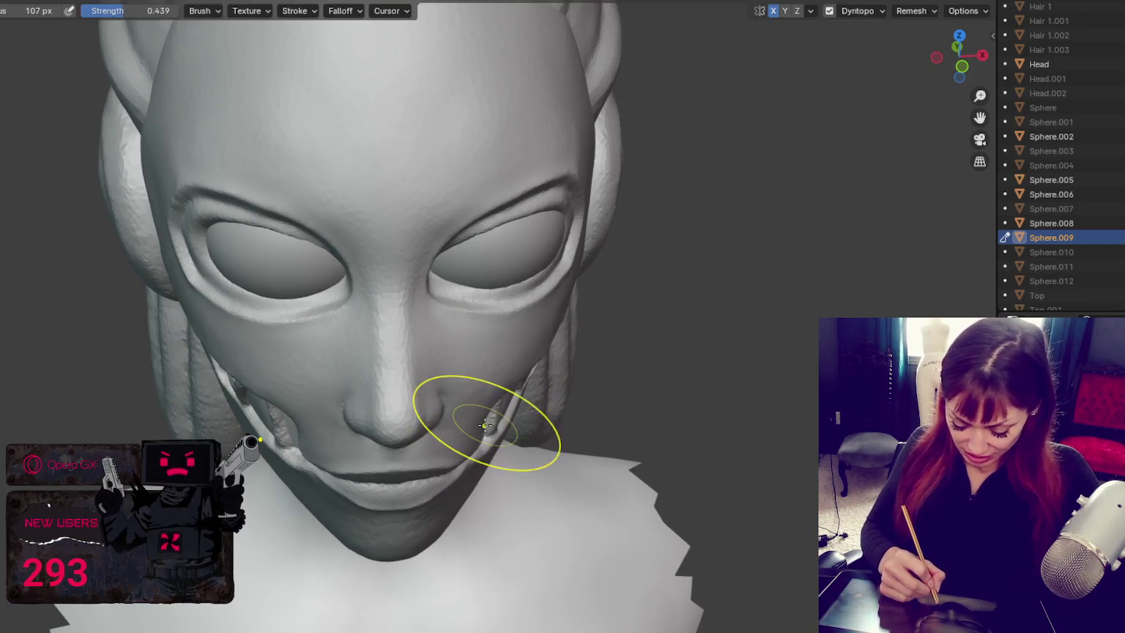
middle_drag(481, 421, 429, 402)
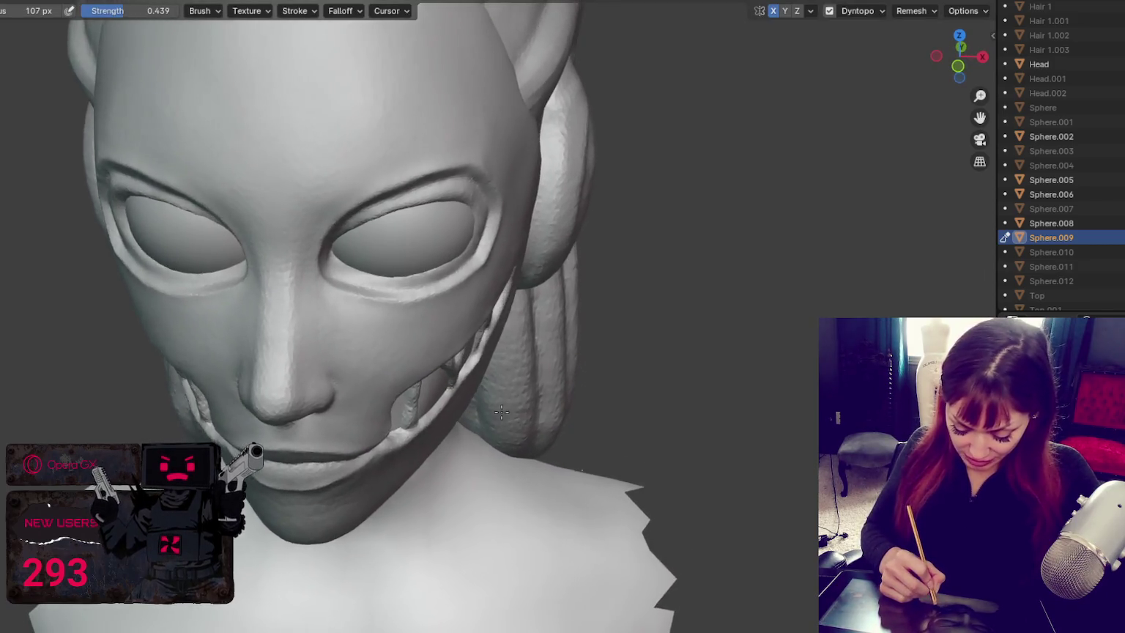
mouse_move(363, 447)
middle_down()
mouse_move(439, 439)
mouse_move(439, 364)
middle_up()
scroll(413, 439, up, 2)
scroll(457, 414, up, 2)
key(f)
click(331, 364)
key(f)
click(276, 395)
Step: Shrink the brush to 54 px over the back of the head and switch to a crease brush
scroll(277, 396, down, 5)
mouse_move(276, 396)
middle_down()
mouse_move(723, 229)
mouse_move(803, 234)
mouse_move(711, 269)
middle_up()
scroll(608, 227, up, 3)
mouse_move(608, 227)
middle_down()
mouse_move(590, 414)
mouse_move(525, 342)
middle_up()
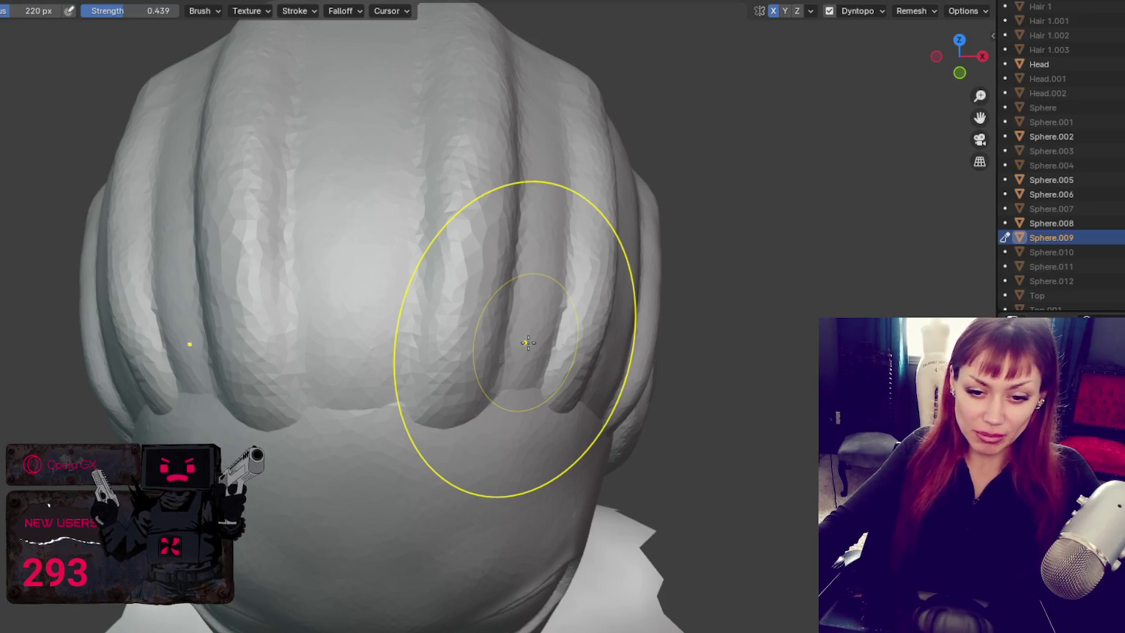
key(f)
click(350, 299)
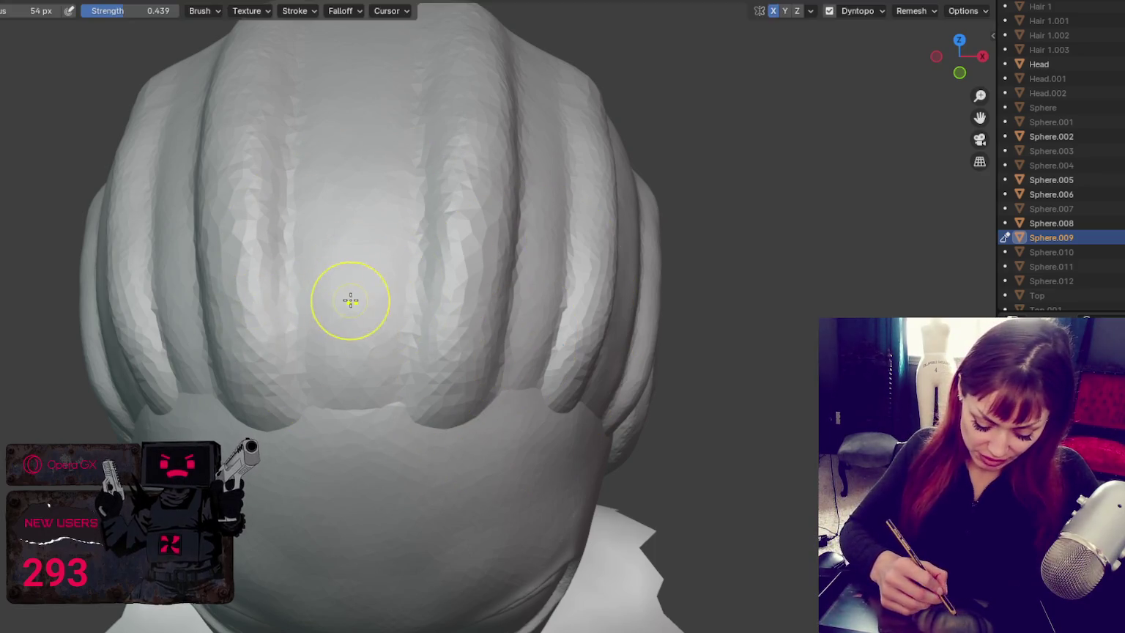
key(shift+c)
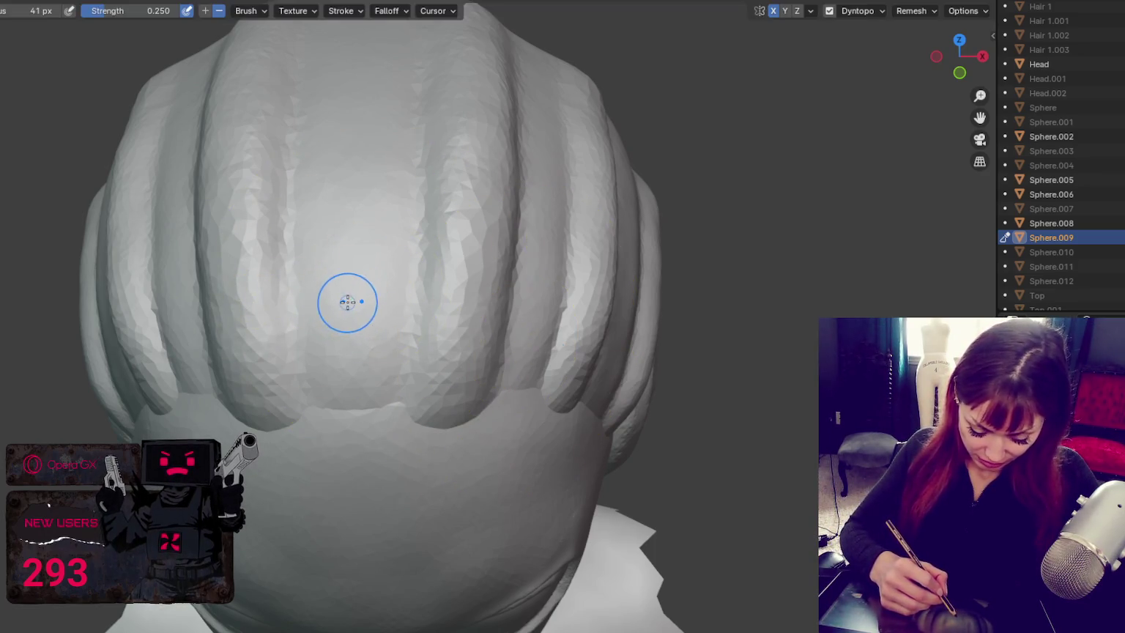
key(x)
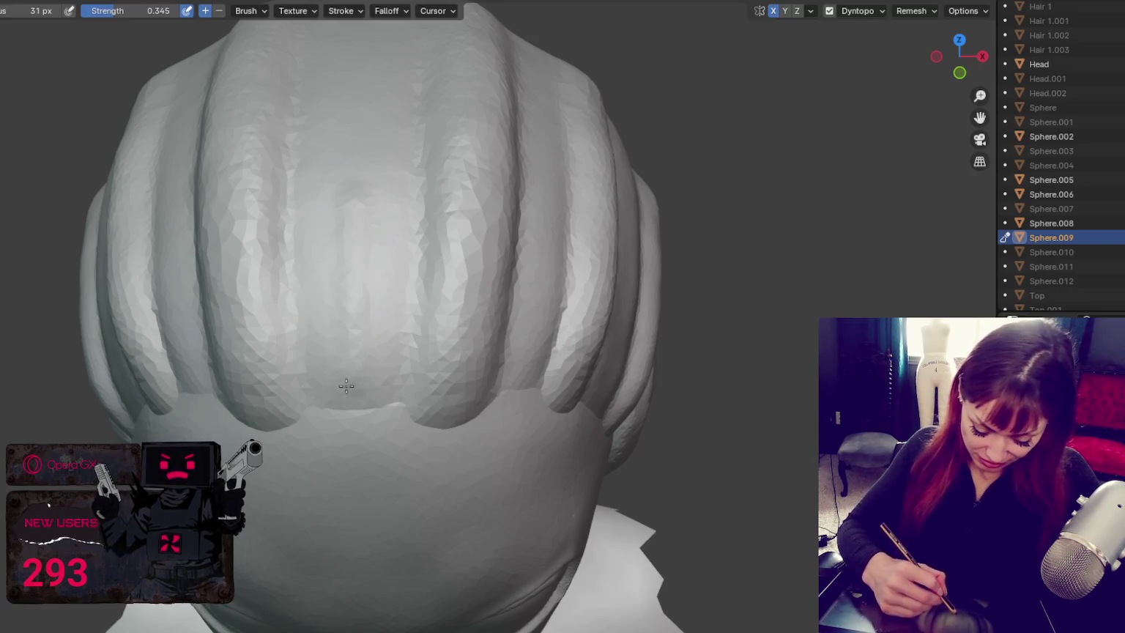
Step: Carve and deepen the central vertical crease from the crown down the back hair
mouse_move(351, 145)
mouse_down()
mouse_move(355, 421)
mouse_move(358, 220)
mouse_up()
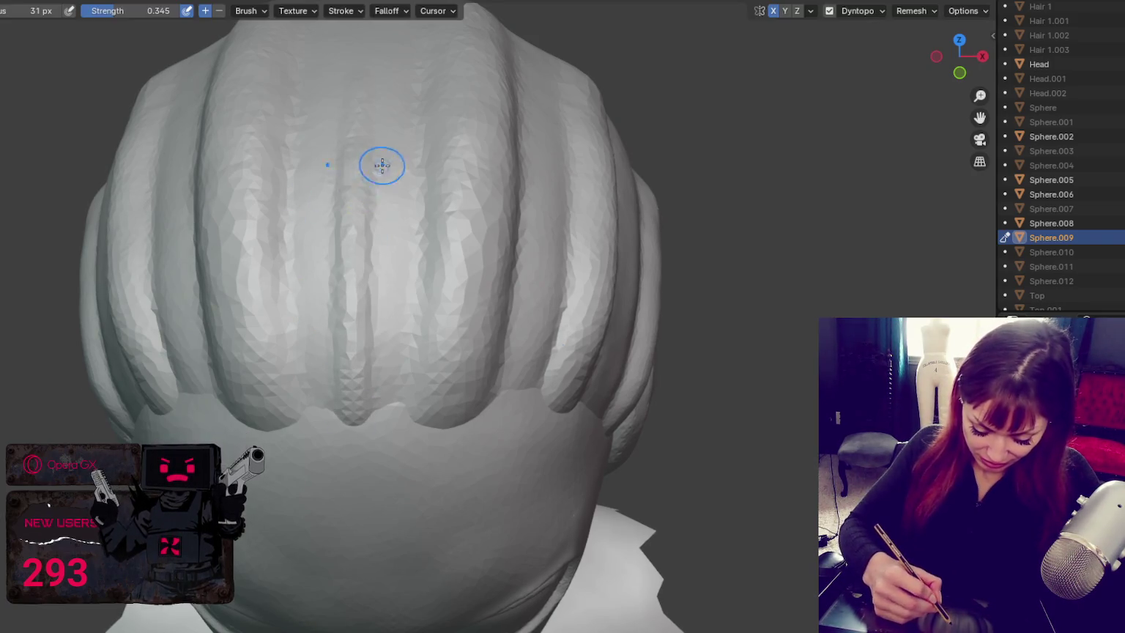
middle_drag(380, 165, 381, 259)
mouse_move(390, 341)
mouse_down()
mouse_move(374, 144)
mouse_move(389, 533)
mouse_up()
middle_drag(389, 532, 410, 431)
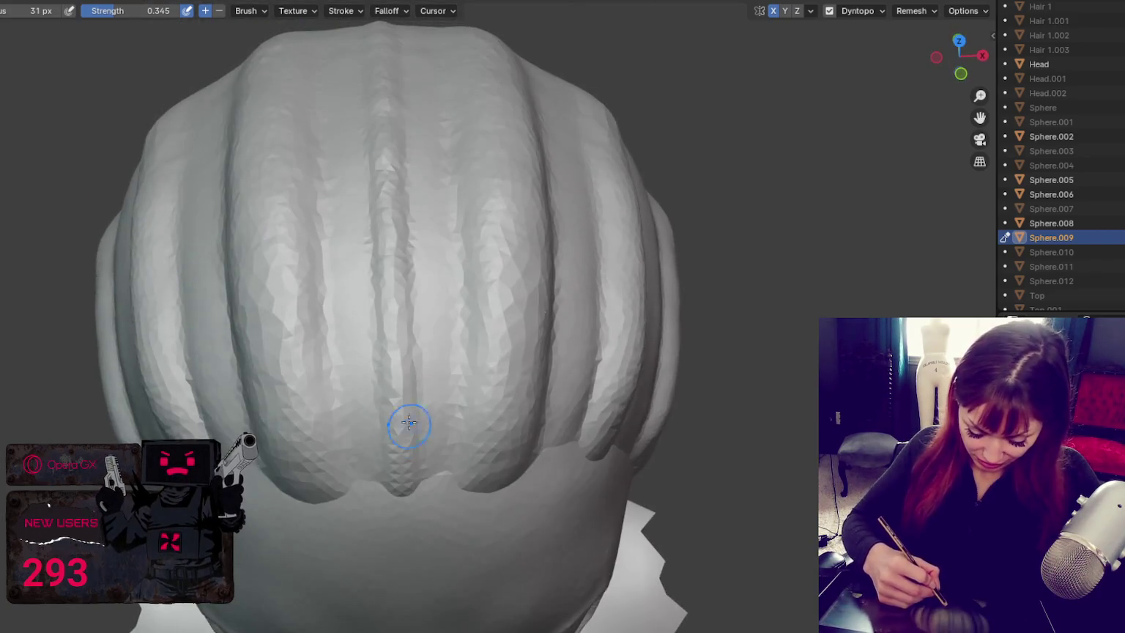
drag(377, 147, 406, 497)
mouse_move(428, 449)
mouse_down()
mouse_move(460, 252)
mouse_move(416, 470)
mouse_up()
middle_drag(579, 358, 592, 231)
scroll(592, 232, down, 3)
scroll(586, 314, up, 2)
scroll(547, 289, up, 2)
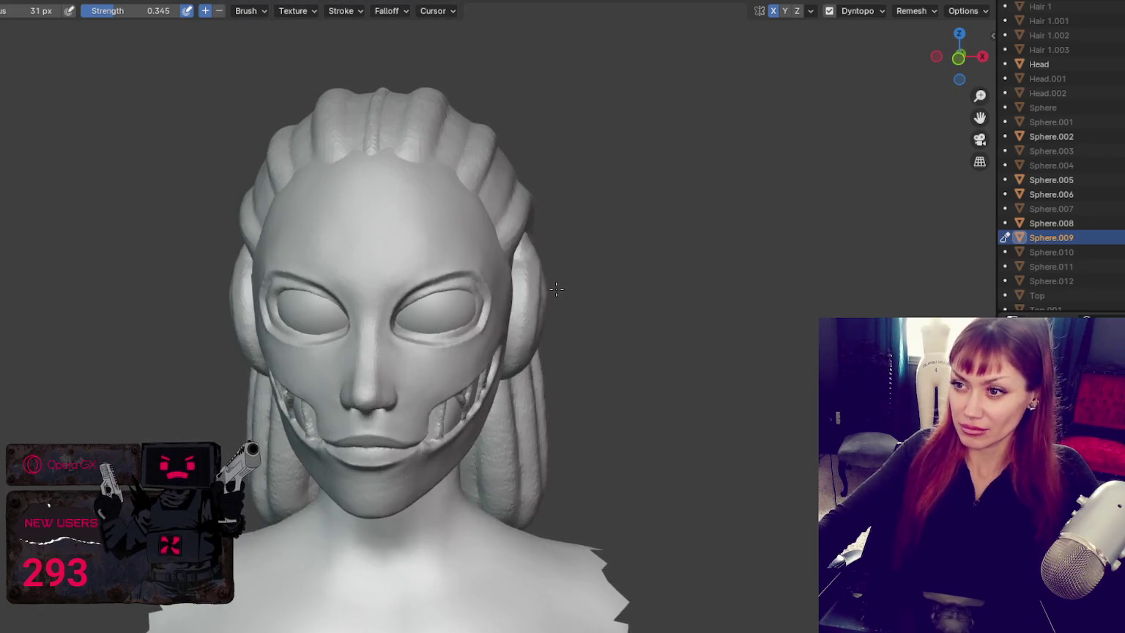
Step: Duplicate the hair sculpt with Shift+D as Sphere.013 and disable X-axis symmetry
scroll(548, 278, up, 3)
mouse_move(541, 267)
middle_down()
mouse_move(533, 327)
mouse_move(575, 291)
mouse_move(535, 284)
mouse_move(564, 286)
middle_up()
key(shift+d)
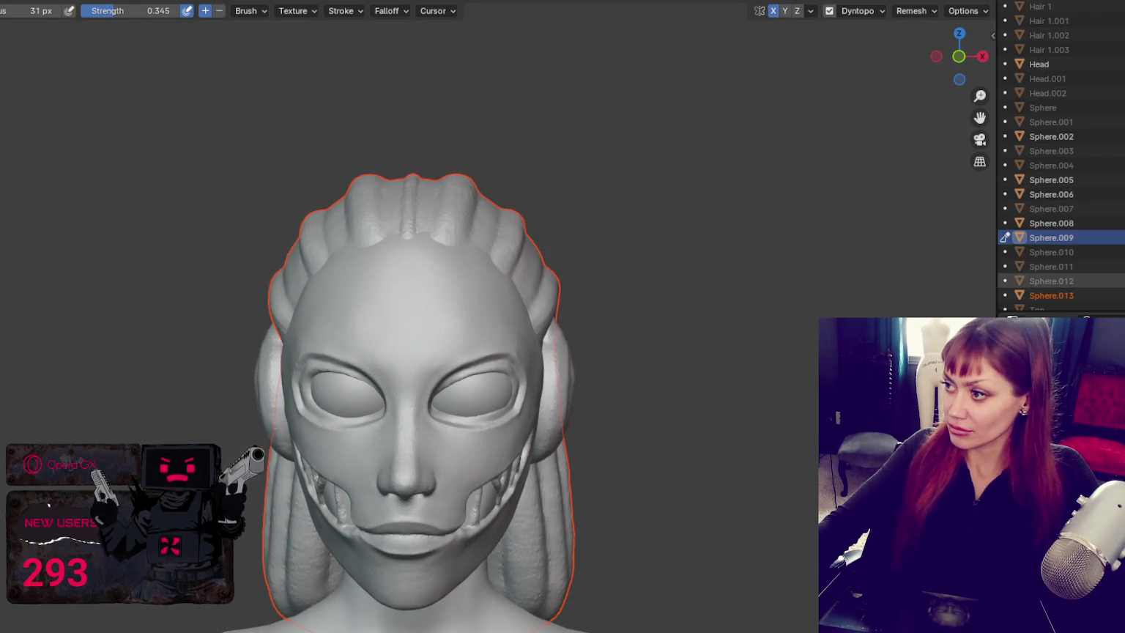
scroll(914, 223, up, 2)
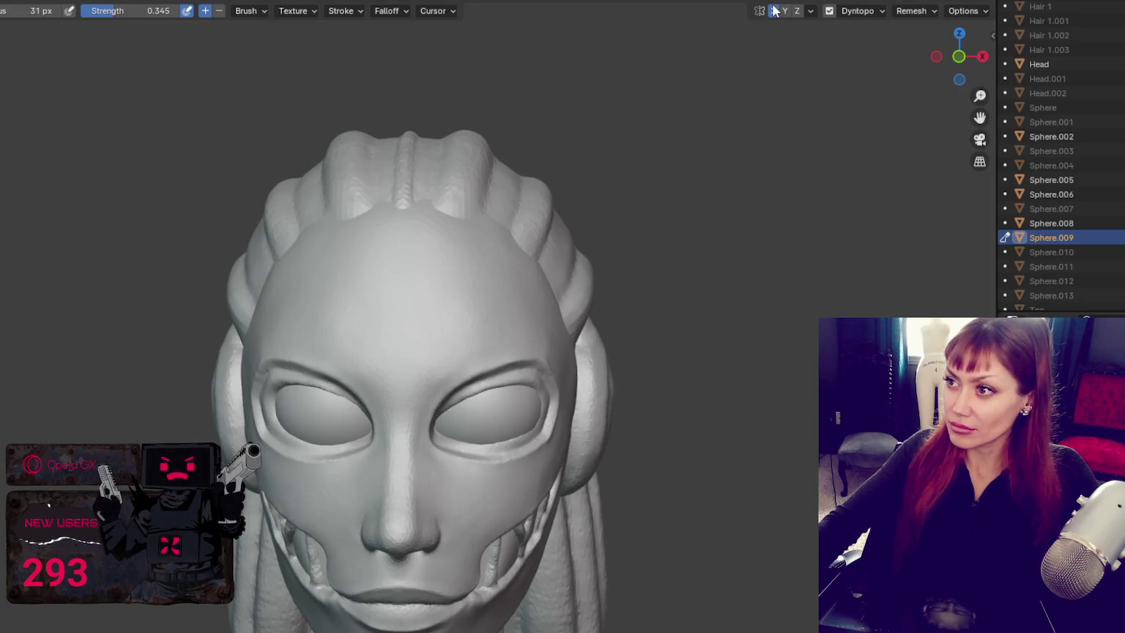
click(774, 10)
middle_drag(677, 198, 673, 246)
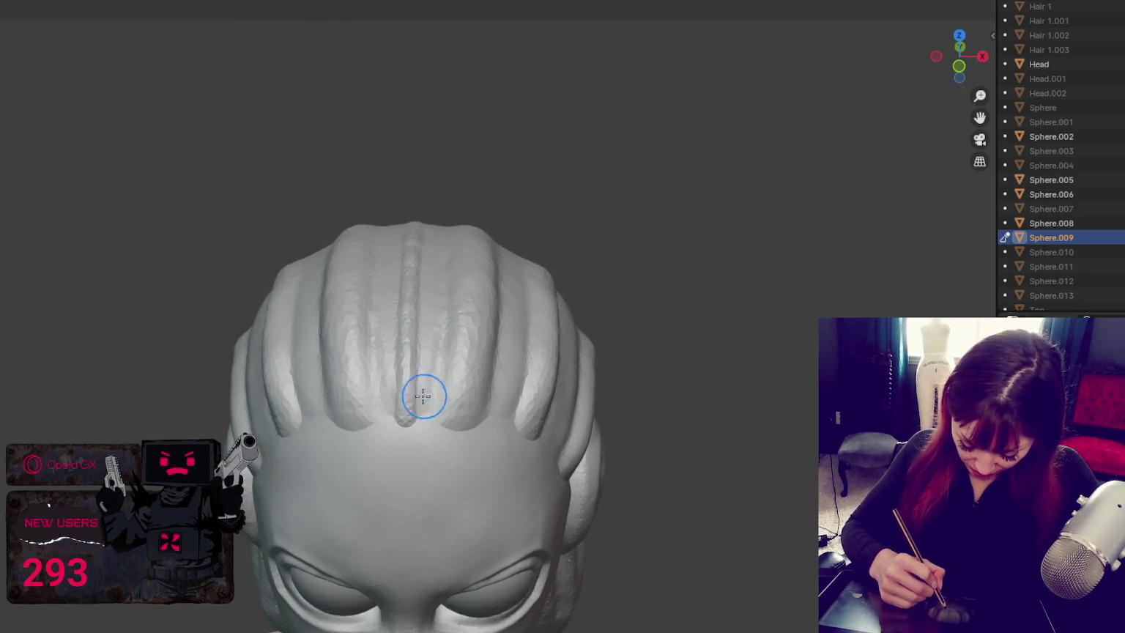
Step: Turn off X mirroring, enable Dyntopo, and raise brush strength to 0.345 with pen pressure
middle_drag(432, 399, 404, 354)
key(ctrl+z)
key(ctrl+z)
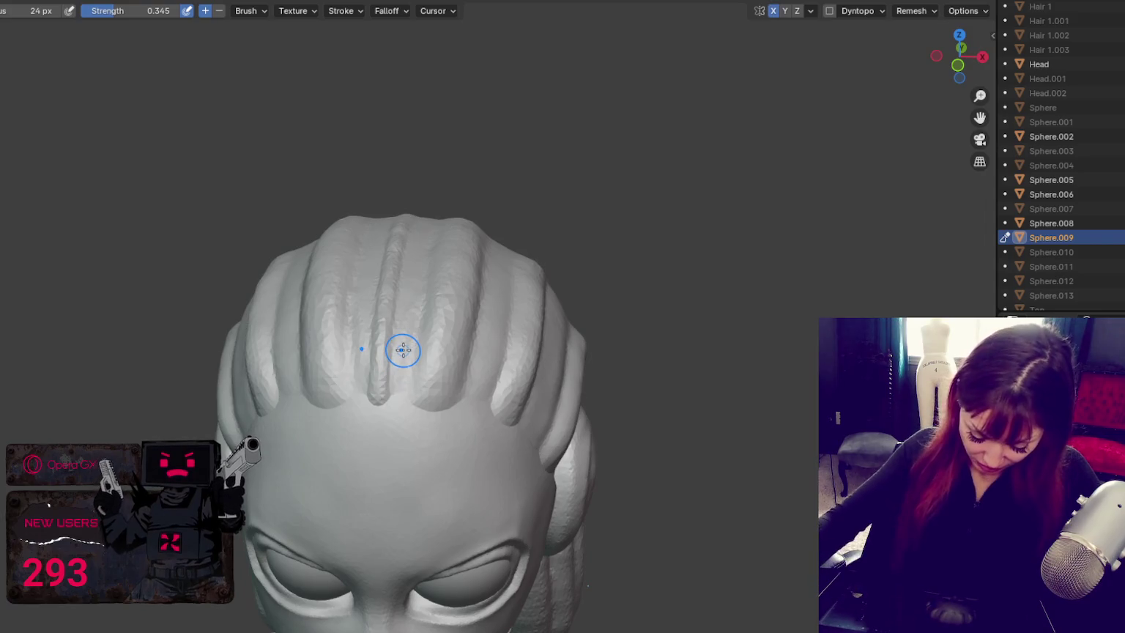
scroll(403, 358, up, 4)
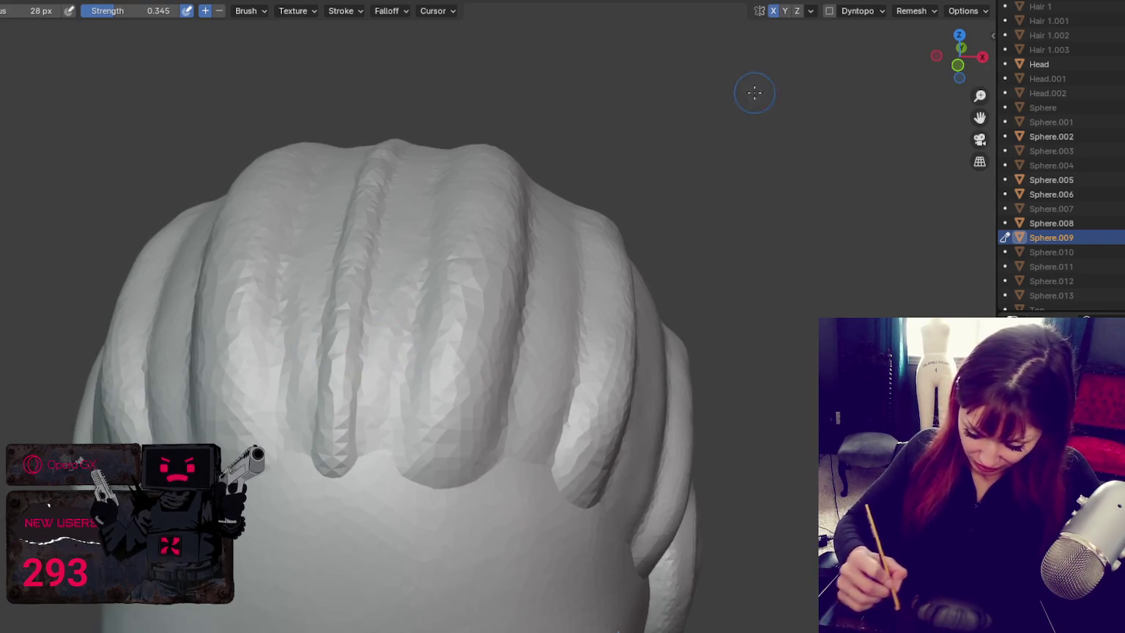
click(772, 11)
click(829, 11)
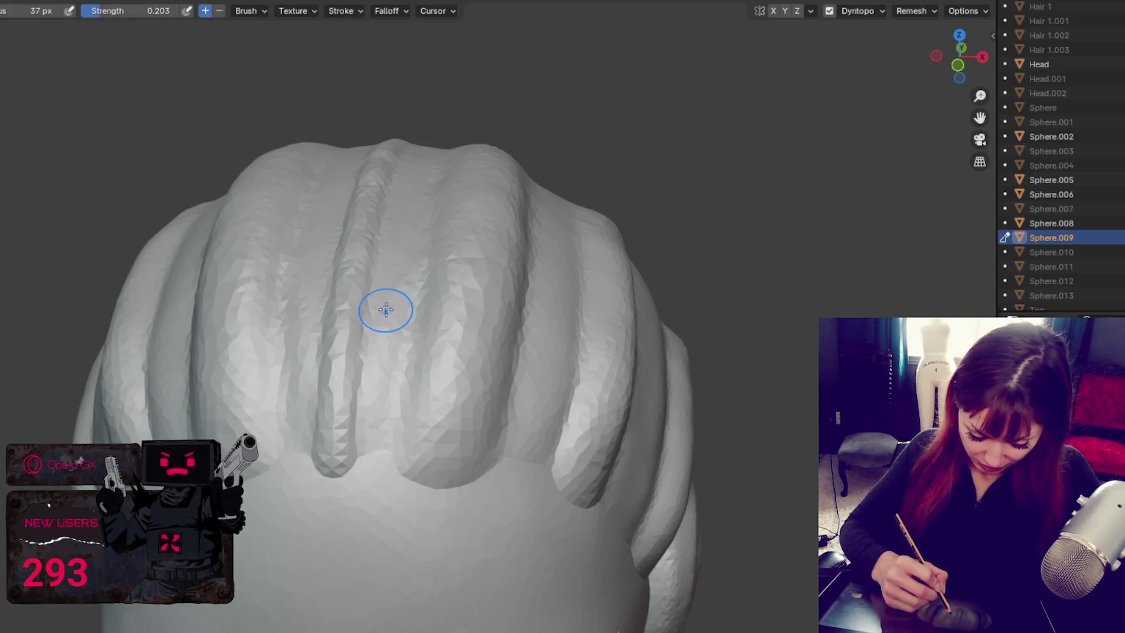
drag(121, 11, 135, 10)
click(186, 11)
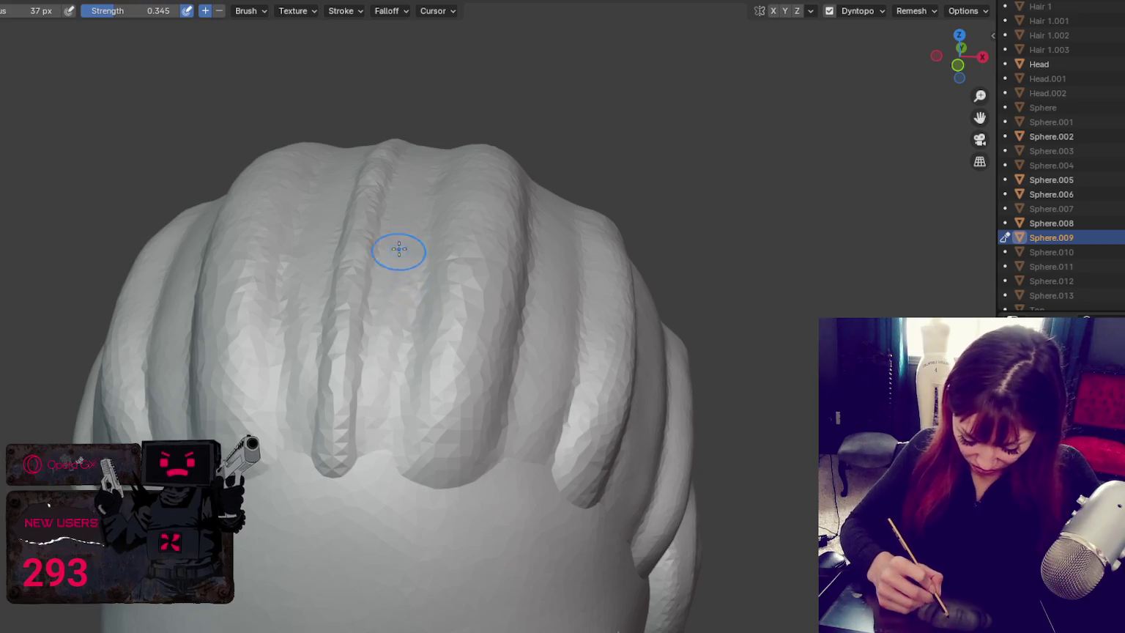
Step: Carve and deepen grooves down and between the middle hair strands
drag(397, 219, 377, 427)
drag(389, 362, 374, 468)
drag(404, 308, 379, 455)
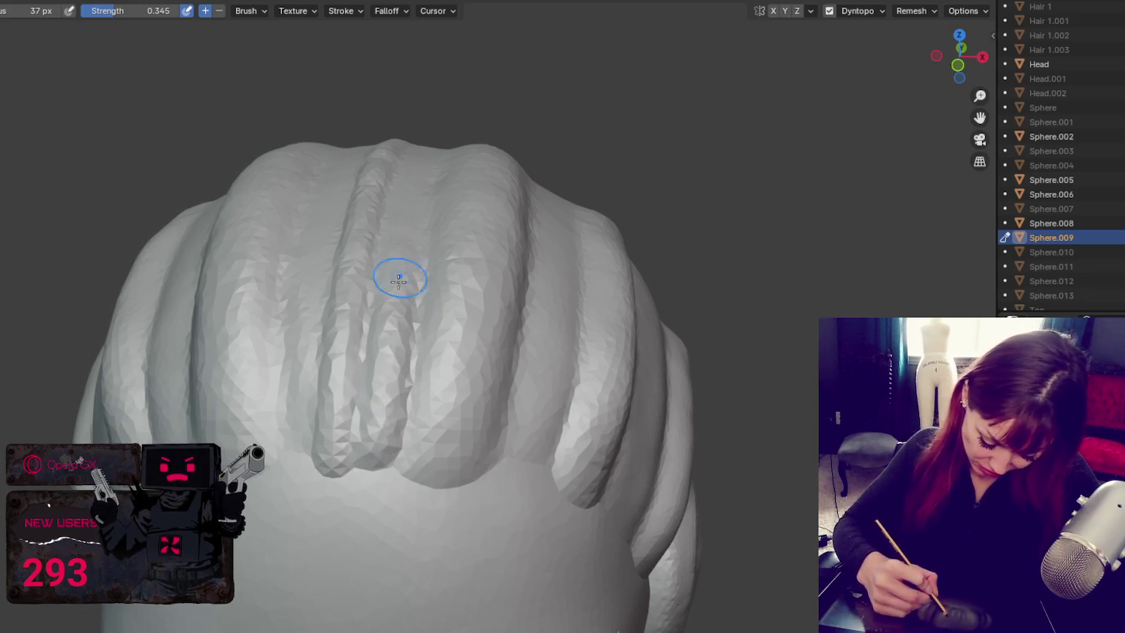
middle_drag(414, 288, 464, 297)
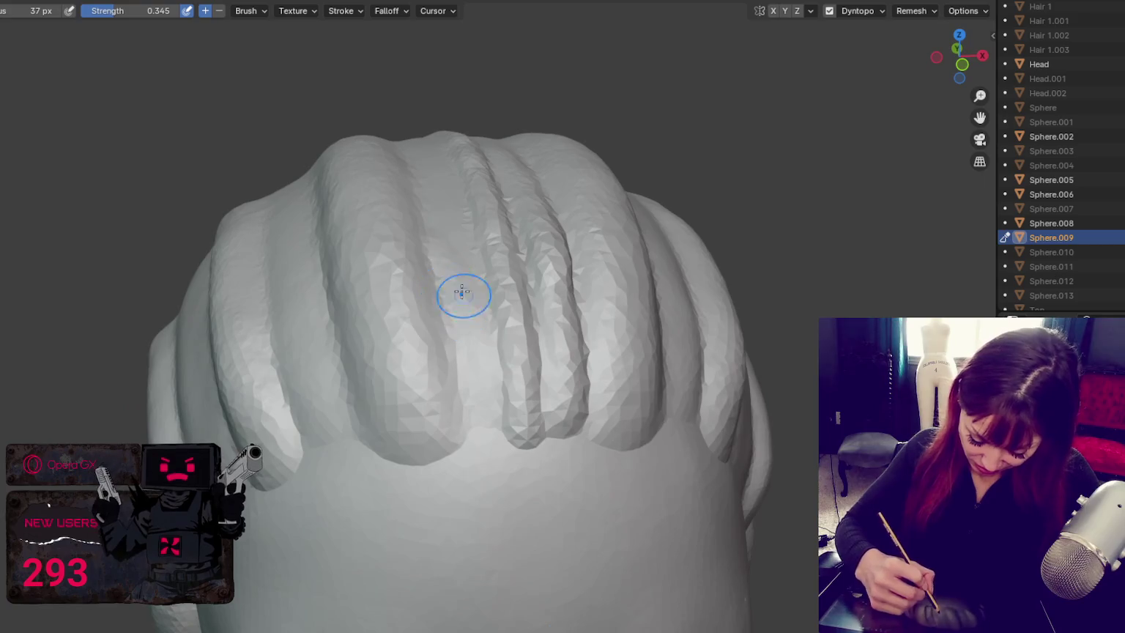
drag(474, 293, 484, 427)
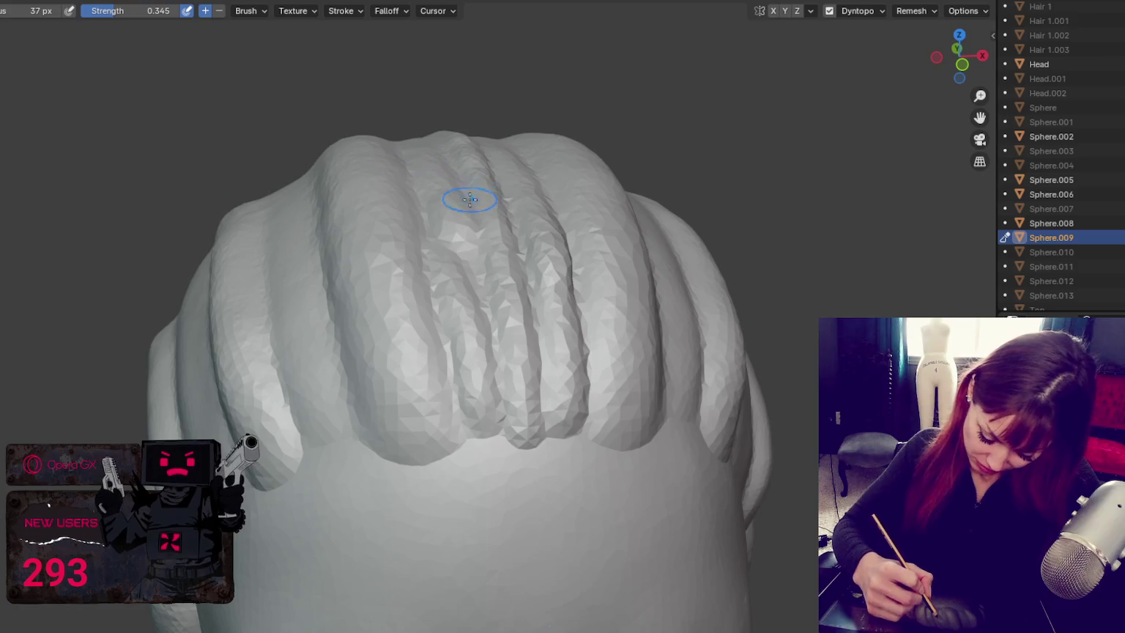
drag(447, 229, 477, 430)
drag(470, 339, 481, 445)
mouse_move(345, 423)
mouse_down()
mouse_move(355, 249)
mouse_move(341, 446)
mouse_move(360, 242)
mouse_move(333, 340)
mouse_up()
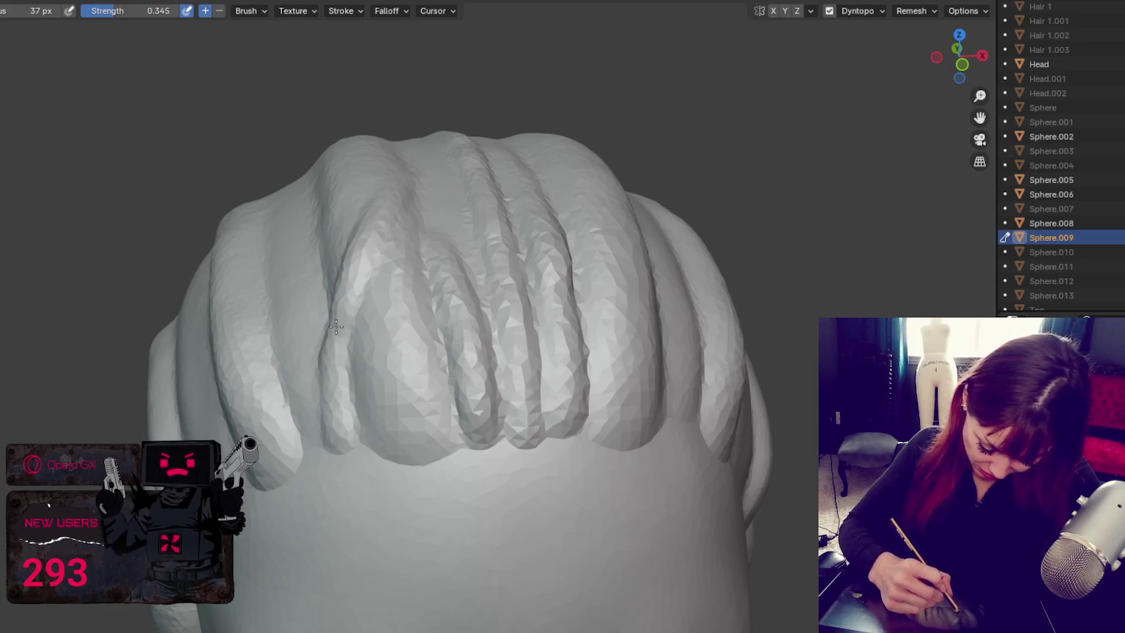
Step: From a higher angle, carve grooves down beside the strands with short strokes
middle_drag(333, 341, 389, 271)
drag(334, 515, 376, 440)
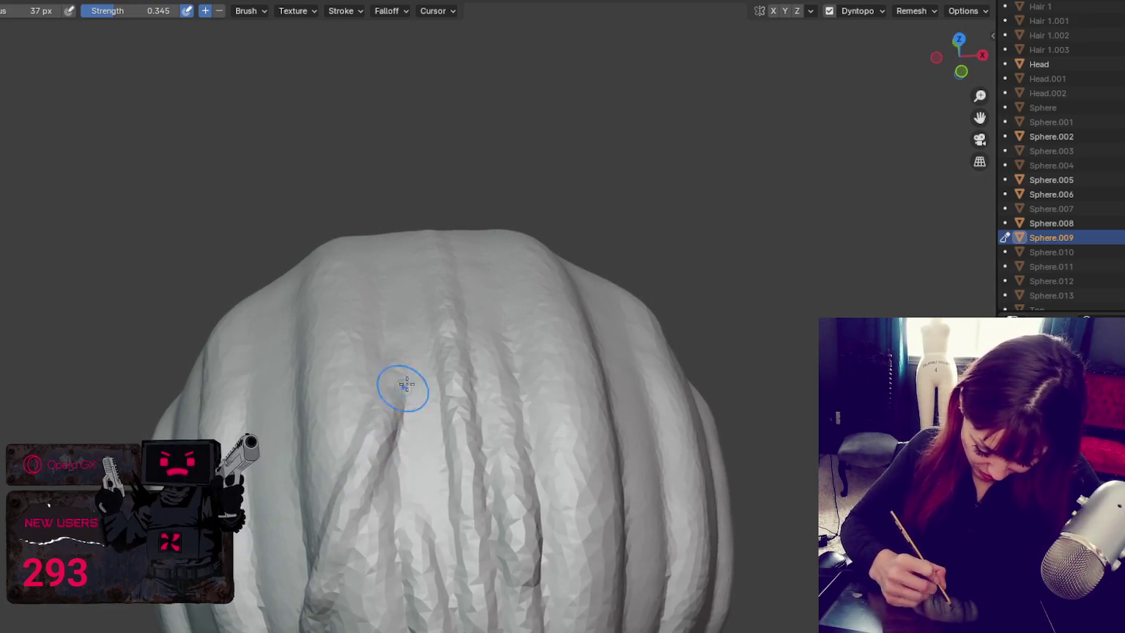
middle_drag(398, 393, 376, 334)
drag(376, 334, 339, 564)
middle_drag(444, 276, 418, 329)
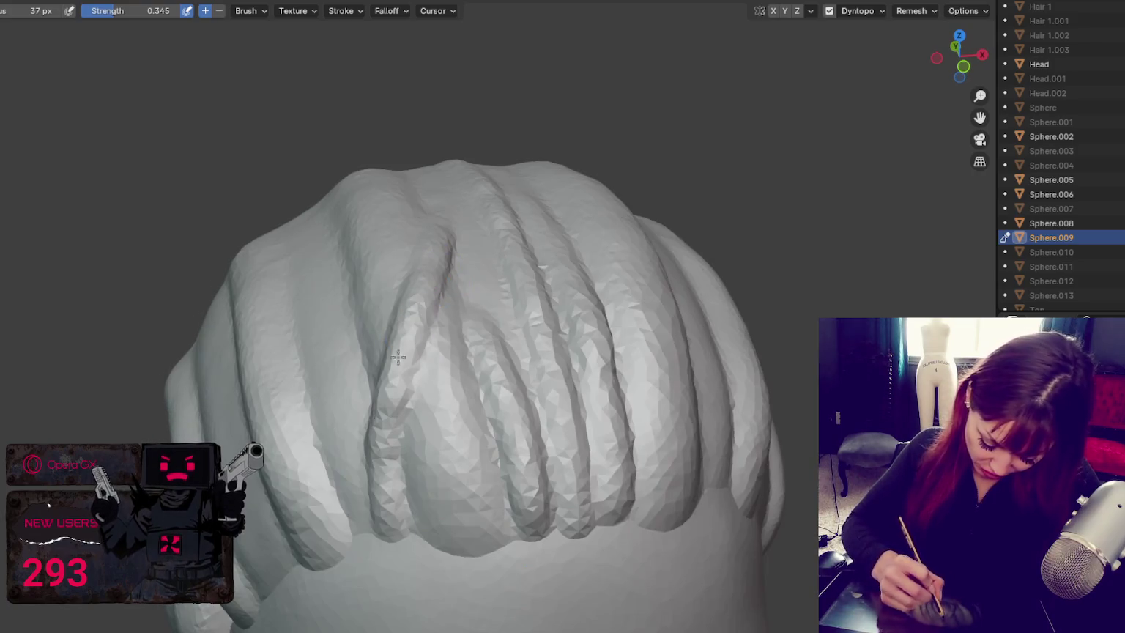
drag(418, 329, 380, 491)
middle_drag(381, 491, 543, 379)
Step: Deepen and reshape the creases between neighbouring hair strands
drag(553, 433, 551, 463)
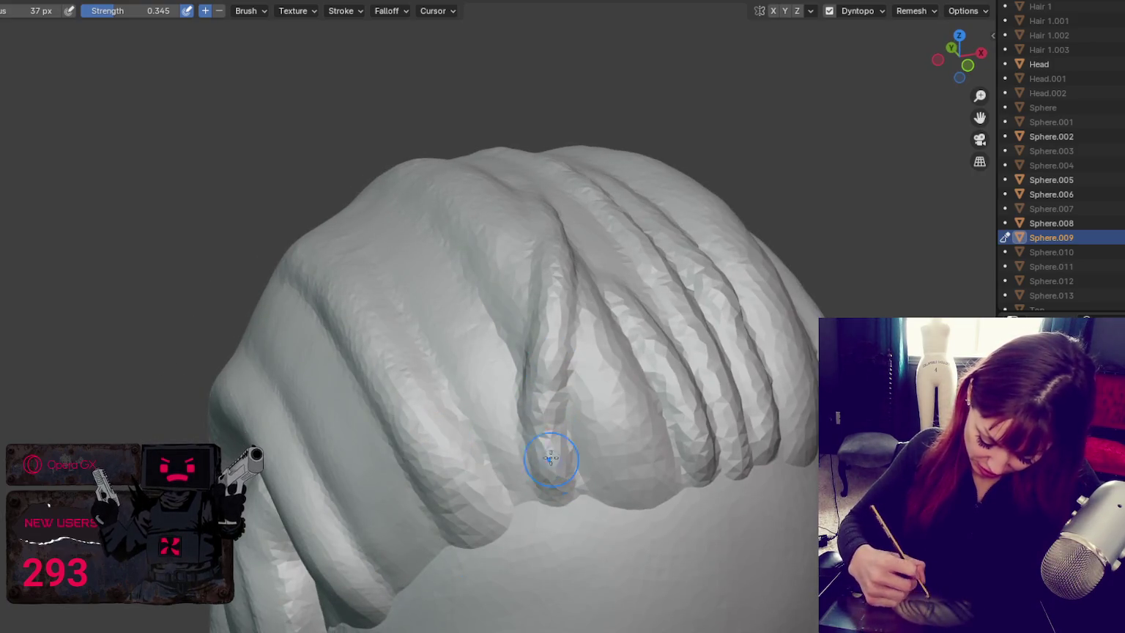
drag(462, 352, 522, 497)
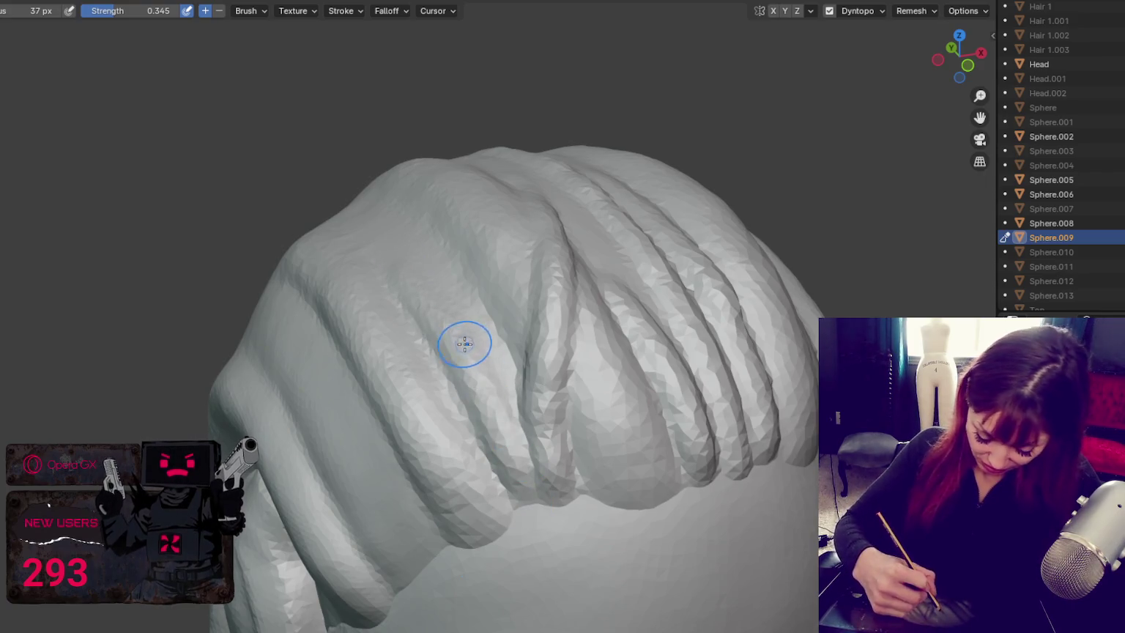
drag(505, 396, 473, 293)
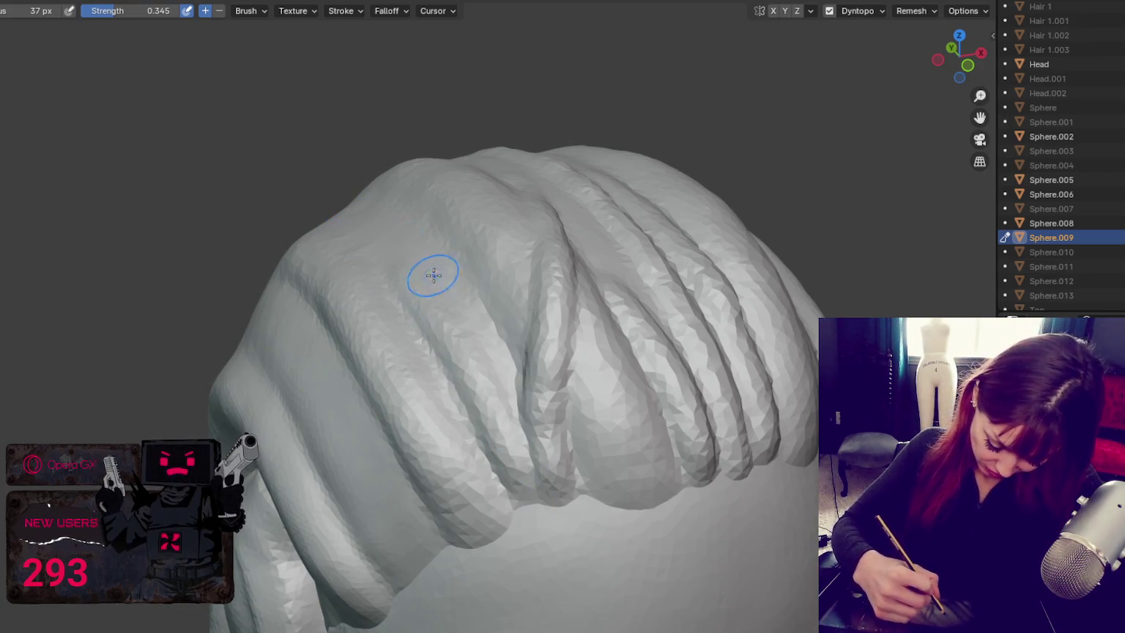
drag(457, 349, 469, 394)
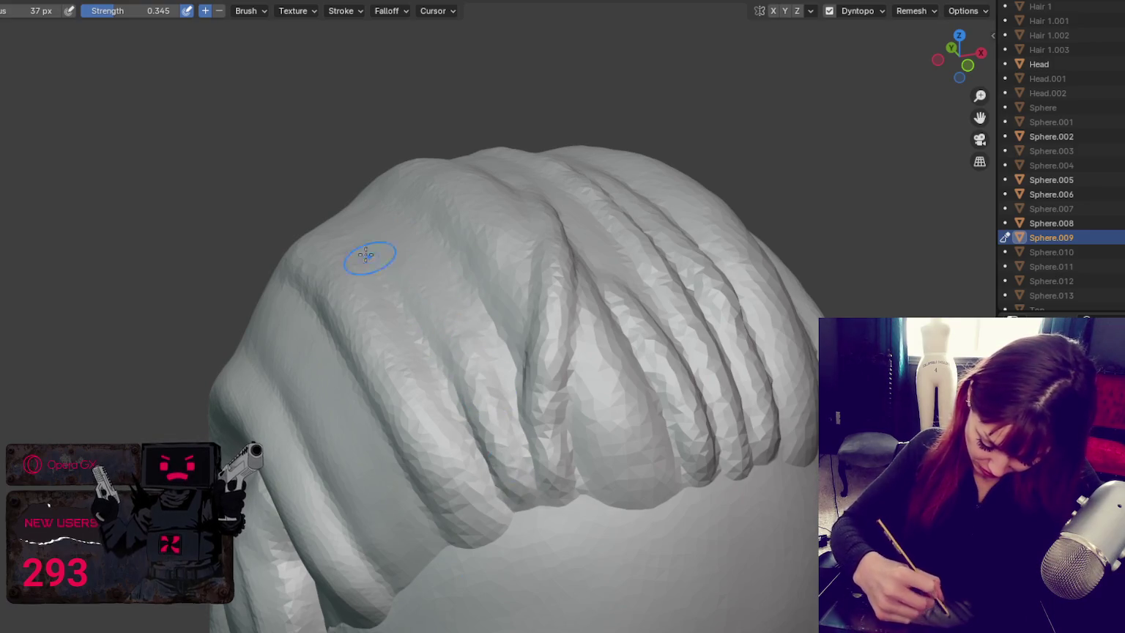
drag(380, 247, 489, 334)
mouse_move(410, 278)
mouse_down()
mouse_move(501, 346)
mouse_move(451, 298)
mouse_up()
Step: Zoom in close and carve creases along the strand folds with the Crease brush
middle_drag(622, 320, 630, 293)
scroll(630, 293, up, 4)
scroll(638, 234, up, 2)
mouse_move(638, 233)
middle_down()
mouse_move(402, 336)
mouse_move(447, 321)
middle_up()
scroll(402, 336, down, 3)
scroll(603, 438, up, 2)
mouse_move(637, 402)
middle_down()
mouse_move(603, 437)
mouse_move(364, 515)
mouse_move(358, 466)
middle_up()
key(shift+c)
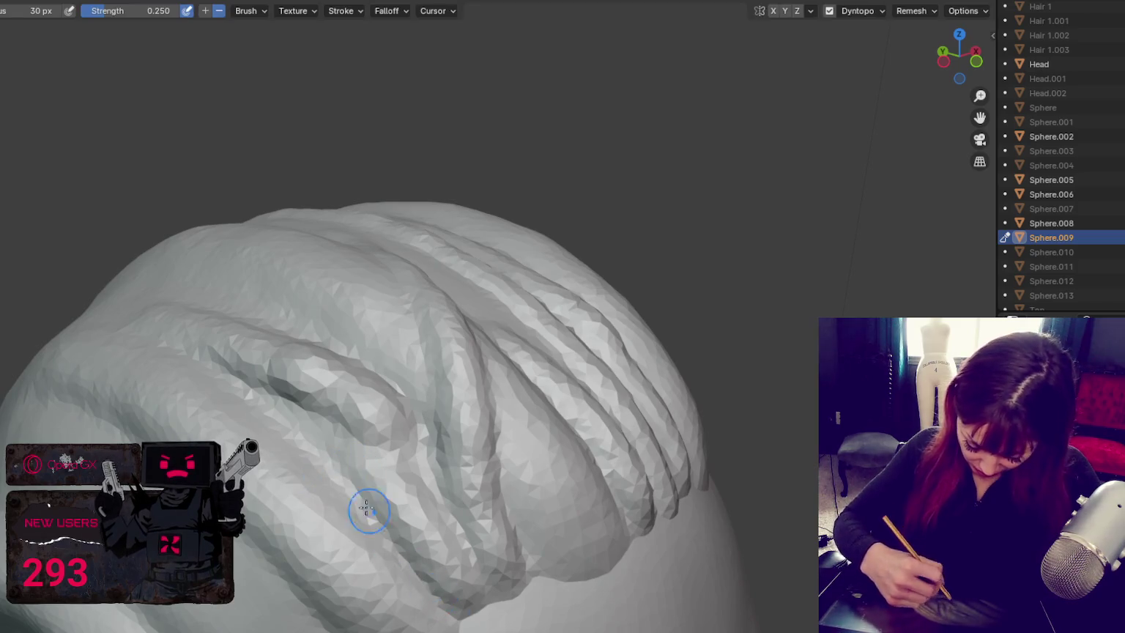
drag(445, 529, 465, 518)
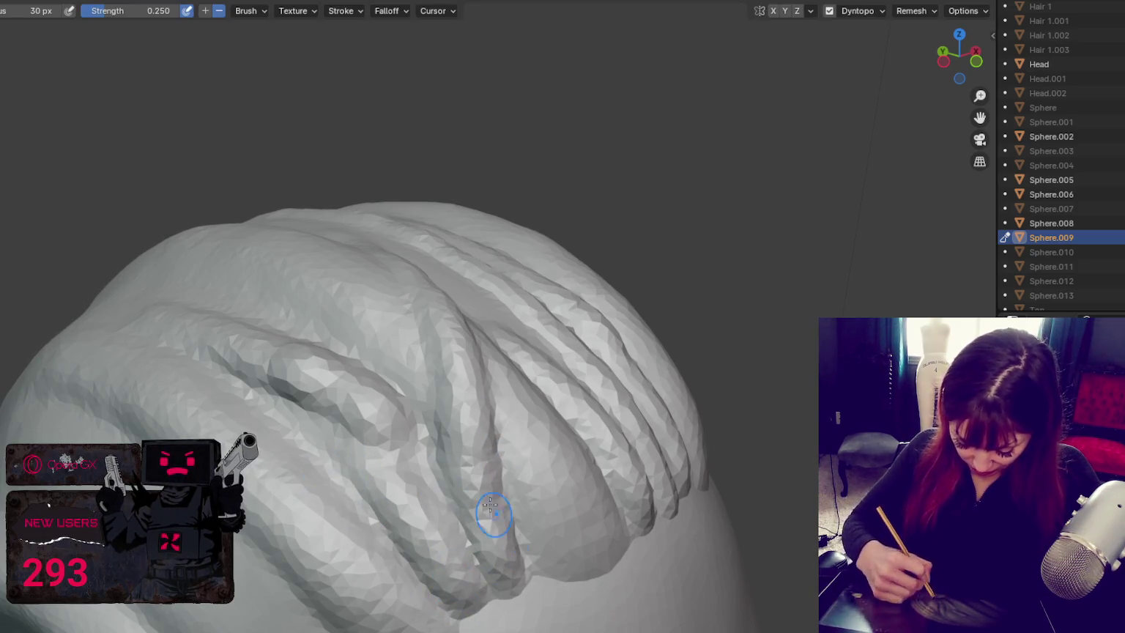
drag(281, 387, 356, 434)
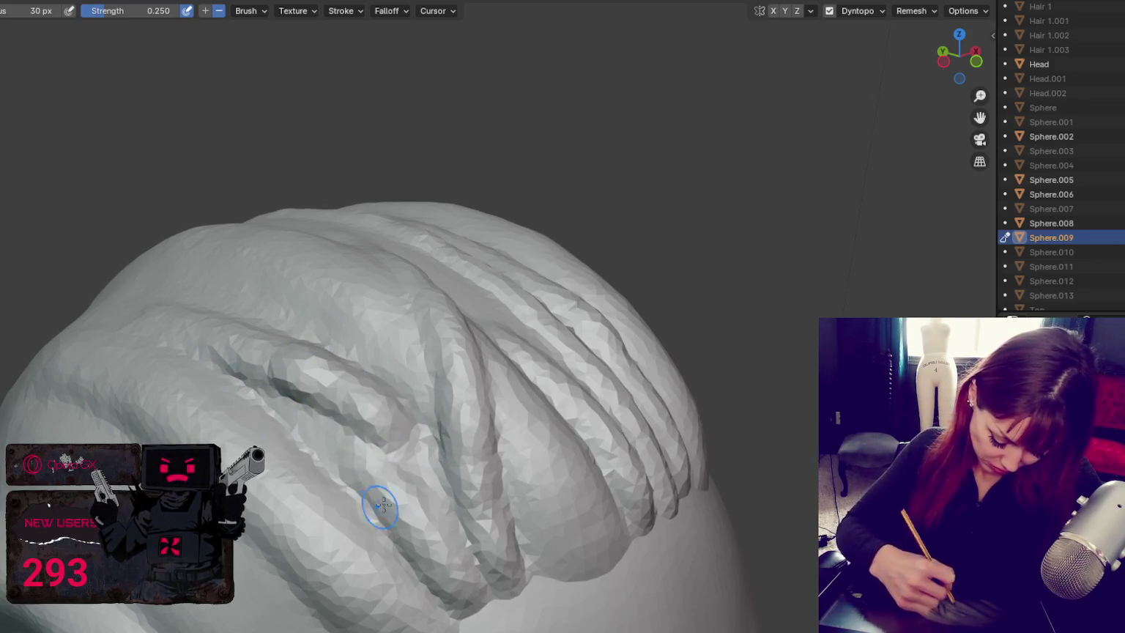
Step: Orbit around the hair to inspect the new creases, then switch to smoothing
middle_drag(378, 507, 426, 454)
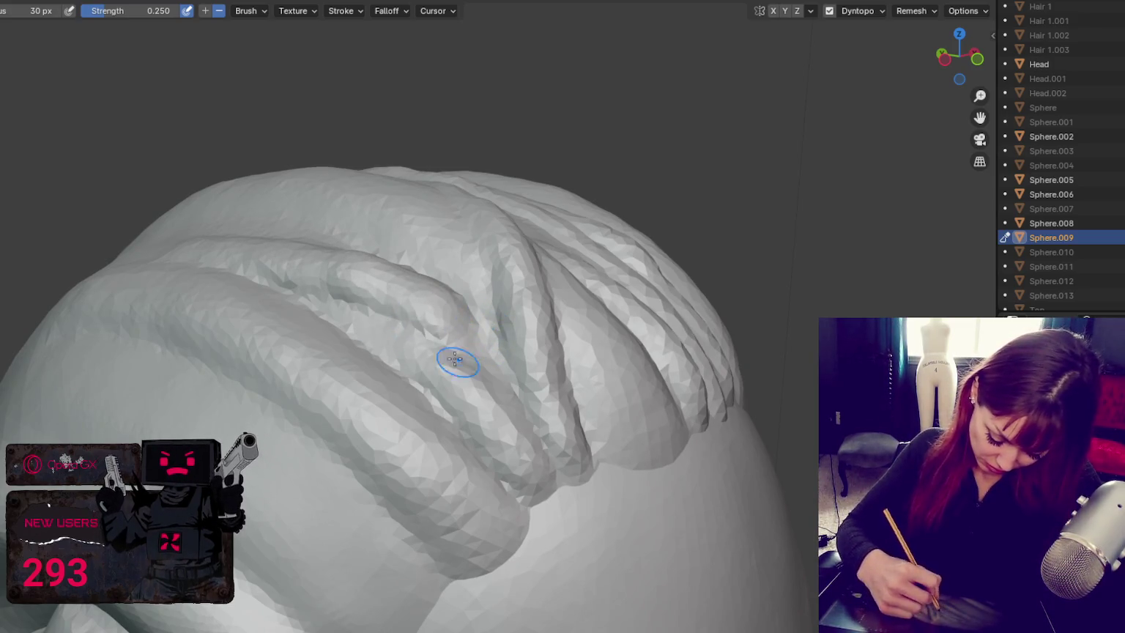
middle_drag(459, 204, 279, 338)
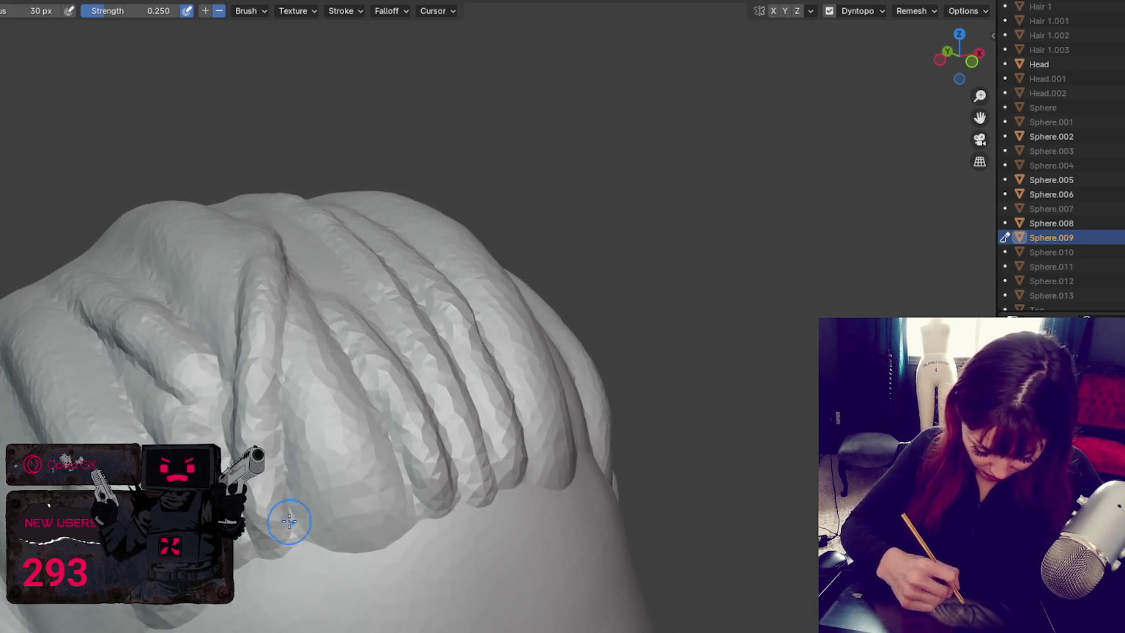
middle_drag(289, 521, 243, 504)
middle_drag(68, 439, 135, 372)
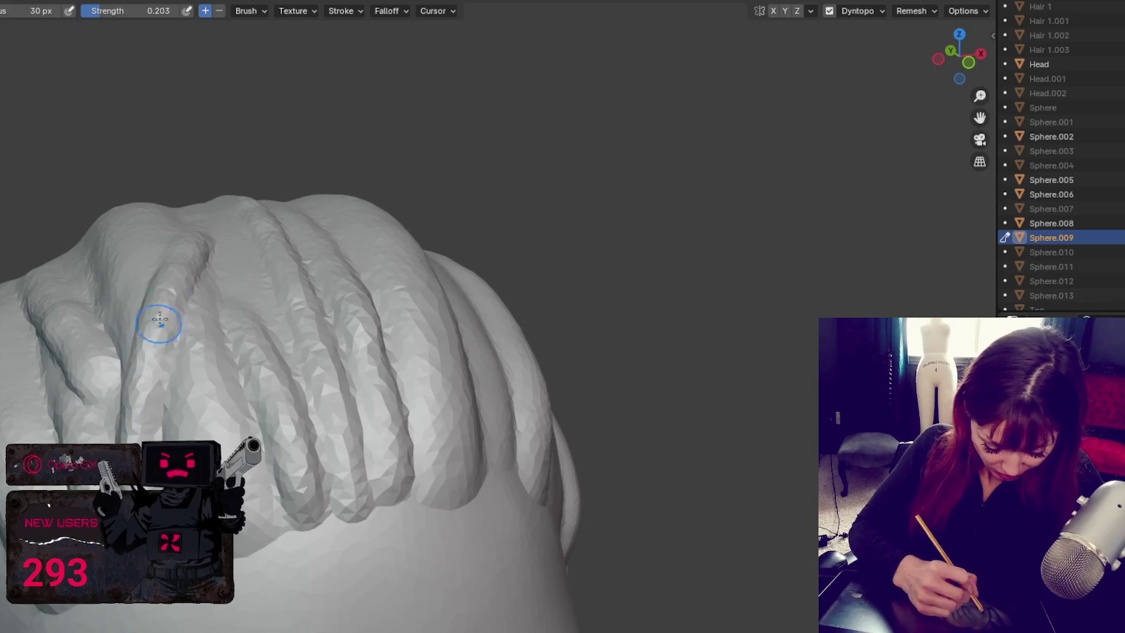
middle_drag(315, 351, 341, 336)
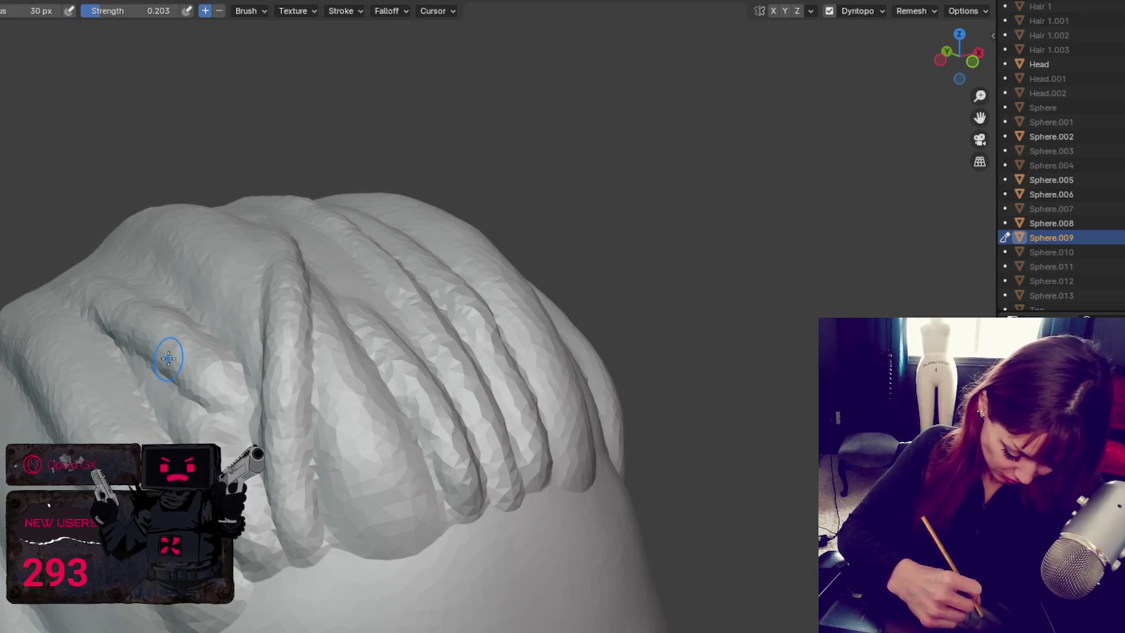
key(shift)
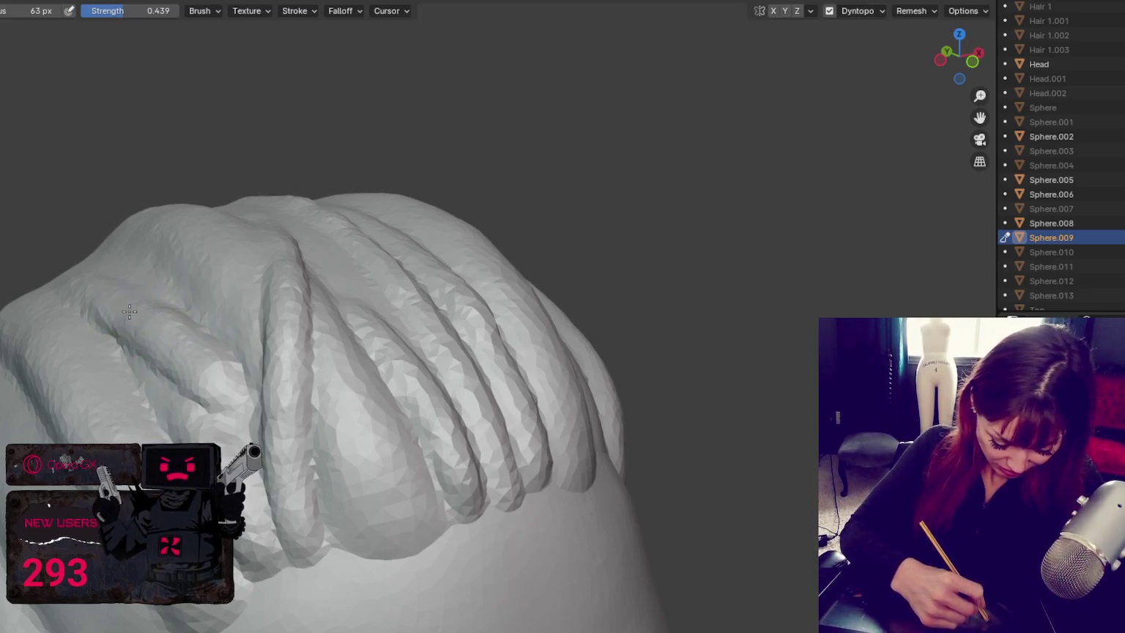
Step: Smooth along a strand crease and turn the view toward the top of the hair
shift+drag(112, 286, 218, 386)
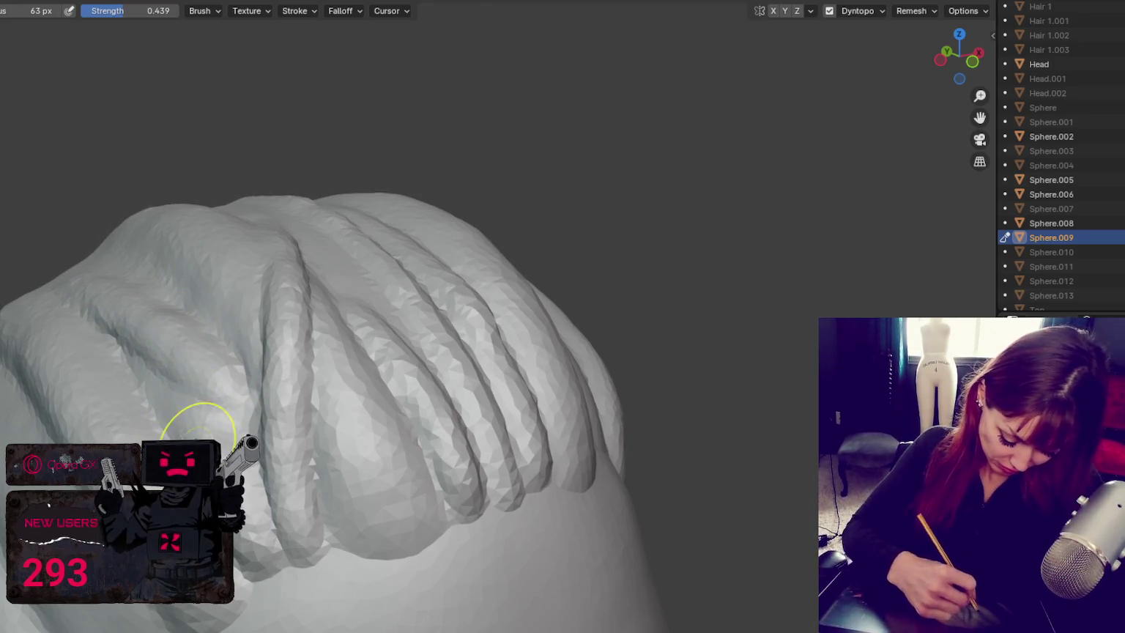
scroll(199, 439, down, 3)
mouse_move(369, 402)
middle_down()
mouse_move(432, 415)
mouse_move(400, 398)
mouse_move(452, 392)
mouse_move(510, 311)
mouse_move(539, 313)
mouse_move(535, 335)
middle_up()
scroll(452, 392, up, 2)
scroll(539, 313, up, 2)
middle_drag(545, 342, 529, 339)
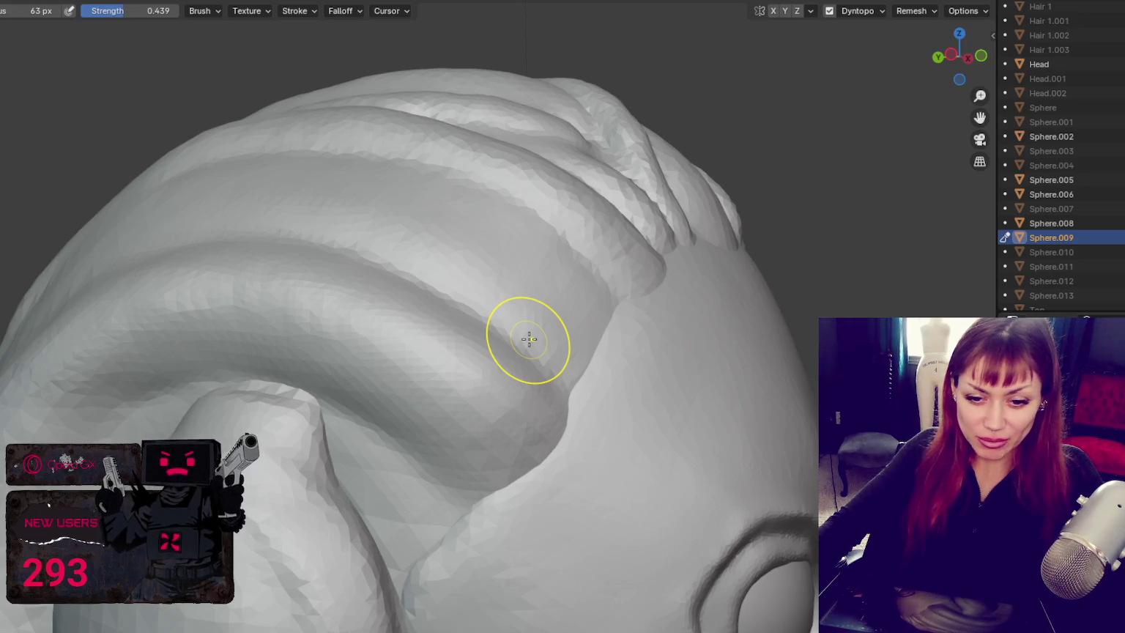
mouse_move(577, 319)
middle_down()
mouse_move(724, 304)
mouse_move(736, 281)
mouse_move(620, 269)
mouse_move(625, 248)
mouse_move(535, 227)
mouse_move(587, 226)
mouse_move(503, 233)
mouse_move(569, 334)
middle_up()
Step: Enlarge the brush to 100 px, then shrink it to 67 px while orbiting the hair
key(f)
click(728, 359)
middle_drag(728, 358, 515, 298)
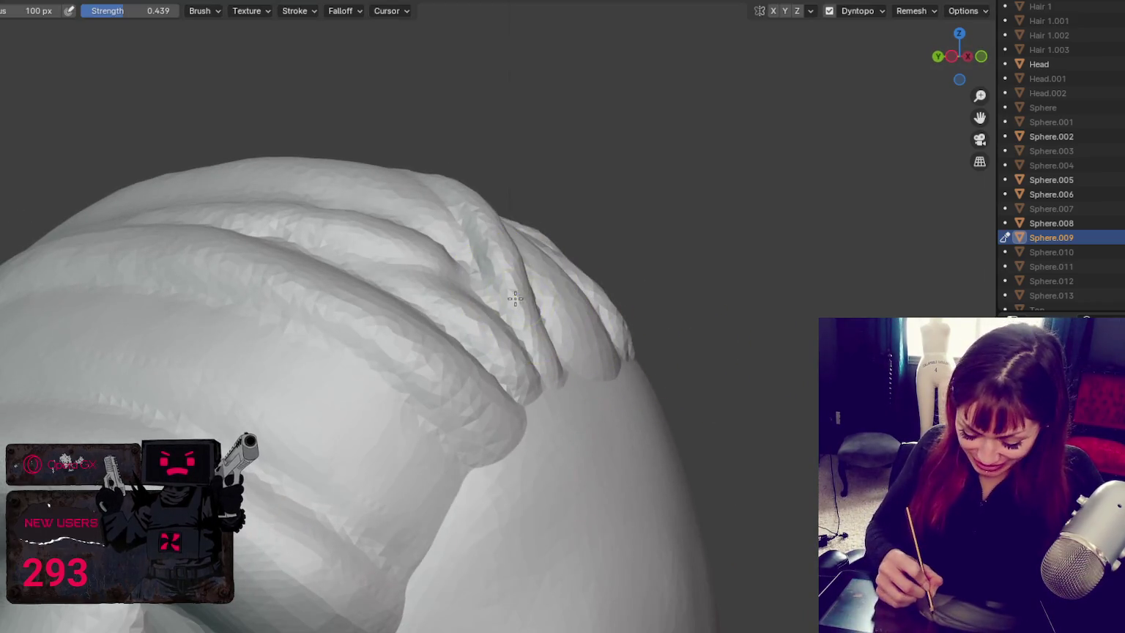
mouse_move(572, 324)
middle_down()
mouse_move(495, 356)
mouse_move(503, 344)
middle_up()
key(f)
click(95, 344)
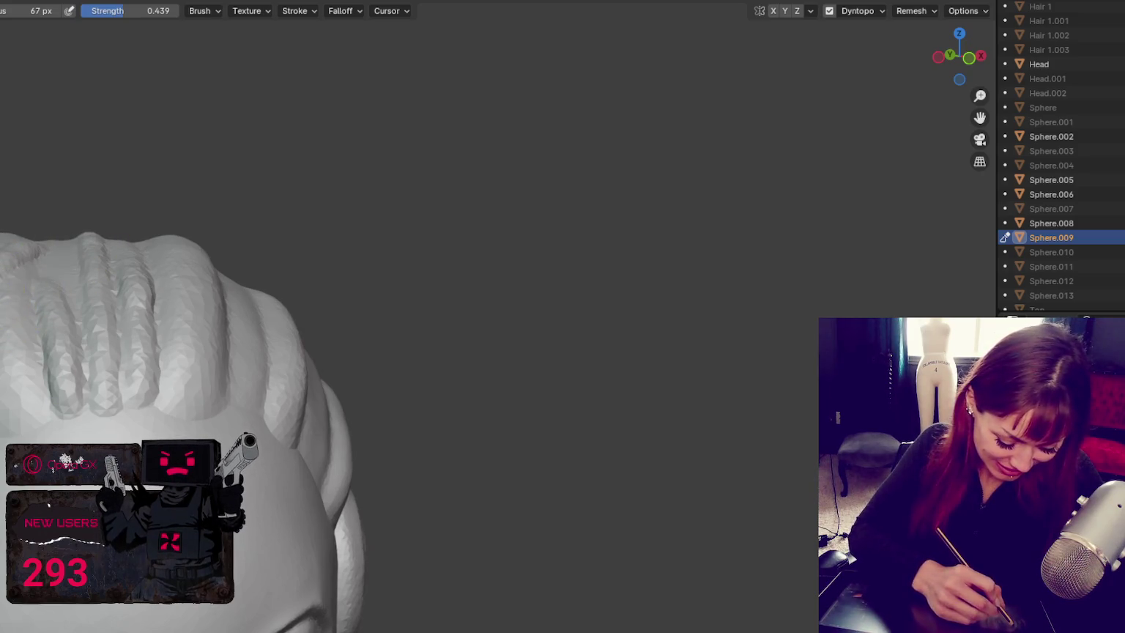
Step: Reshape and refine the ridge of a hair strand
scroll(377, 285, up, 2)
scroll(377, 286, down, 3)
scroll(296, 188, up, 2)
scroll(329, 205, up, 2)
mouse_move(329, 205)
middle_down()
mouse_move(427, 301)
mouse_move(356, 241)
middle_up()
drag(356, 241, 432, 228)
mouse_move(417, 376)
shift+middle_down()
mouse_move(410, 341)
mouse_move(418, 352)
shift+middle_up()
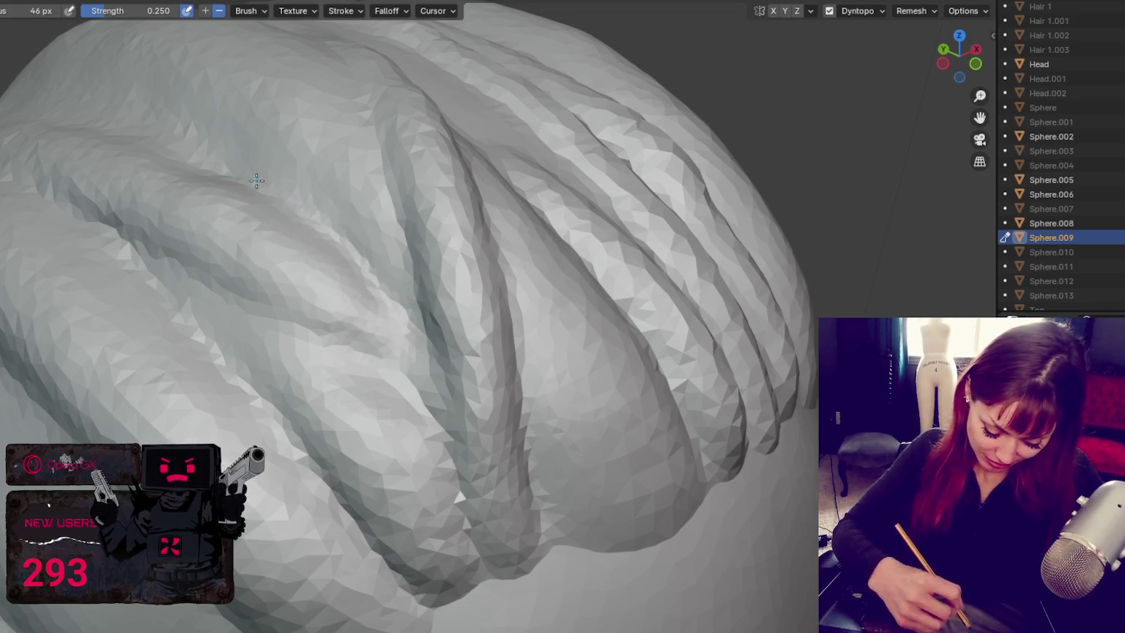
Step: Sculpt a new fold on the upper strand and reshape the lower strand fold
shift+middle_drag(251, 170, 372, 269)
mouse_move(210, 289)
mouse_down()
mouse_move(122, 273)
mouse_move(251, 324)
mouse_up()
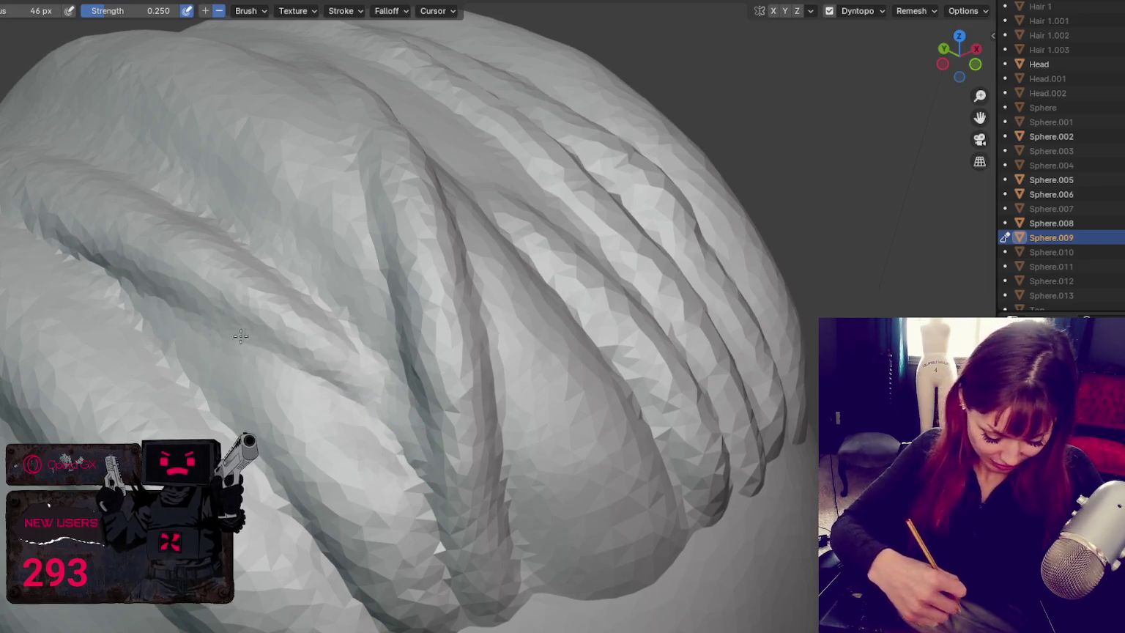
drag(345, 562, 394, 619)
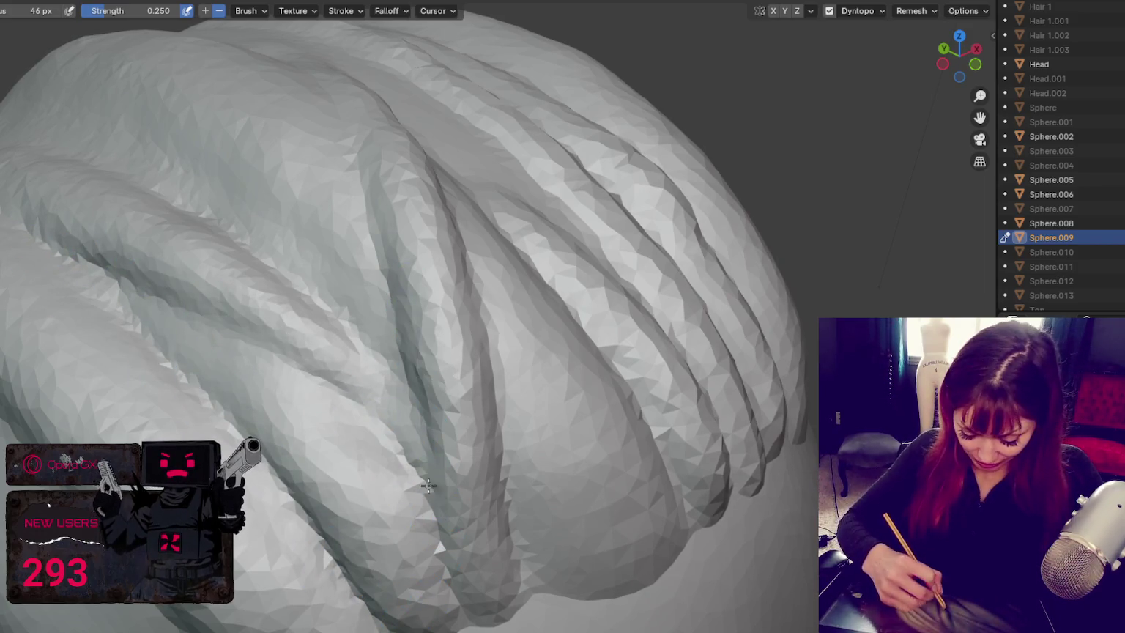
scroll(465, 265, down, 3)
middle_drag(527, 486, 464, 452)
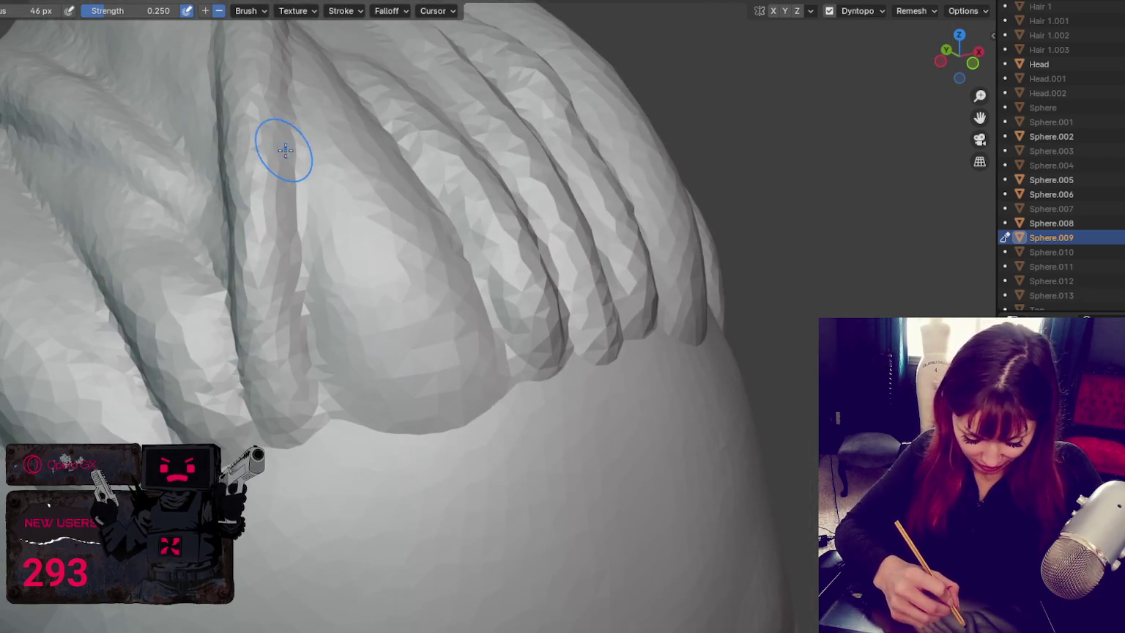
Step: Shrink the brush to 35 px and deepen the grooves down the hair folds
key(f)
click(281, 105)
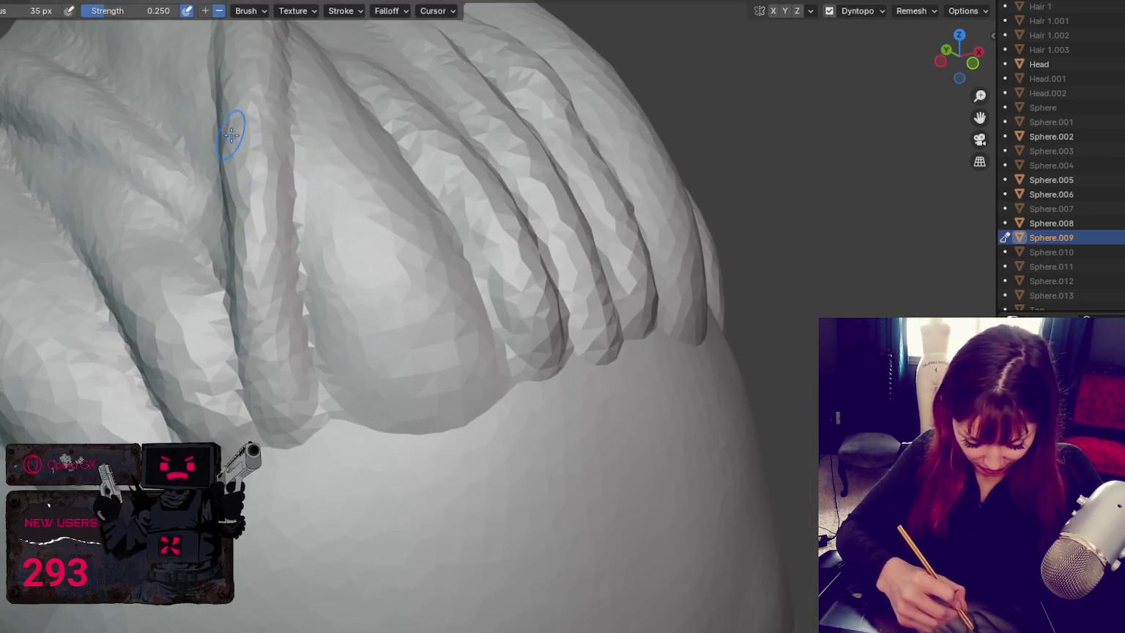
middle_drag(316, 185, 309, 100)
drag(309, 100, 373, 397)
scroll(374, 398, up, 2)
drag(464, 226, 469, 344)
drag(406, 58, 479, 350)
drag(410, 91, 484, 424)
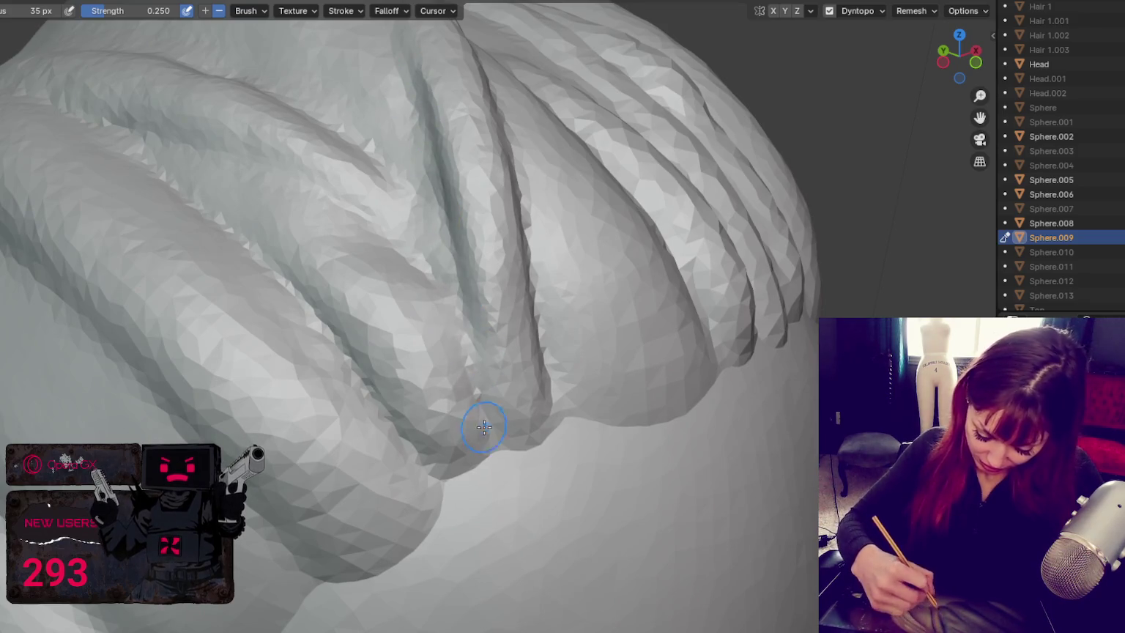
Step: Slightly enlarge the brush and build up a new strand ridge in the hair
middle_drag(500, 427, 286, 284)
middle_drag(306, 378, 251, 322)
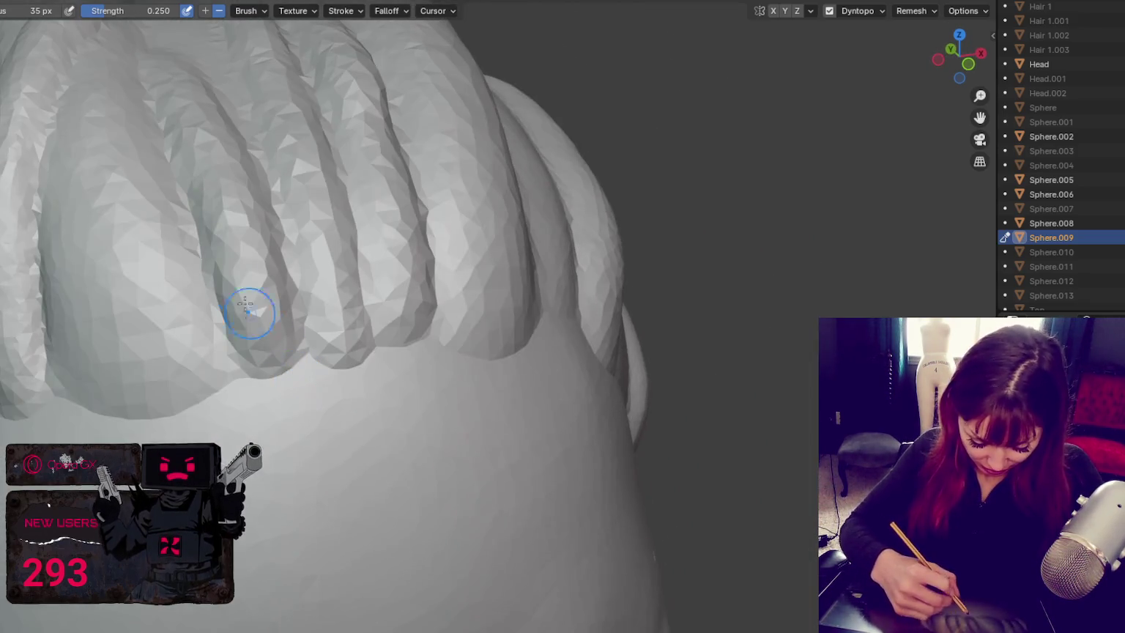
mouse_move(221, 241)
middle_down()
mouse_move(114, 115)
mouse_move(69, 124)
mouse_move(25, 168)
middle_up()
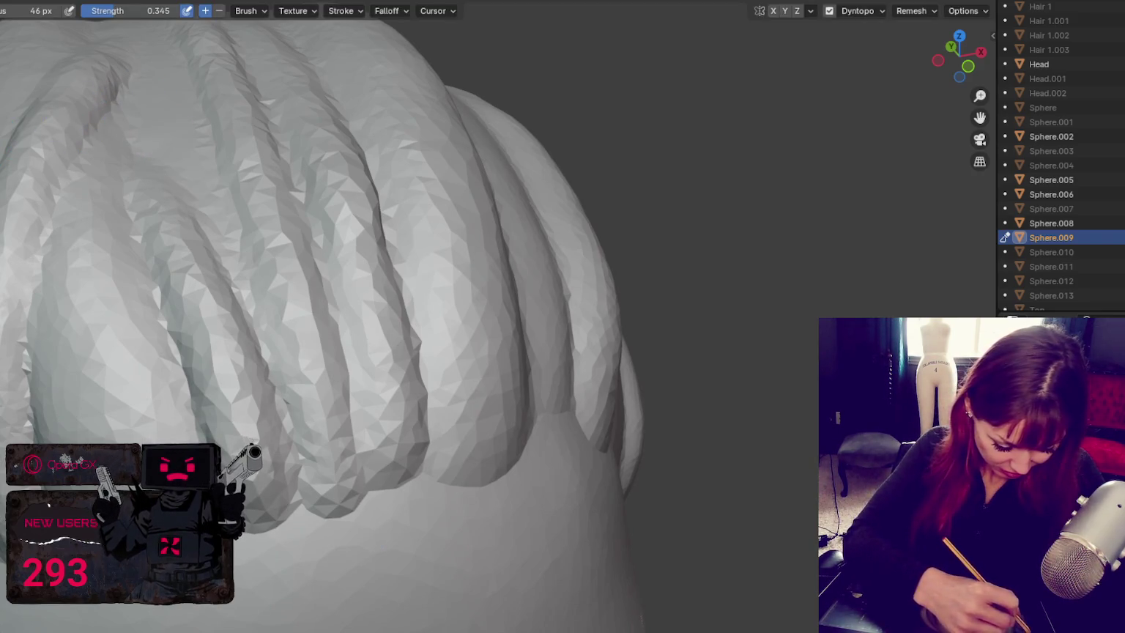
key(f)
click(132, 108)
drag(168, 146, 234, 245)
drag(132, 110, 220, 236)
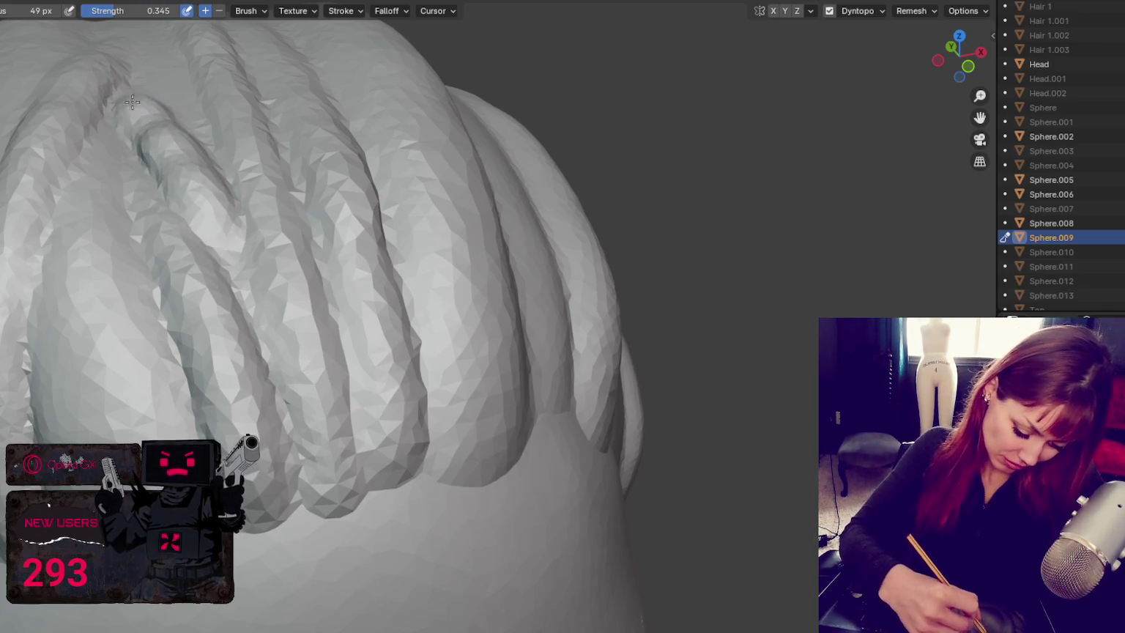
drag(142, 126, 219, 238)
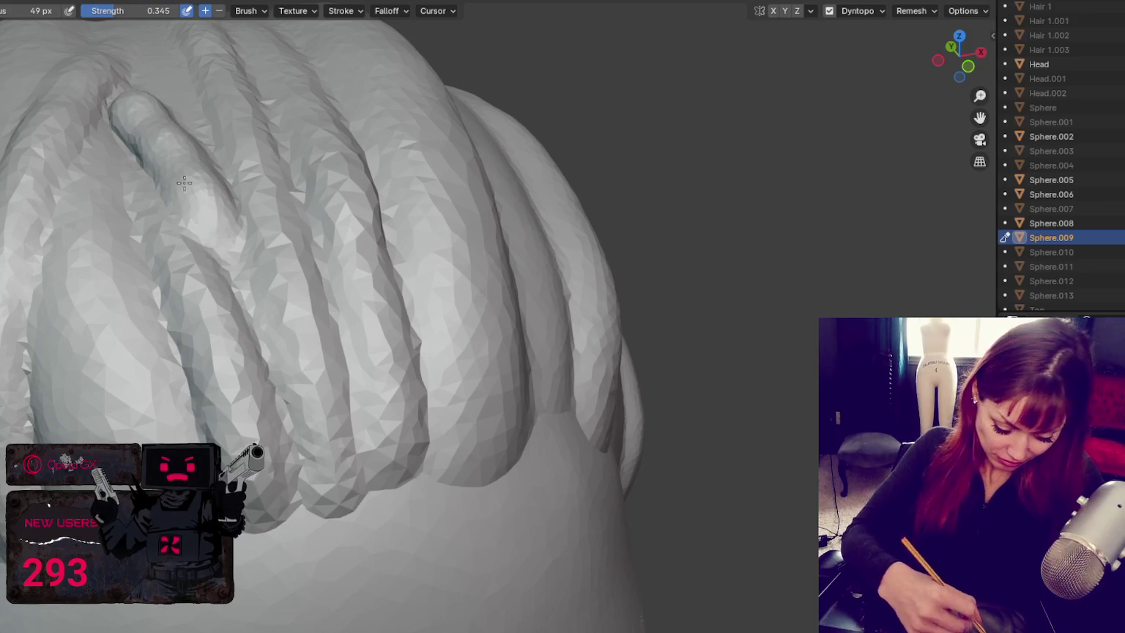
Step: Crease the new strand's edge, then switch brushes to smooth the rough ridge
key(shift+c)
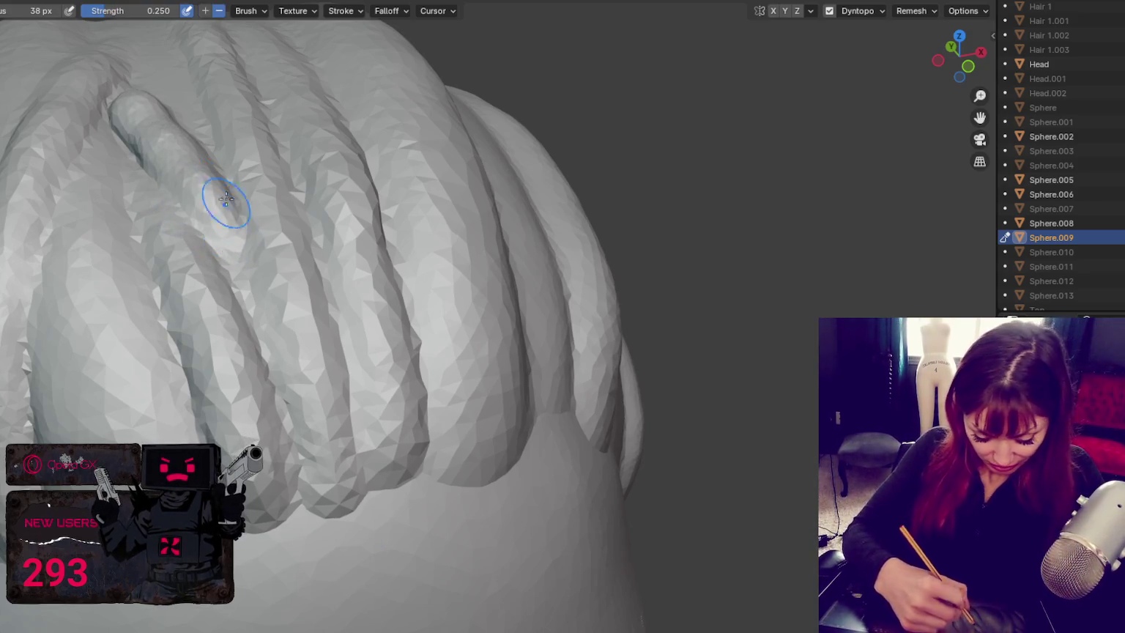
middle_drag(200, 197, 212, 201)
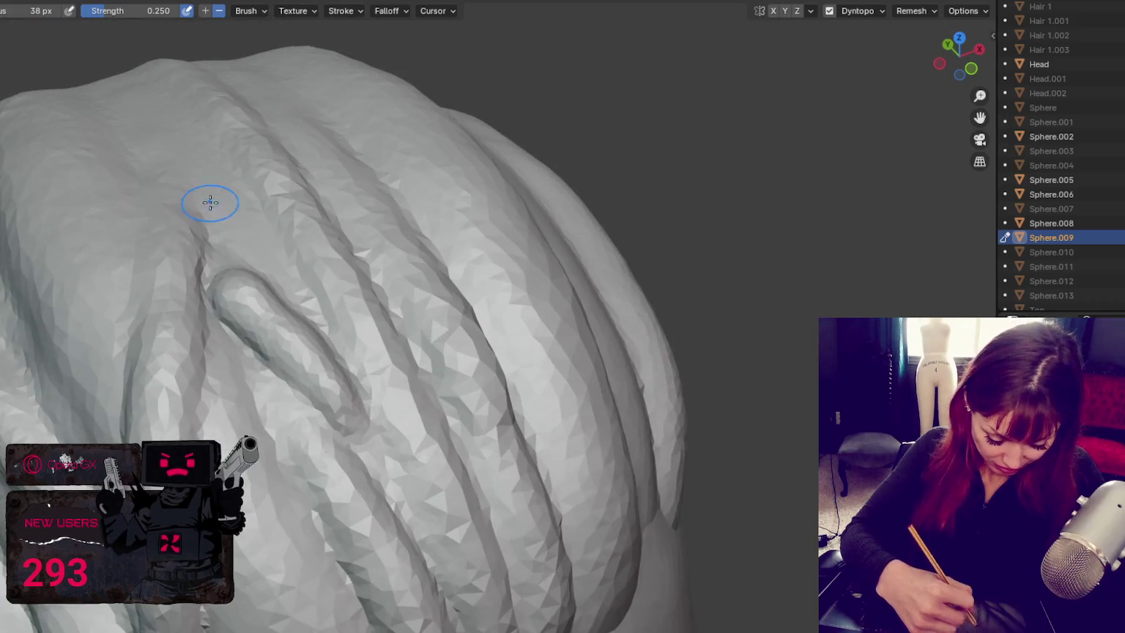
mouse_move(288, 357)
mouse_down()
mouse_move(297, 326)
mouse_move(283, 318)
mouse_up()
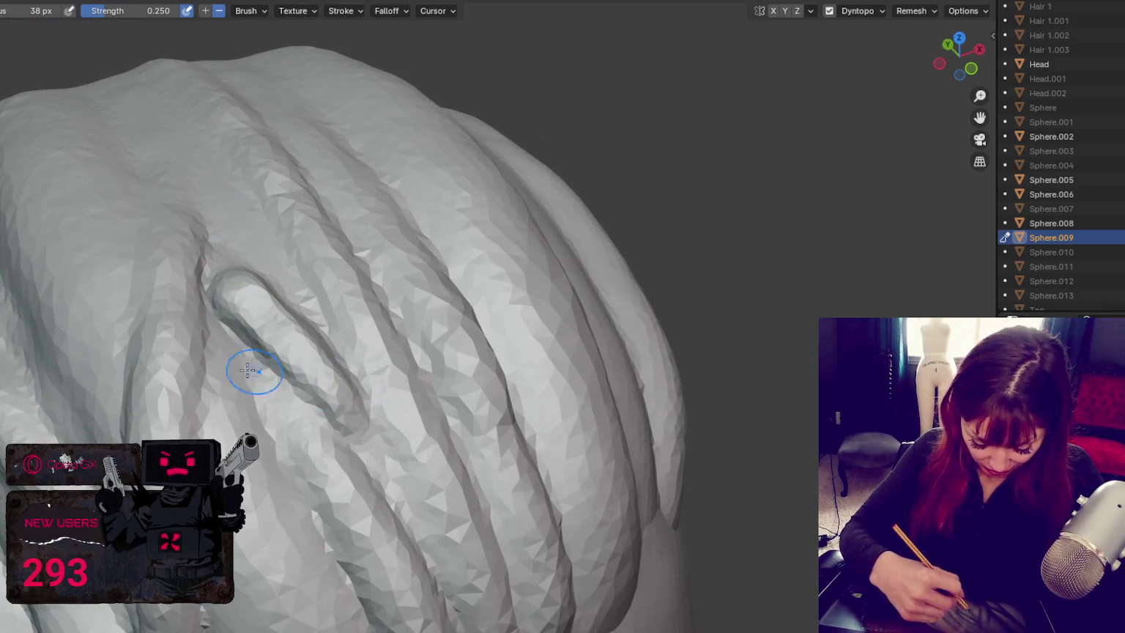
middle_drag(308, 402, 327, 418)
mouse_move(197, 361)
mouse_down()
mouse_move(110, 322)
mouse_move(184, 378)
mouse_up()
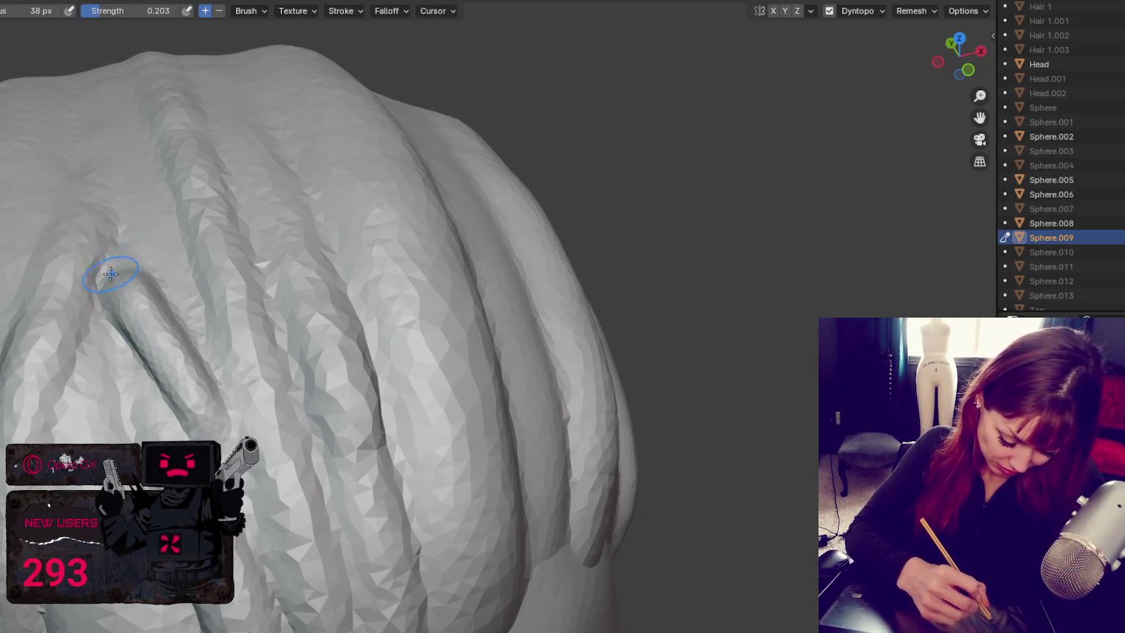
key(x)
middle_drag(68, 276, 301, 256)
mouse_move(157, 92)
shift+mouse_down()
mouse_move(151, 78)
mouse_move(135, 95)
shift+mouse_up()
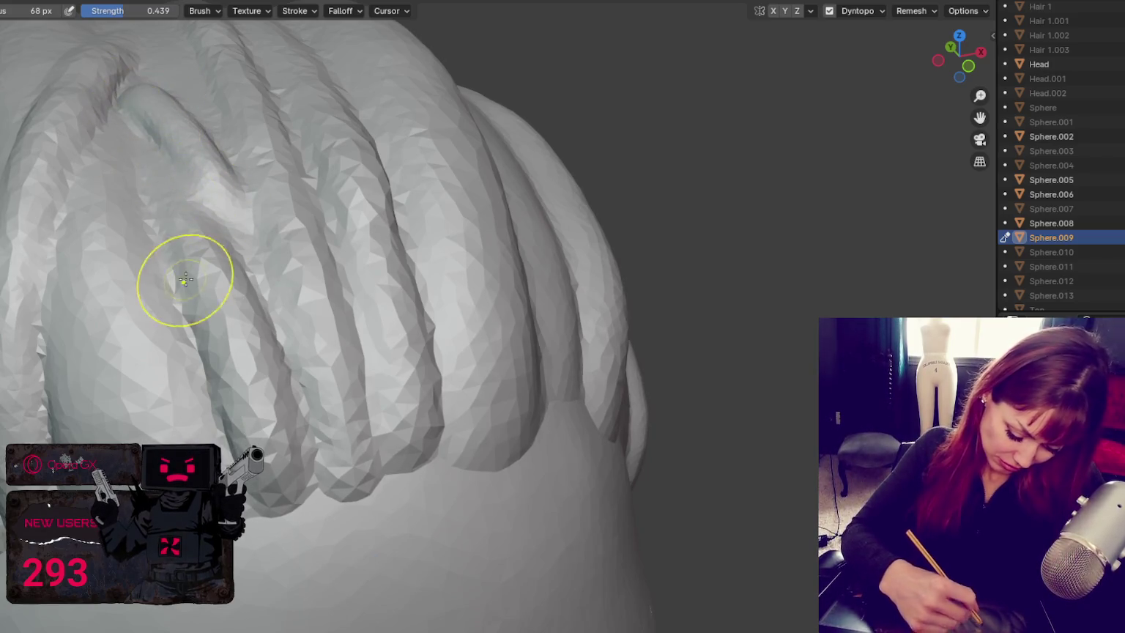
Step: Orbit around the head to inspect the hair ridges from the side and above
scroll(390, 313, down, 8)
mouse_move(390, 314)
middle_down()
mouse_move(376, 294)
mouse_move(472, 265)
mouse_move(456, 275)
mouse_move(562, 279)
middle_up()
scroll(563, 279, up, 3)
scroll(586, 296, up, 2)
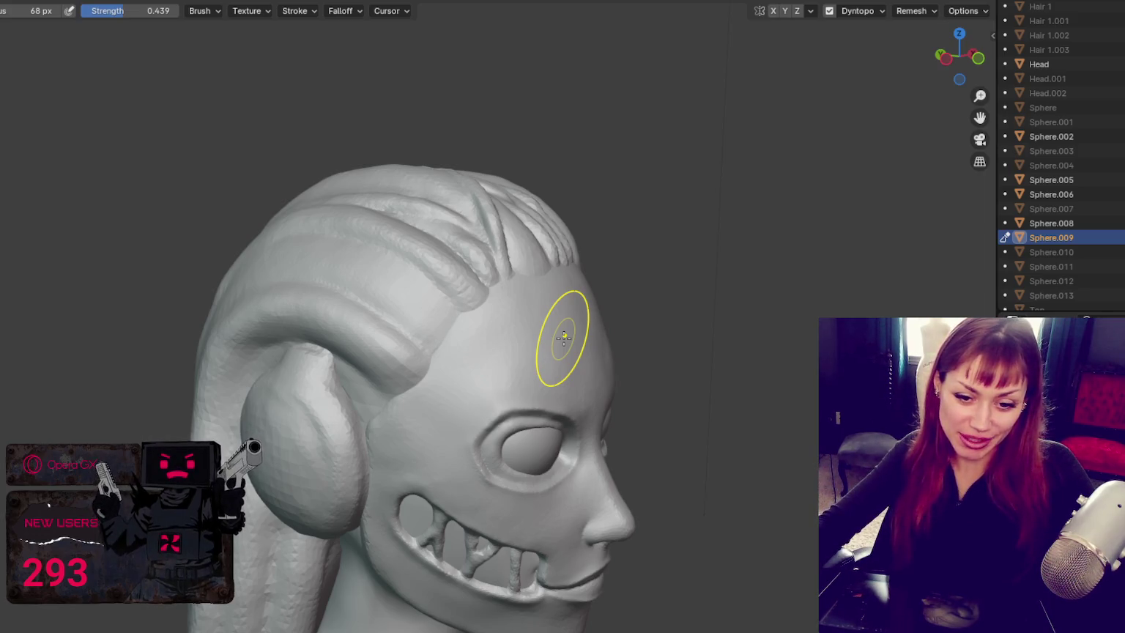
scroll(548, 308, up, 3)
mouse_move(548, 296)
middle_down()
mouse_move(502, 322)
mouse_move(478, 238)
middle_up()
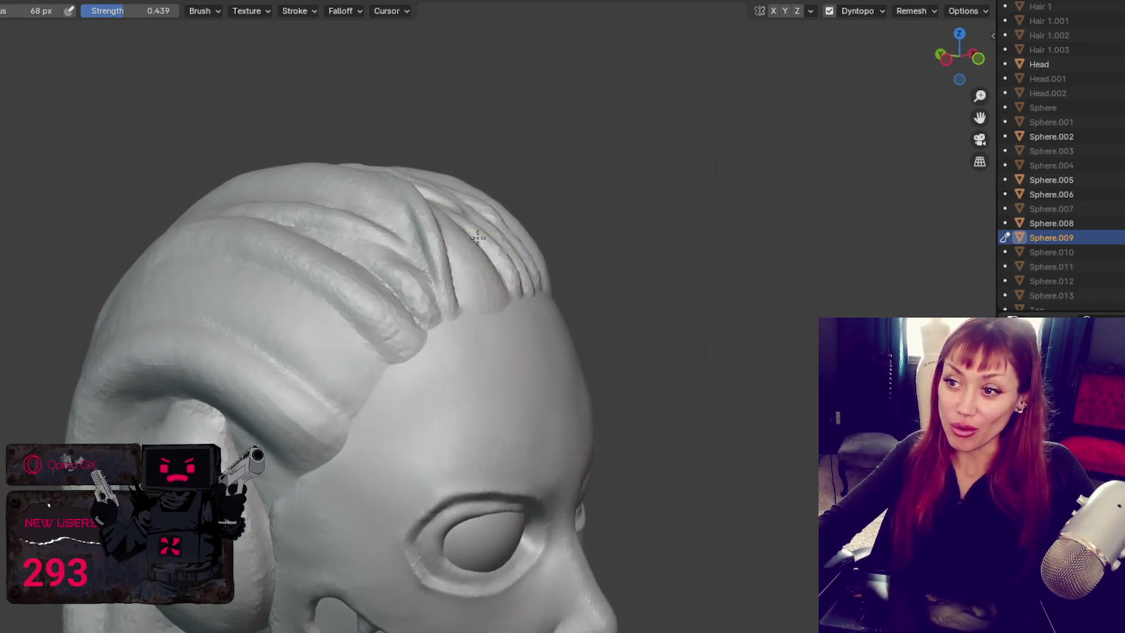
scroll(464, 243, up, 3)
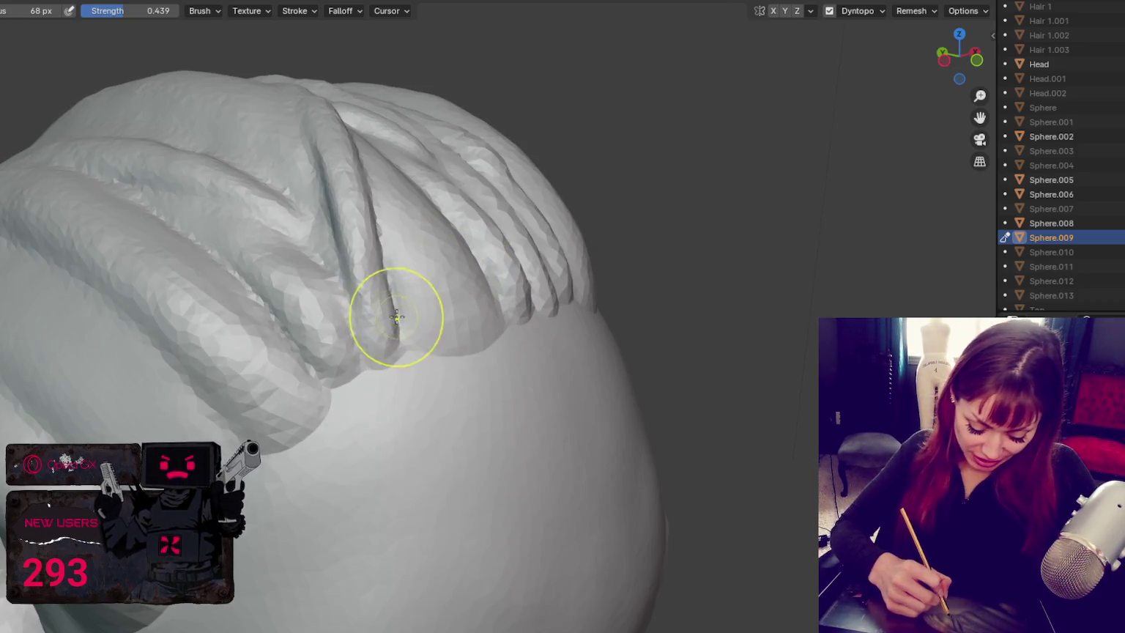
middle_drag(381, 232, 427, 239)
mouse_move(465, 275)
middle_down()
mouse_move(663, 251)
mouse_move(703, 200)
middle_up()
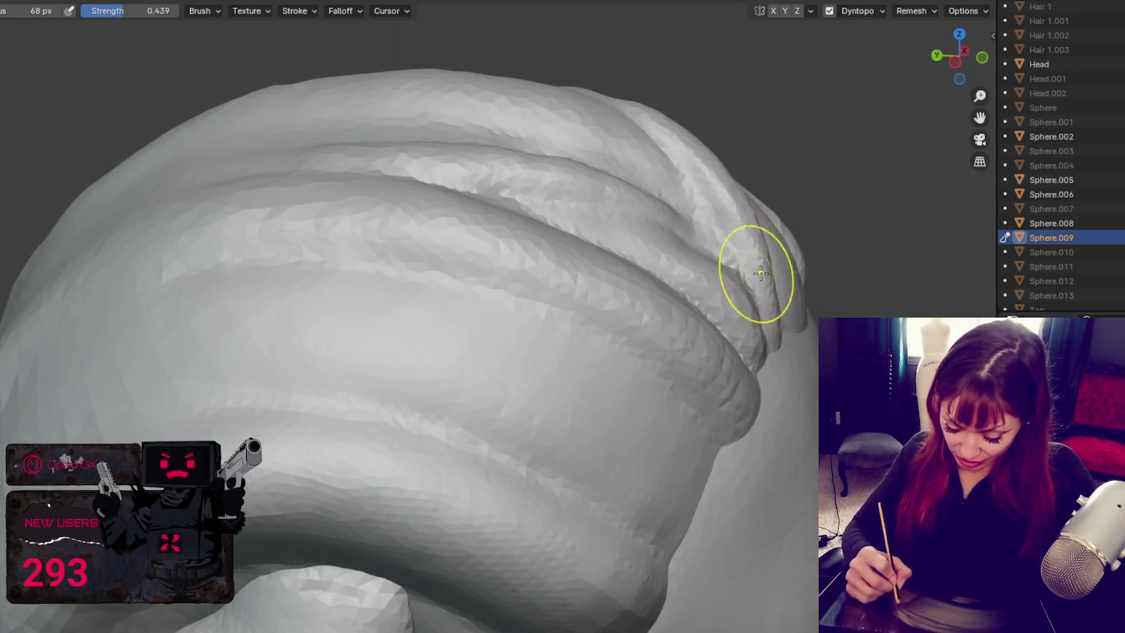
mouse_move(786, 251)
middle_down()
mouse_move(712, 369)
mouse_move(746, 322)
middle_up()
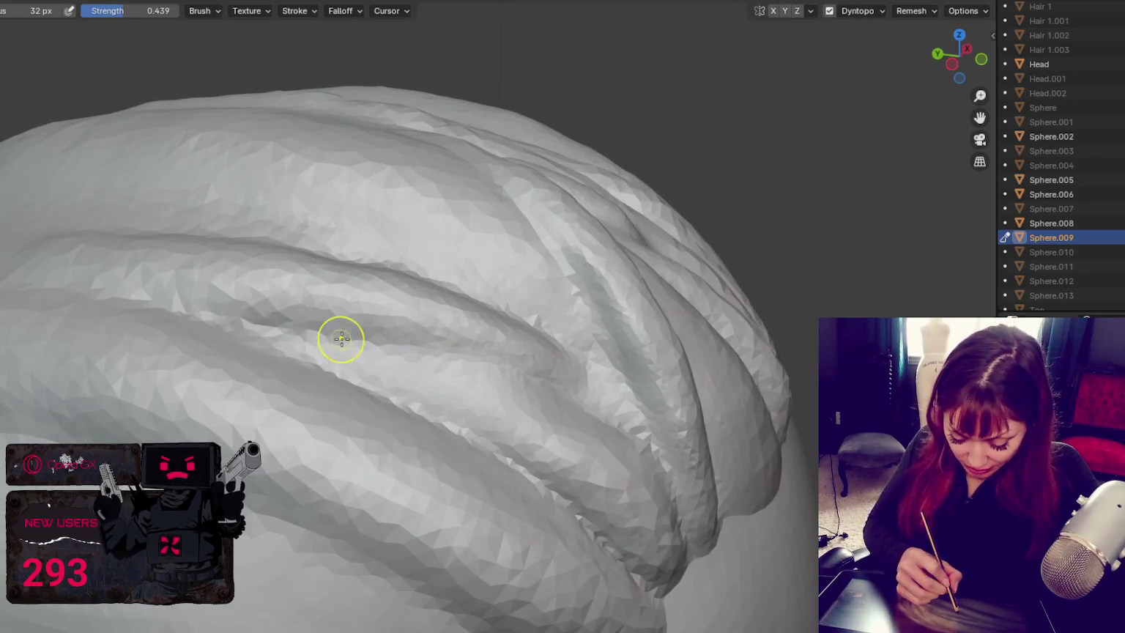
Step: Switch back to the Crease brush and deepen the crease between two crown strands
key(x)
mouse_move(455, 371)
mouse_down()
mouse_move(399, 352)
mouse_move(545, 385)
mouse_up()
drag(212, 325, 553, 385)
mouse_move(268, 228)
middle_down()
mouse_move(289, 216)
mouse_move(127, 356)
middle_up()
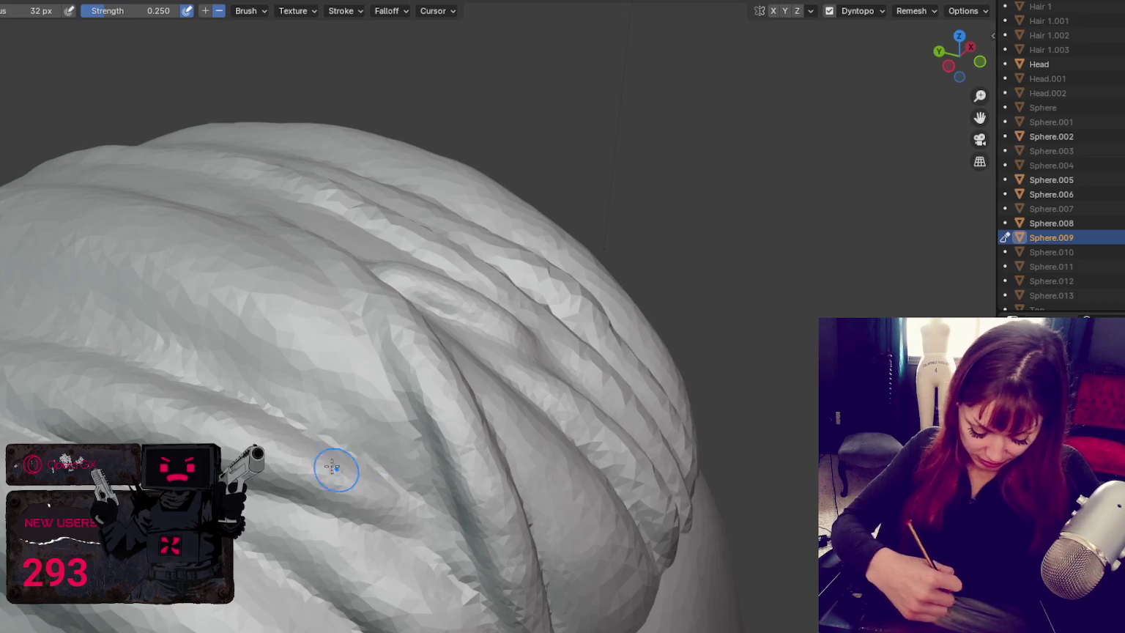
middle_drag(245, 428, 506, 517)
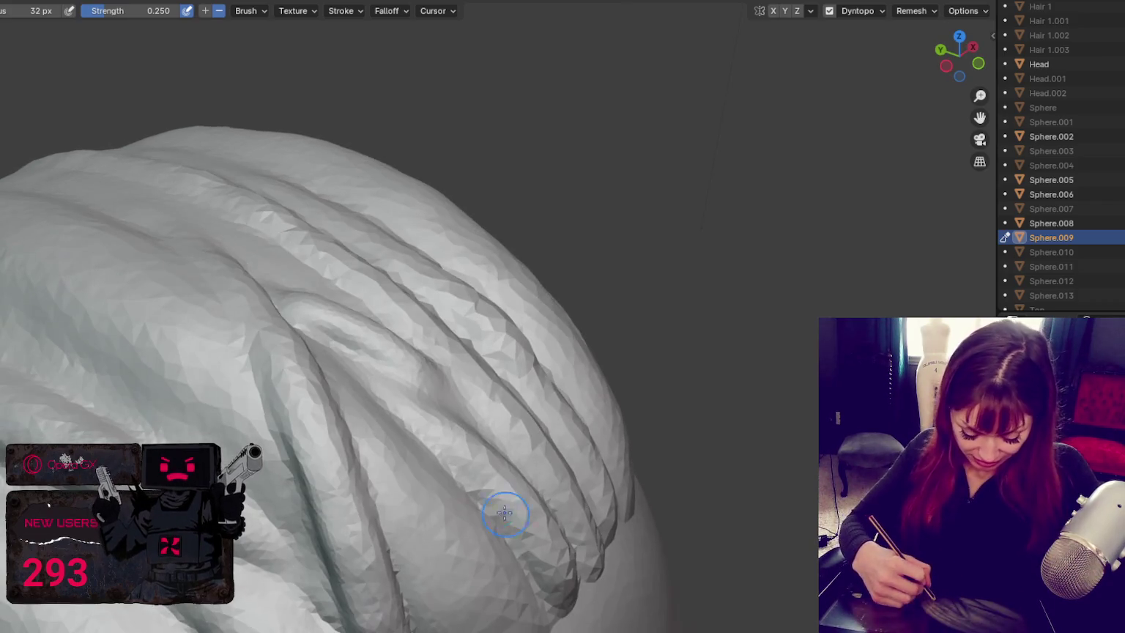
middle_drag(262, 520, 254, 489)
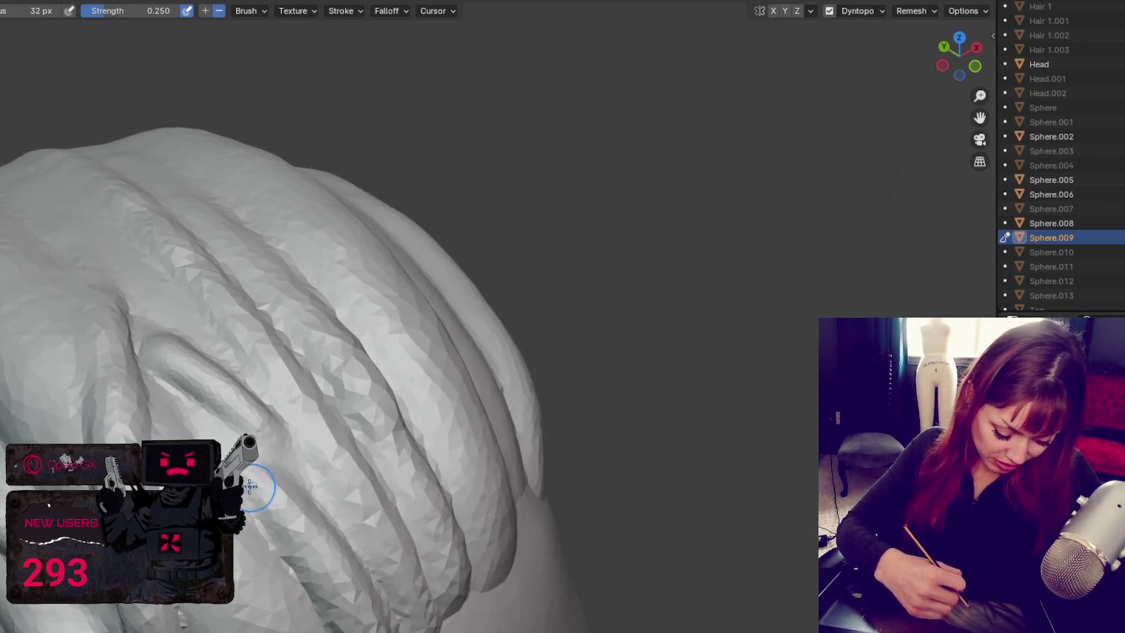
Step: Smooth the crease near the strand edge and pan across the hair
key(x)
mouse_move(154, 308)
shift+mouse_down()
mouse_move(125, 342)
mouse_move(142, 314)
mouse_move(123, 284)
mouse_move(106, 340)
shift+mouse_up()
shift+middle_drag(106, 340, 121, 256)
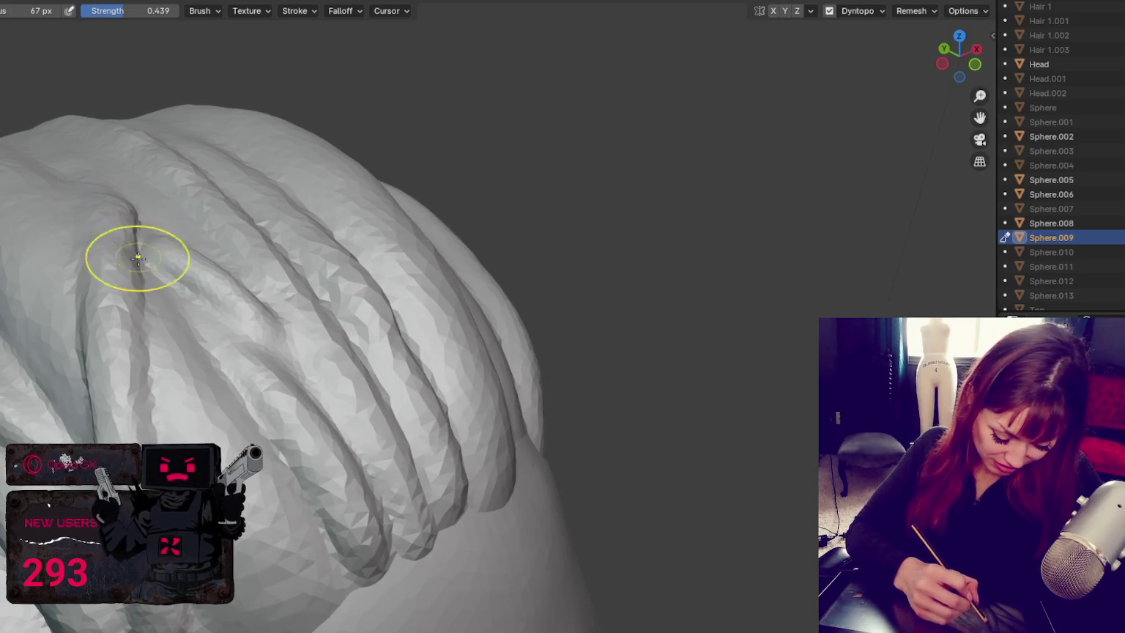
shift+middle_drag(133, 236, 151, 239)
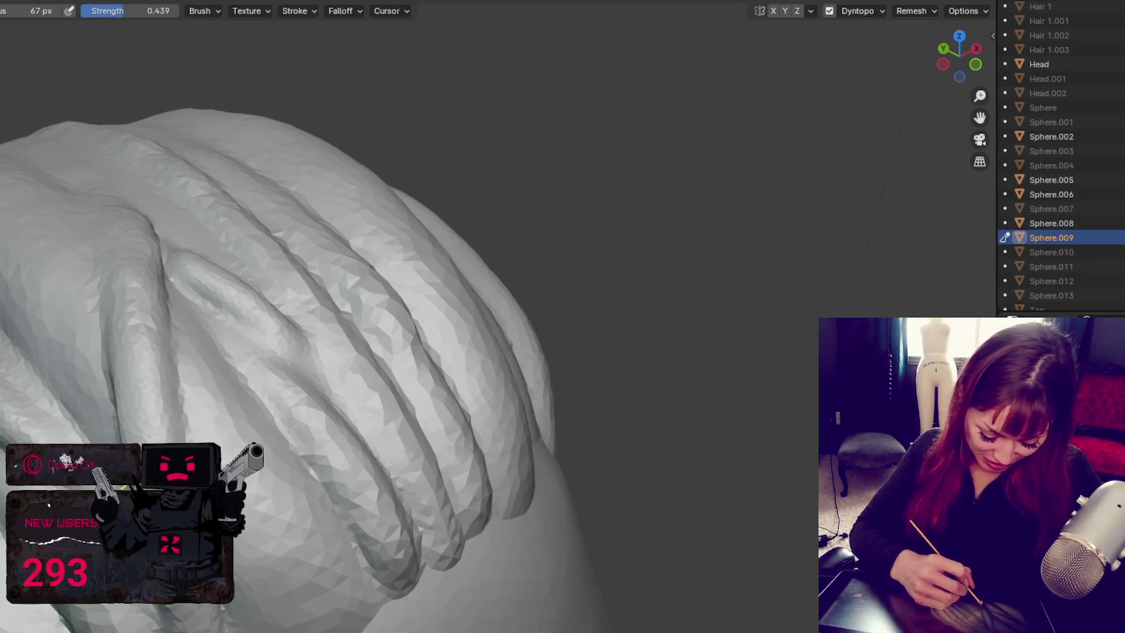
middle_drag(132, 366, 164, 427)
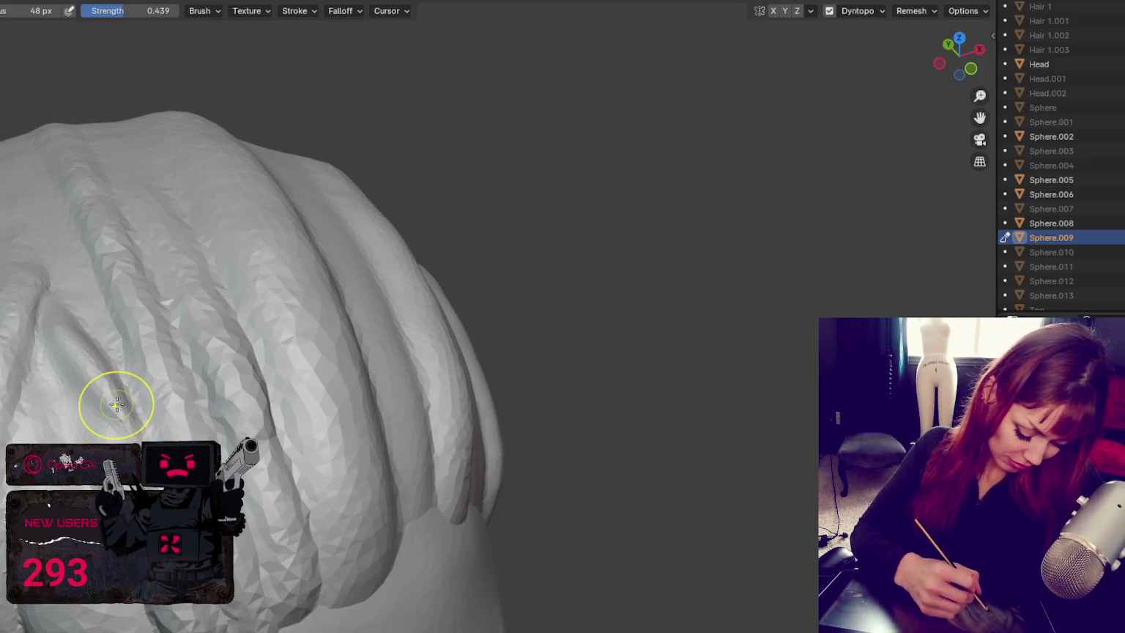
Step: Carve creases along the diagonal hair strands with the subtractive crease brush
scroll(155, 394, up, 5)
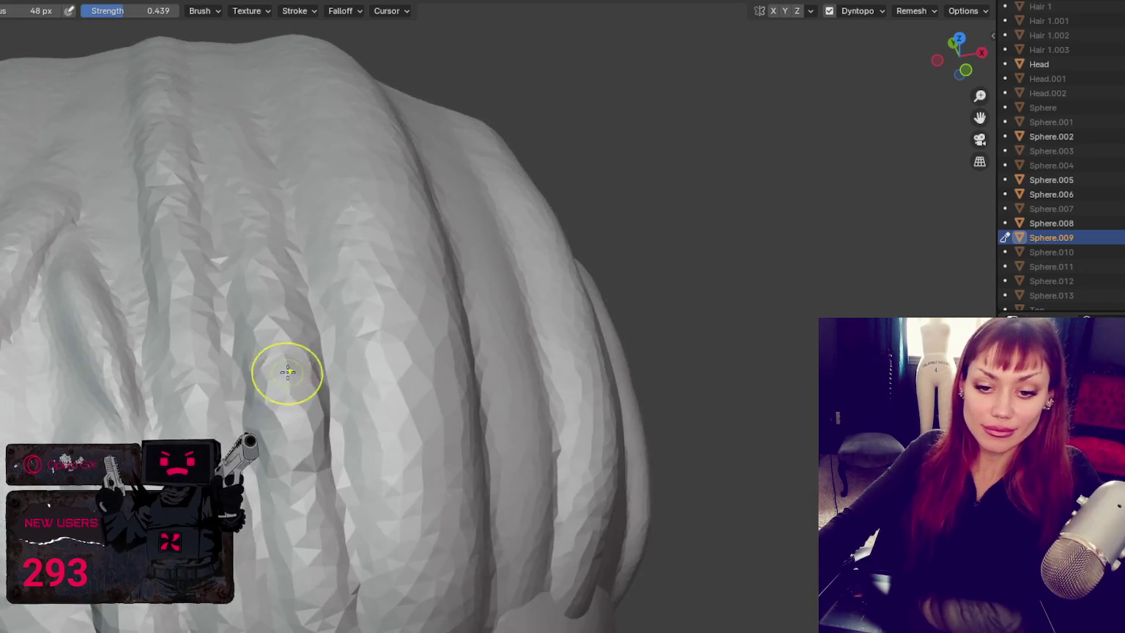
scroll(461, 366, up, 3)
scroll(512, 329, up, 2)
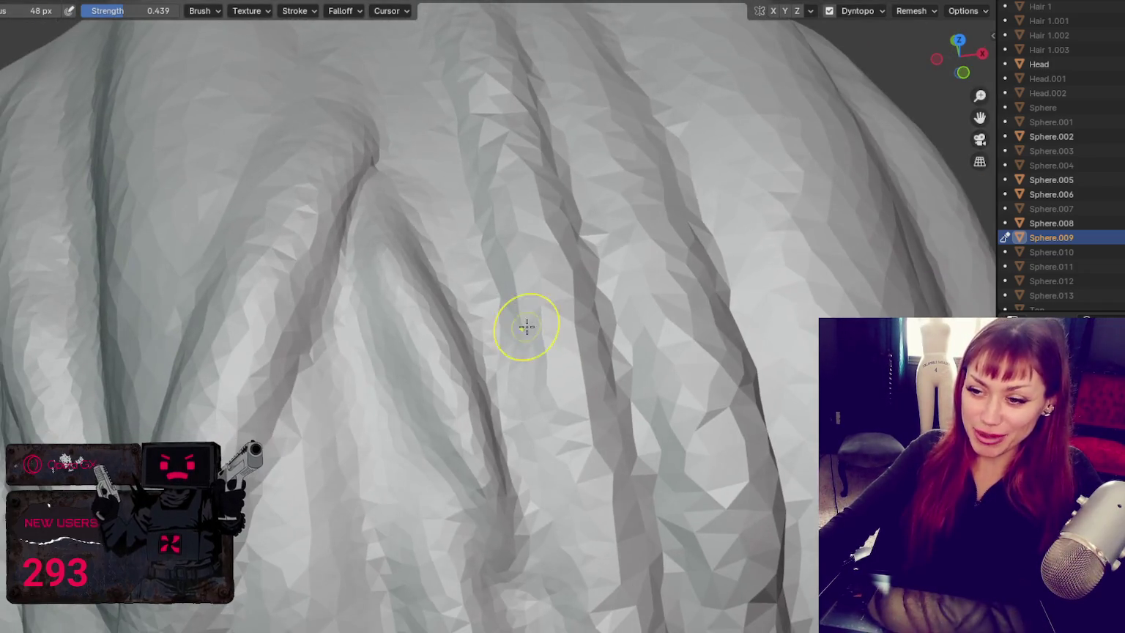
key(x)
drag(394, 411, 476, 579)
drag(402, 321, 520, 615)
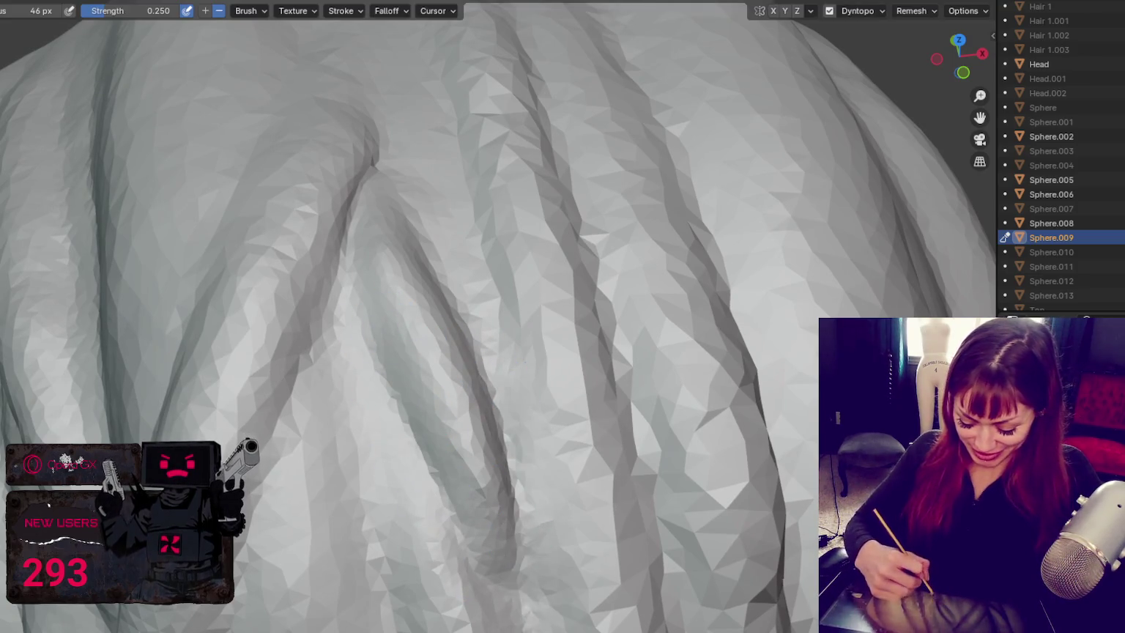
drag(473, 200, 503, 427)
drag(377, 147, 239, 502)
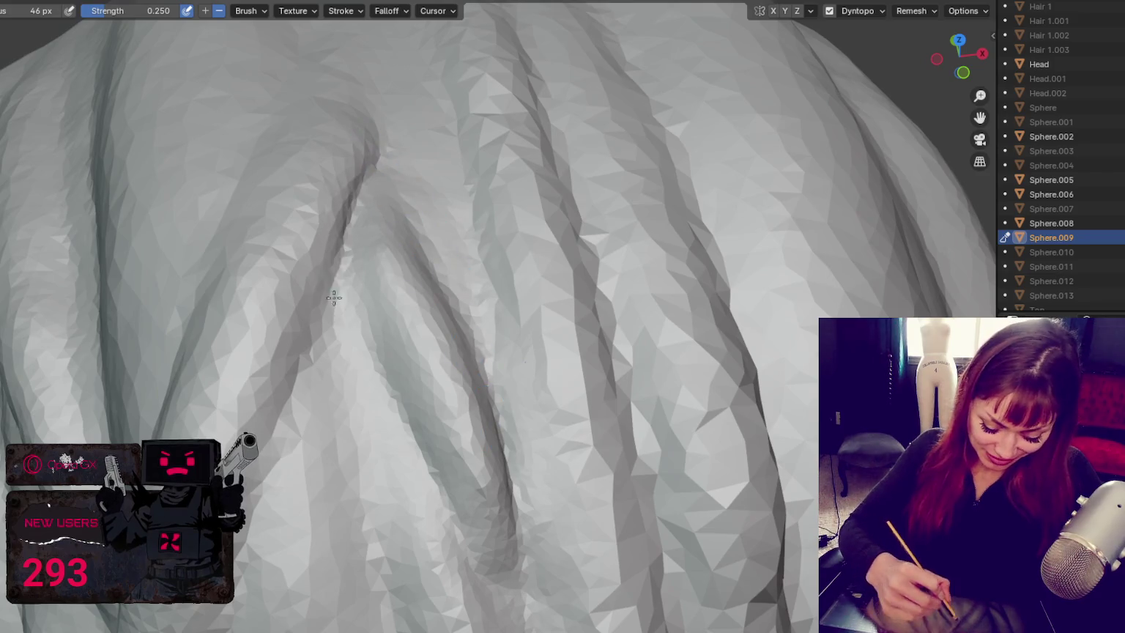
drag(345, 192, 308, 417)
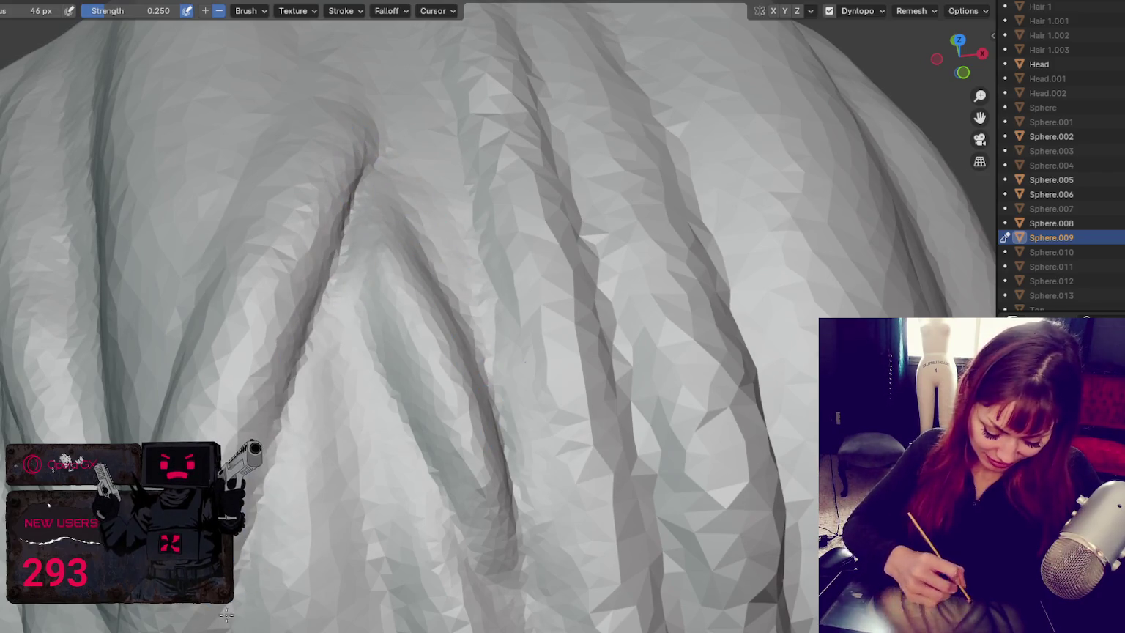
drag(371, 188, 321, 334)
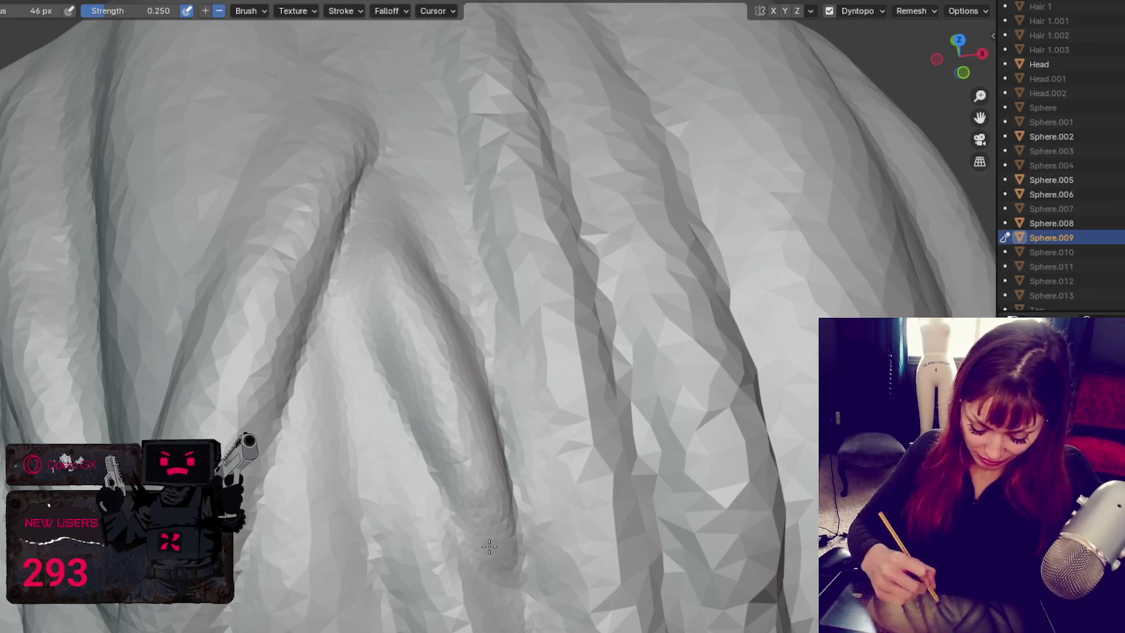
Step: Turn toward the lower strand ends and shrink the subtractive carving brush
shift+middle_drag(500, 570, 501, 460)
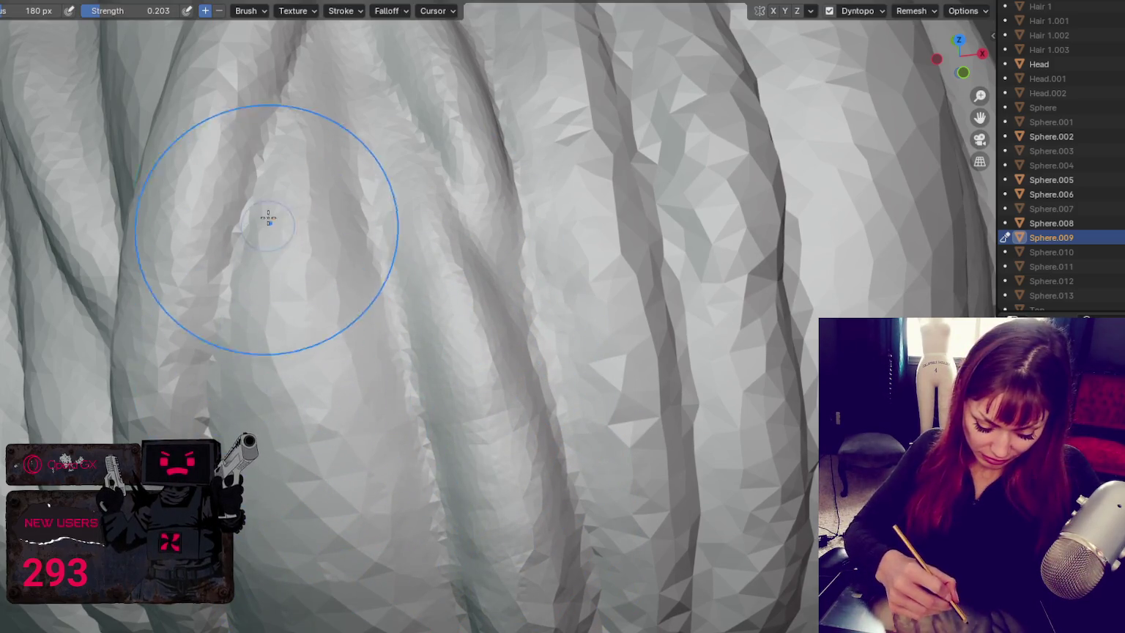
middle_drag(151, 327, 301, 306)
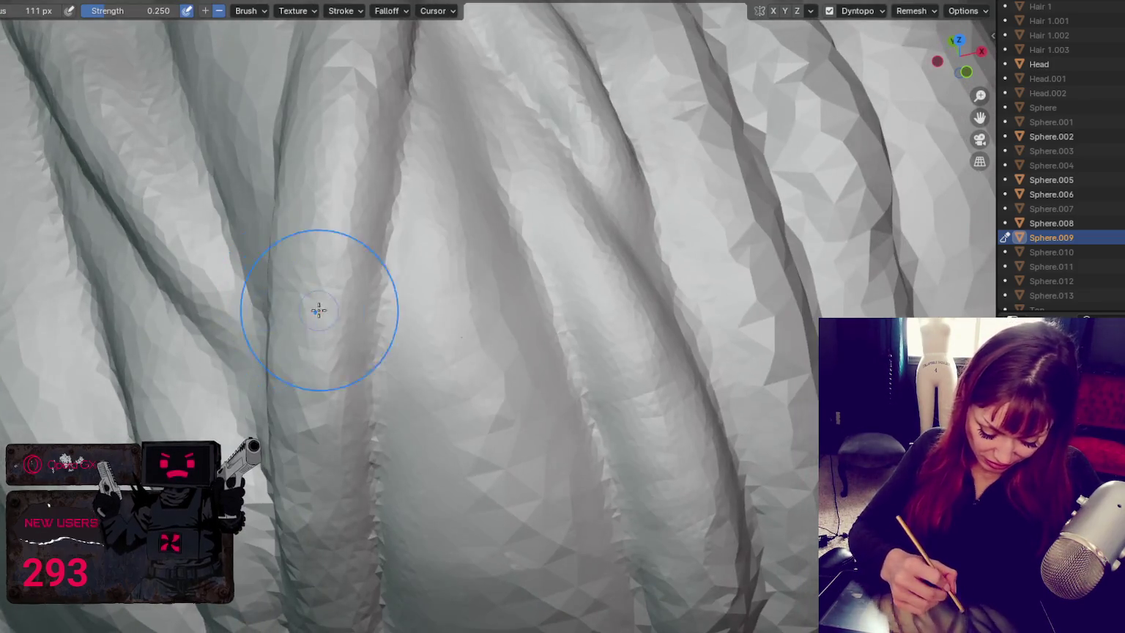
key(x)
key(f)
click(263, 321)
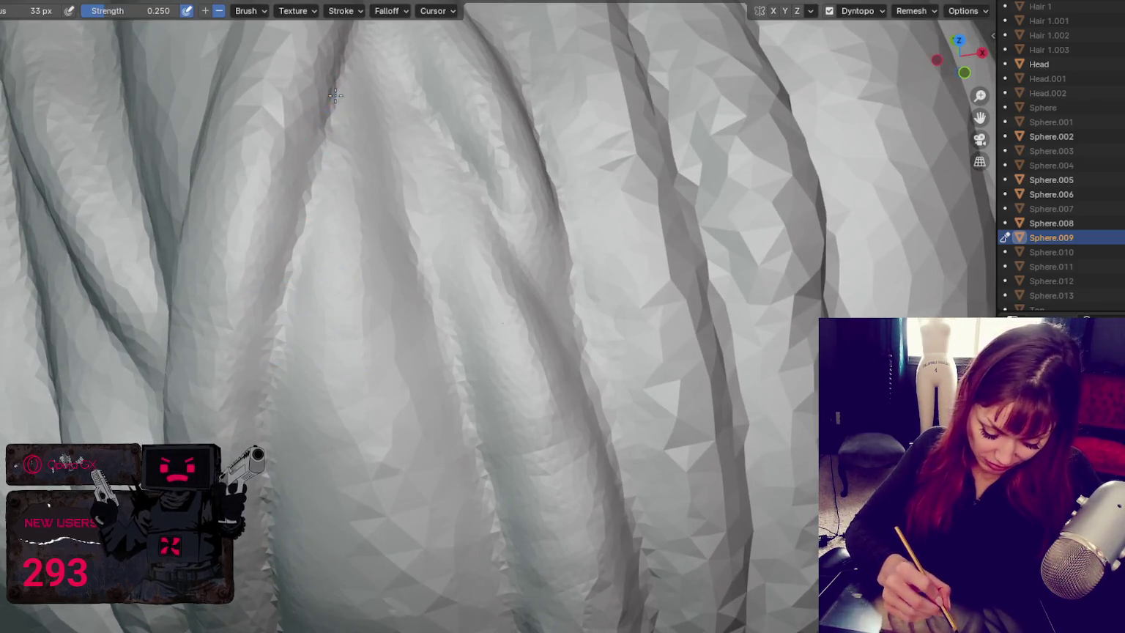
middle_drag(306, 344, 329, 136)
mouse_move(323, 507)
middle_down()
mouse_move(477, 359)
mouse_move(432, 105)
middle_up()
Step: Build up the central strand and reshape the central and right strand ends
key(c)
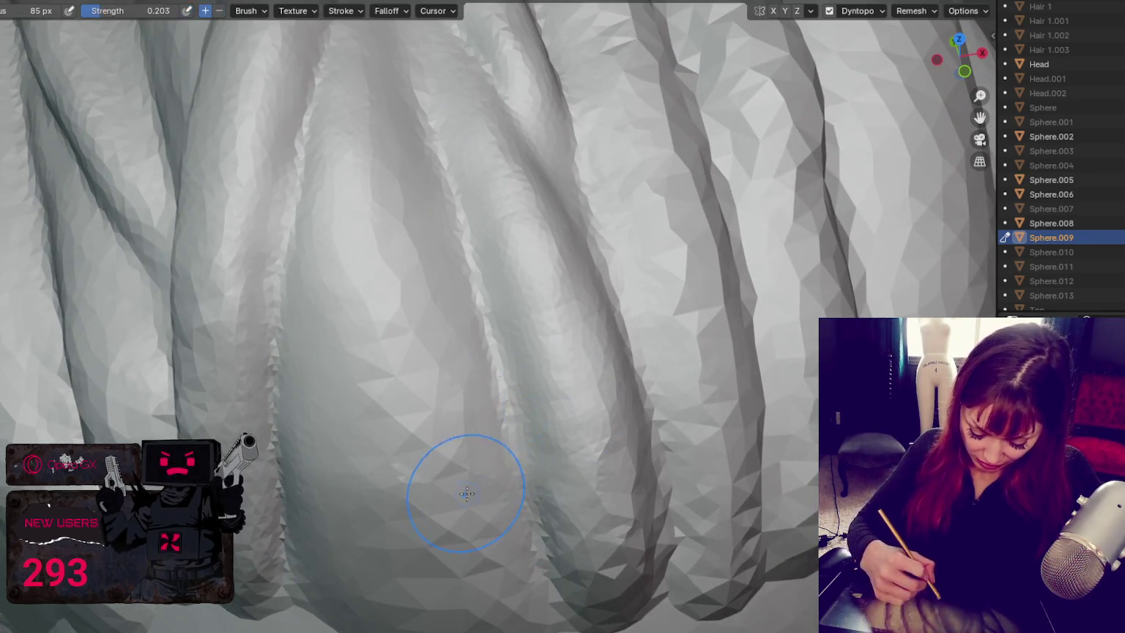
drag(422, 572, 384, 257)
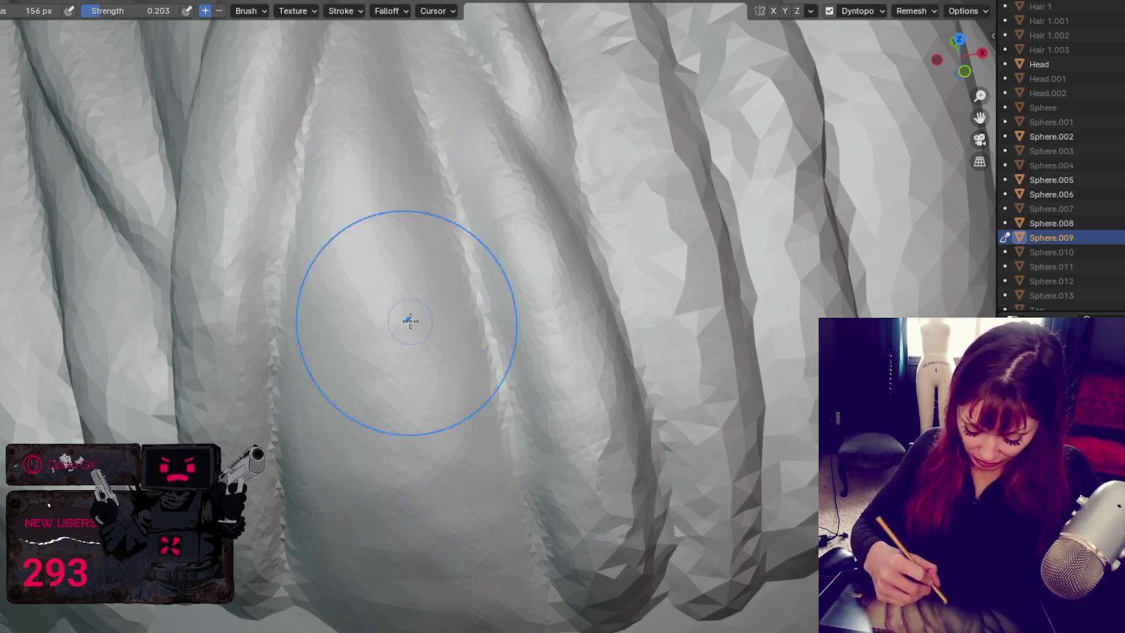
drag(623, 532, 630, 594)
scroll(630, 594, down, 3)
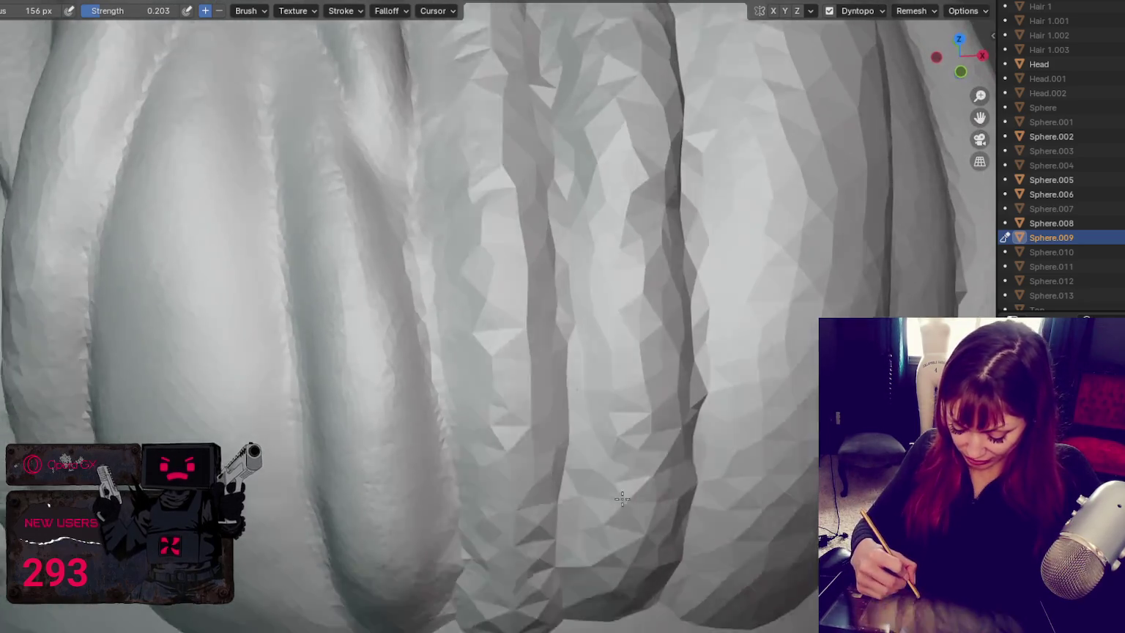
middle_drag(629, 595, 564, 439)
Step: Carve deeper vertical creases between the left and middle strands with a small subtractive brush
key(shift+c)
drag(389, 297, 329, 276)
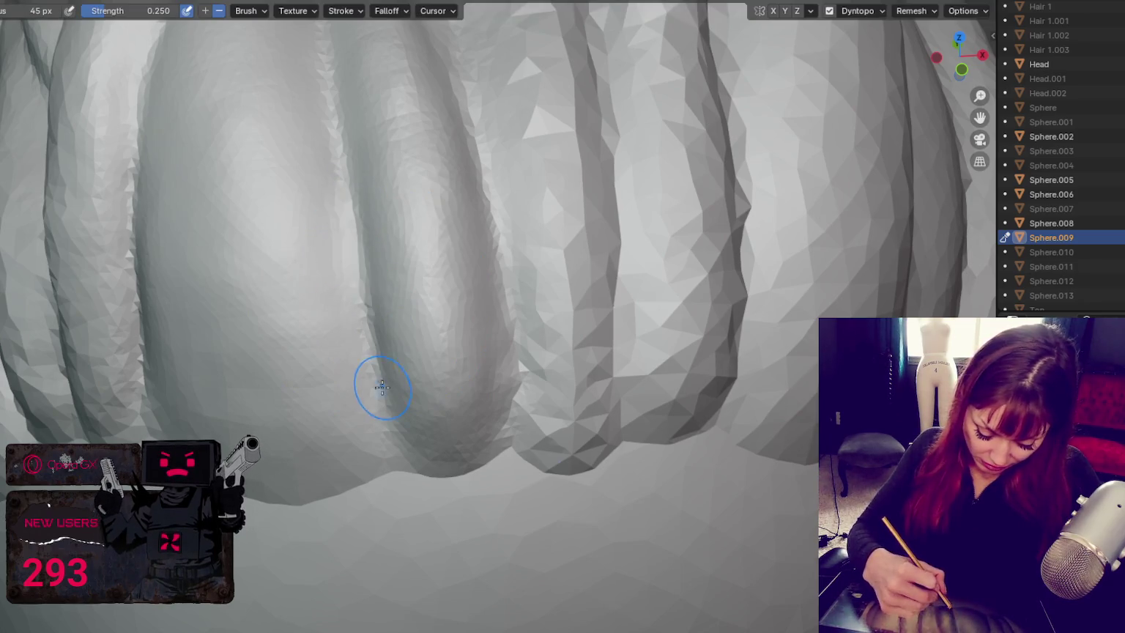
drag(357, 180, 399, 403)
drag(377, 220, 389, 503)
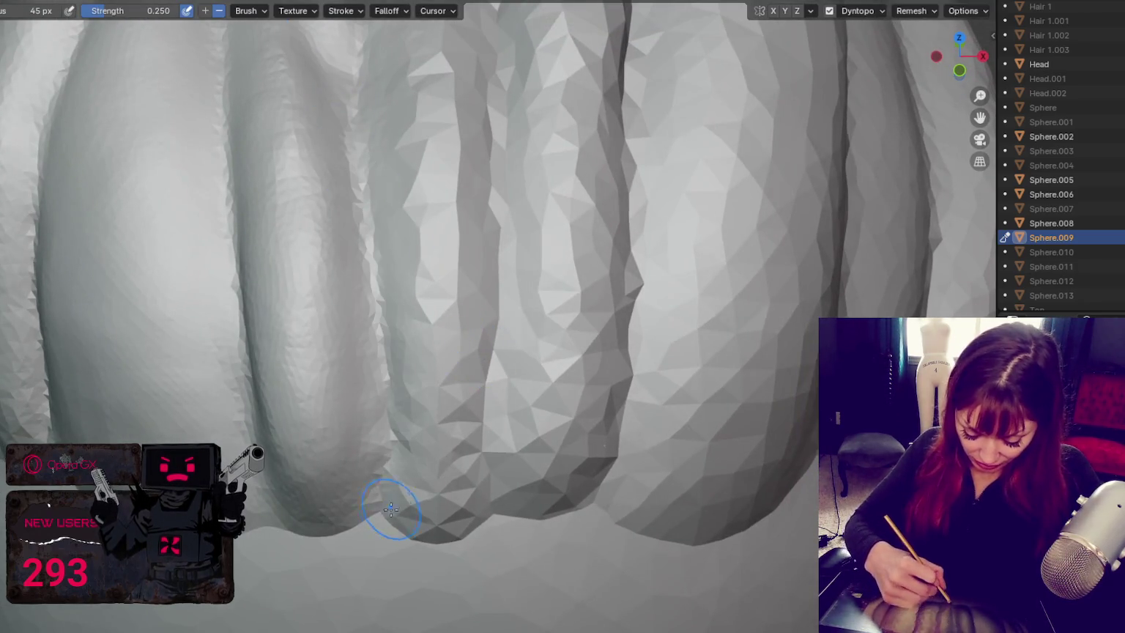
drag(512, 102, 495, 454)
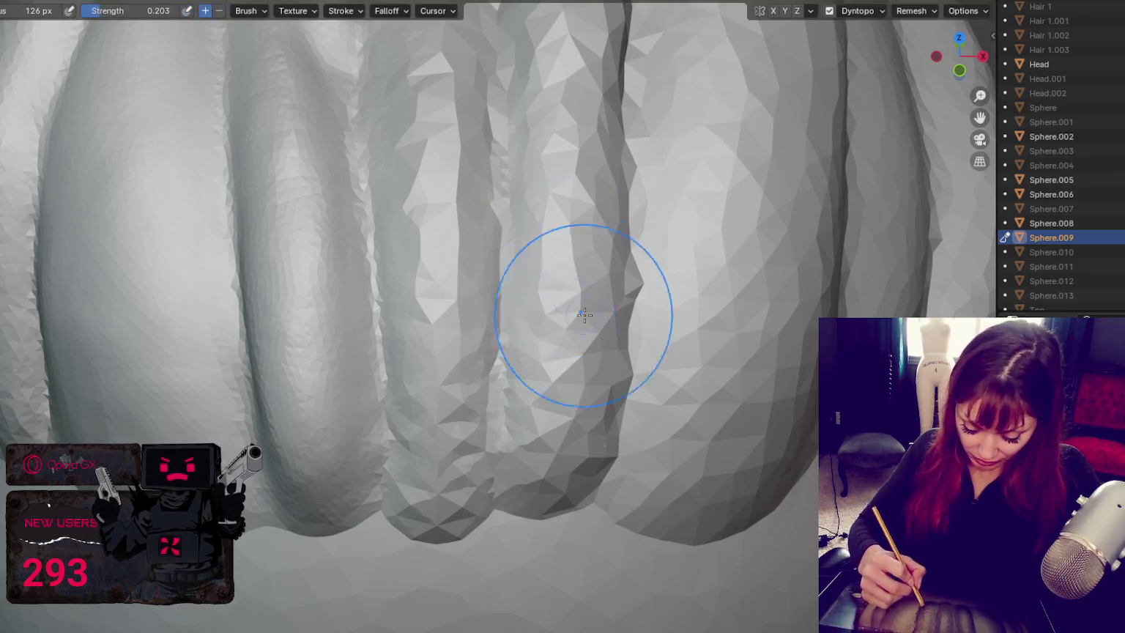
Step: Broadly reshape the strands around the new creases with a smaller brush
middle_drag(573, 306, 492, 352)
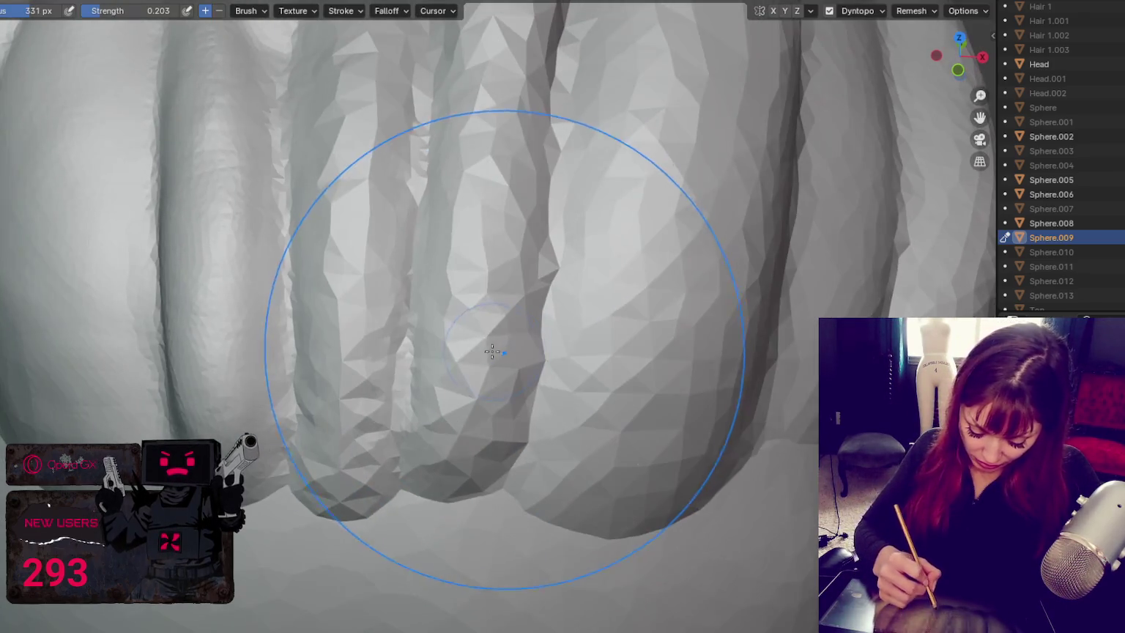
mouse_move(492, 352)
mouse_down()
mouse_move(452, 351)
mouse_move(444, 226)
mouse_up()
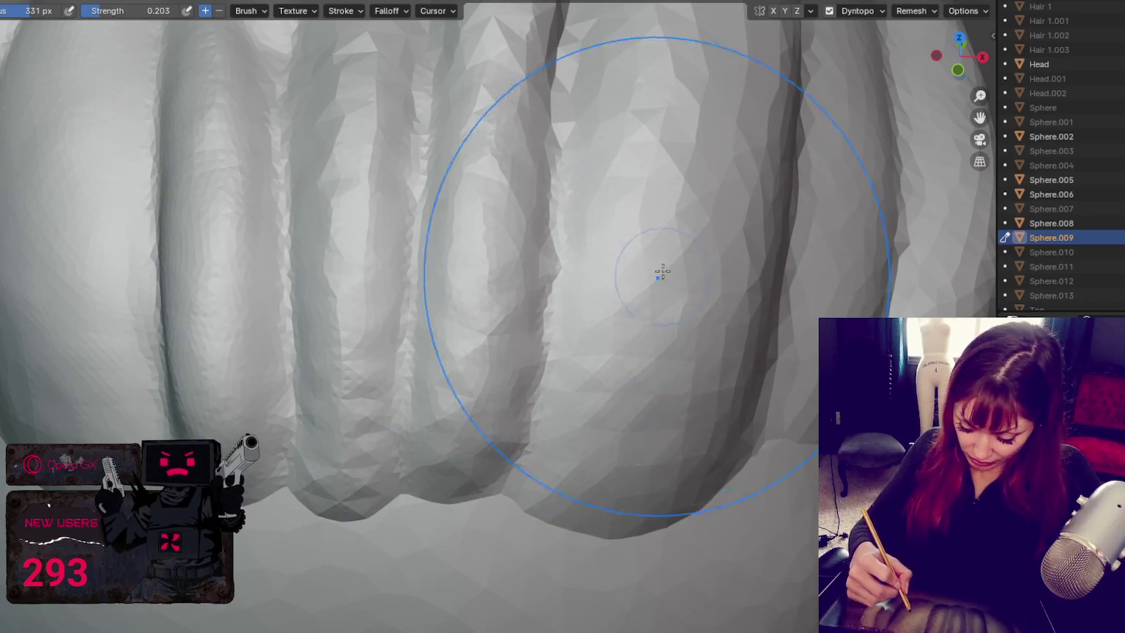
key(f)
click(381, 354)
mouse_move(364, 432)
mouse_down()
mouse_move(382, 138)
mouse_move(350, 520)
mouse_move(371, 389)
mouse_move(259, 385)
mouse_up()
Step: Shrink the brush to 50 px and deepen the central, side and first-two strand creases
key(f)
click(417, 316)
key(f)
click(402, 193)
mouse_move(402, 193)
mouse_down()
mouse_move(394, 476)
mouse_move(422, 92)
mouse_move(394, 515)
mouse_move(410, 234)
mouse_up()
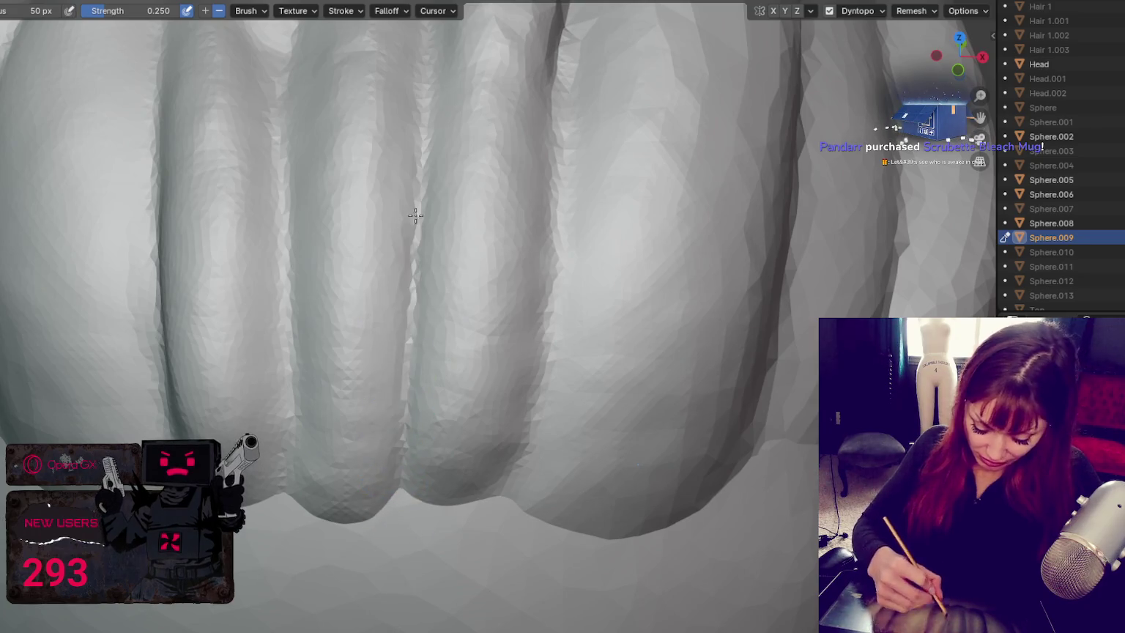
mouse_move(562, 151)
mouse_down()
mouse_move(512, 506)
mouse_move(575, 81)
mouse_up()
mouse_move(271, 327)
mouse_down()
mouse_move(287, 414)
mouse_move(272, 95)
mouse_move(284, 502)
mouse_up()
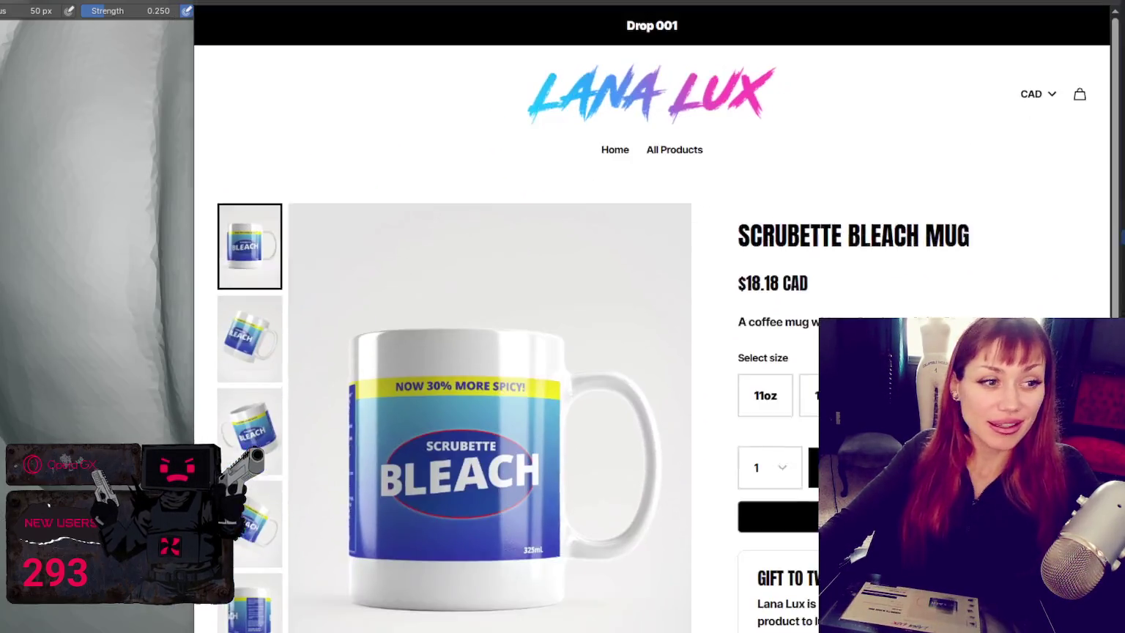
scroll(644, 323, down, 2)
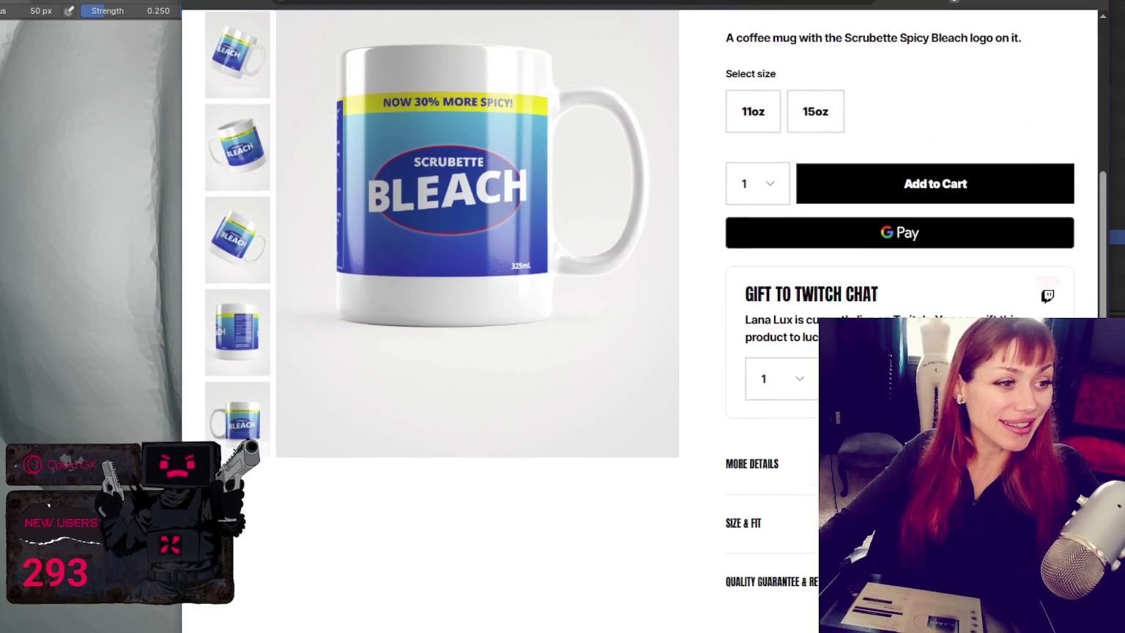
scroll(644, 322, up, 1)
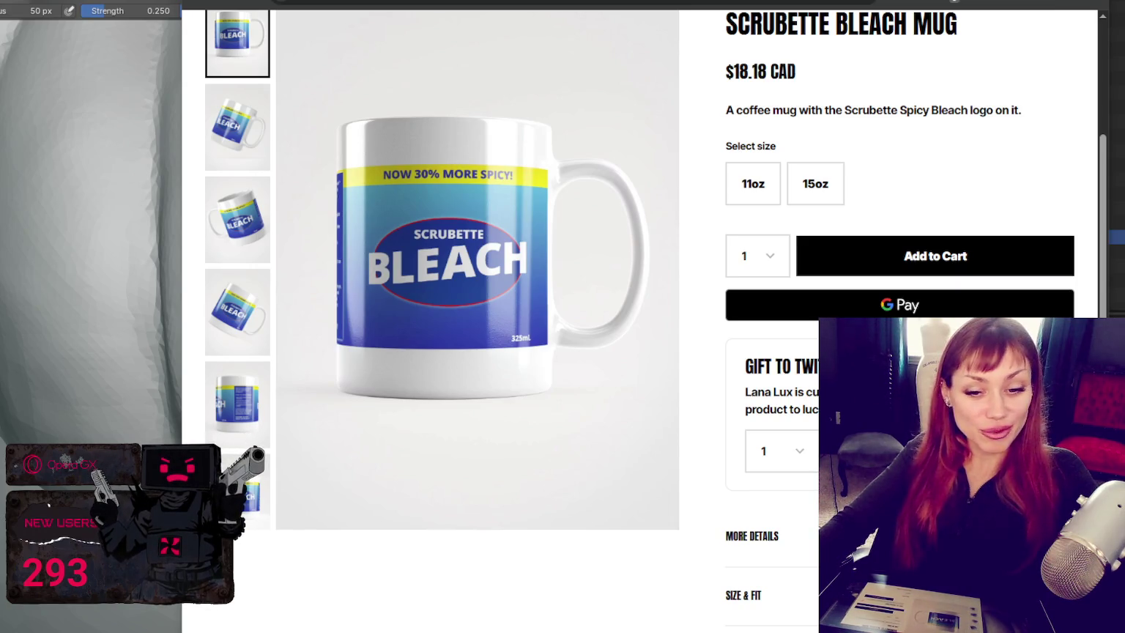
scroll(656, 320, down, 1)
scroll(656, 321, down, 1)
key(alt+Tab)
scroll(519, 399, down, 5)
Step: View the hair crown from above and size the Smooth brush for finer work
mouse_move(514, 337)
middle_down()
mouse_move(605, 299)
mouse_move(589, 442)
mouse_move(608, 446)
mouse_move(517, 284)
mouse_move(455, 231)
mouse_move(522, 222)
middle_up()
key(s)
key(f)
key(f)
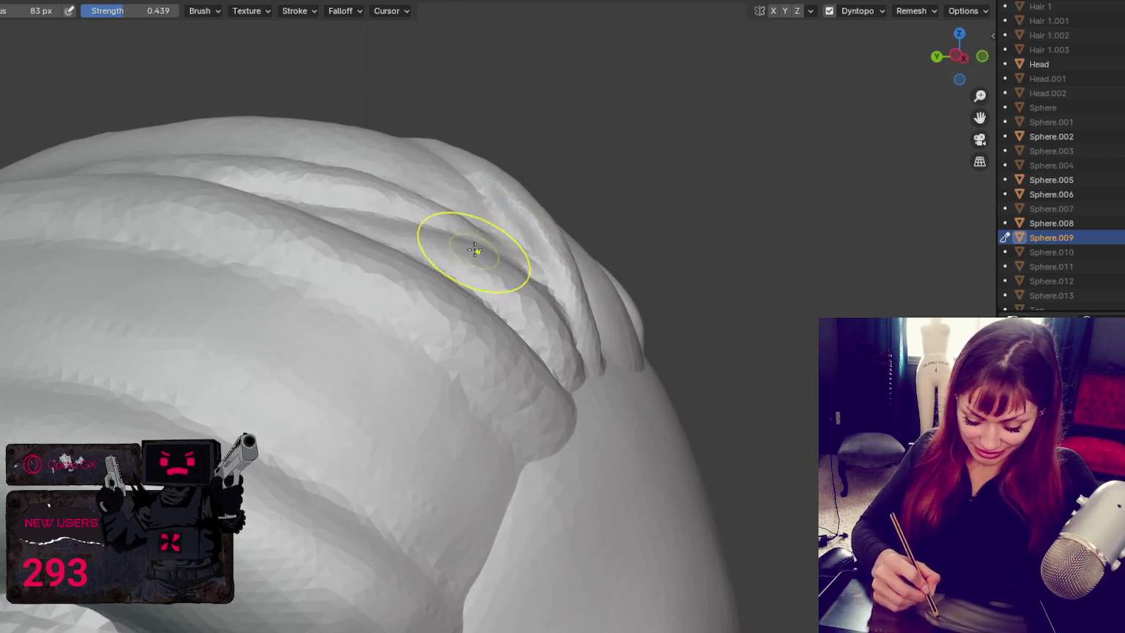
middle_drag(476, 251, 489, 200)
middle_drag(364, 175, 582, 209)
key(f)
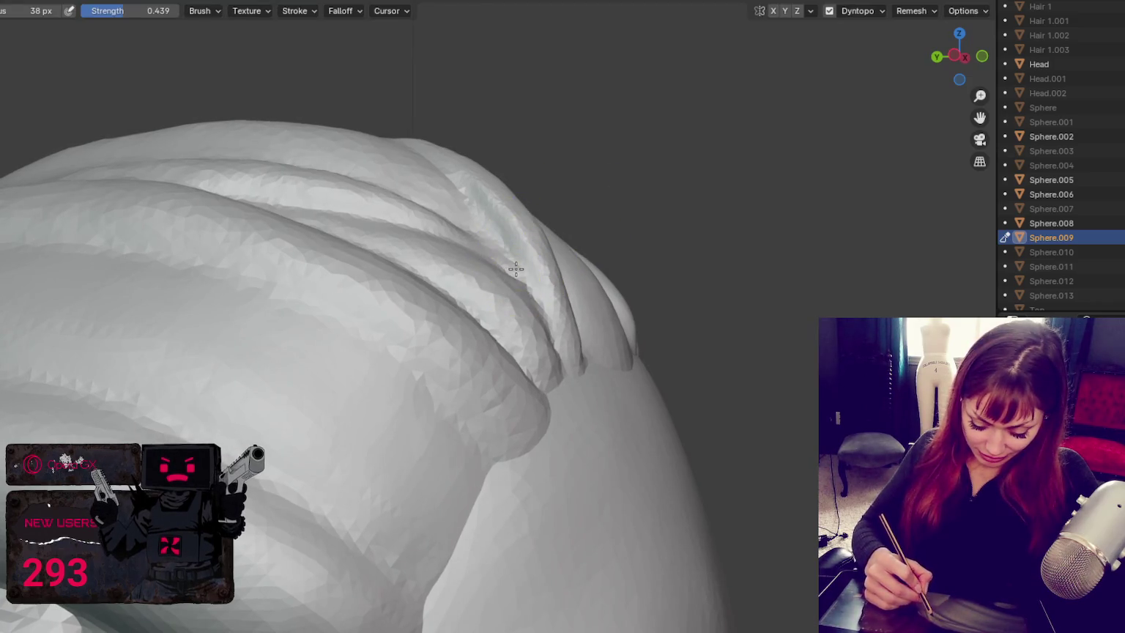
middle_drag(514, 267, 523, 276)
Step: Sharpen the strand ridges across the crown with the Crease brush at 78 px, strength 0.439
key(c)
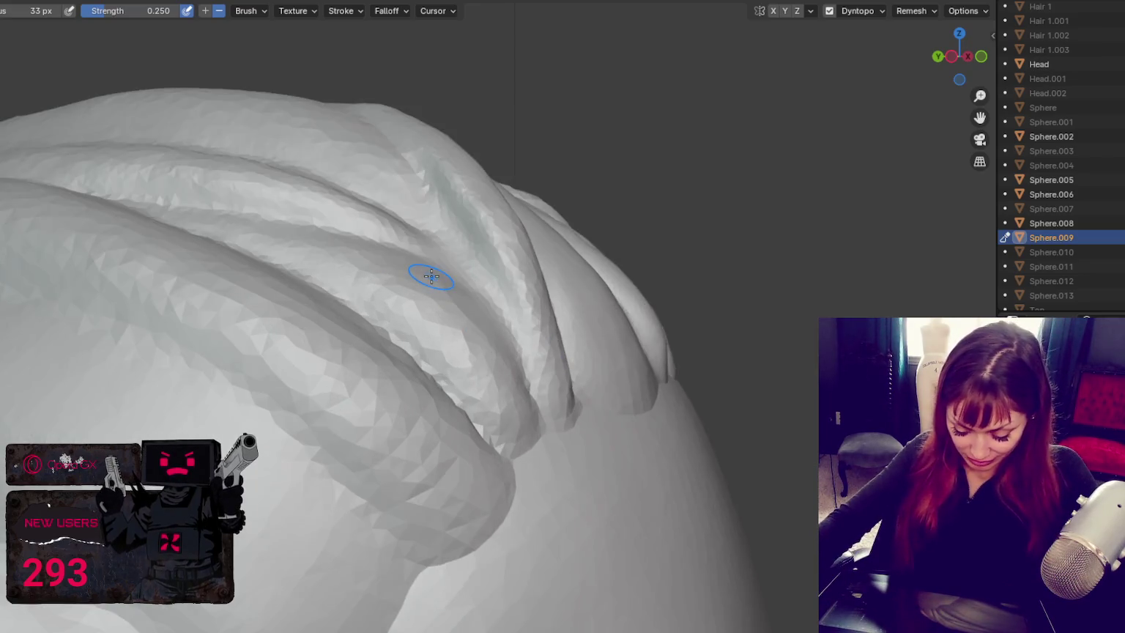
mouse_move(428, 277)
middle_down()
mouse_move(448, 318)
mouse_move(469, 311)
mouse_move(304, 329)
middle_up()
key(f)
click(268, 203)
drag(271, 230, 381, 497)
drag(326, 254, 345, 363)
mouse_move(299, 306)
mouse_down()
mouse_move(266, 231)
mouse_move(165, 145)
mouse_up()
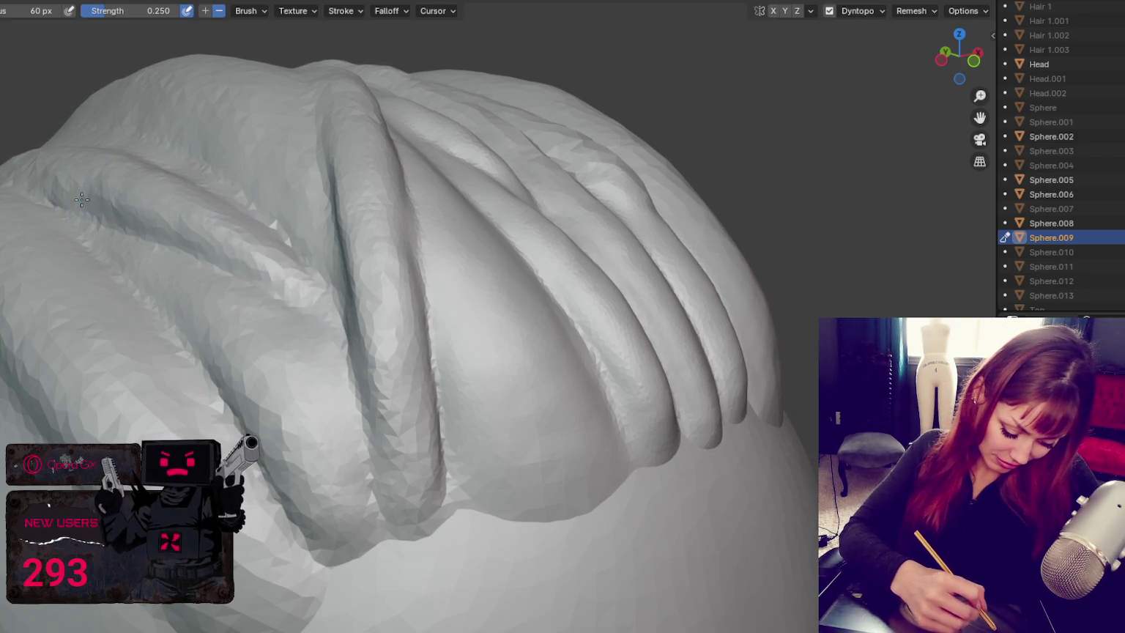
key(g)
middle_drag(75, 200, 126, 176)
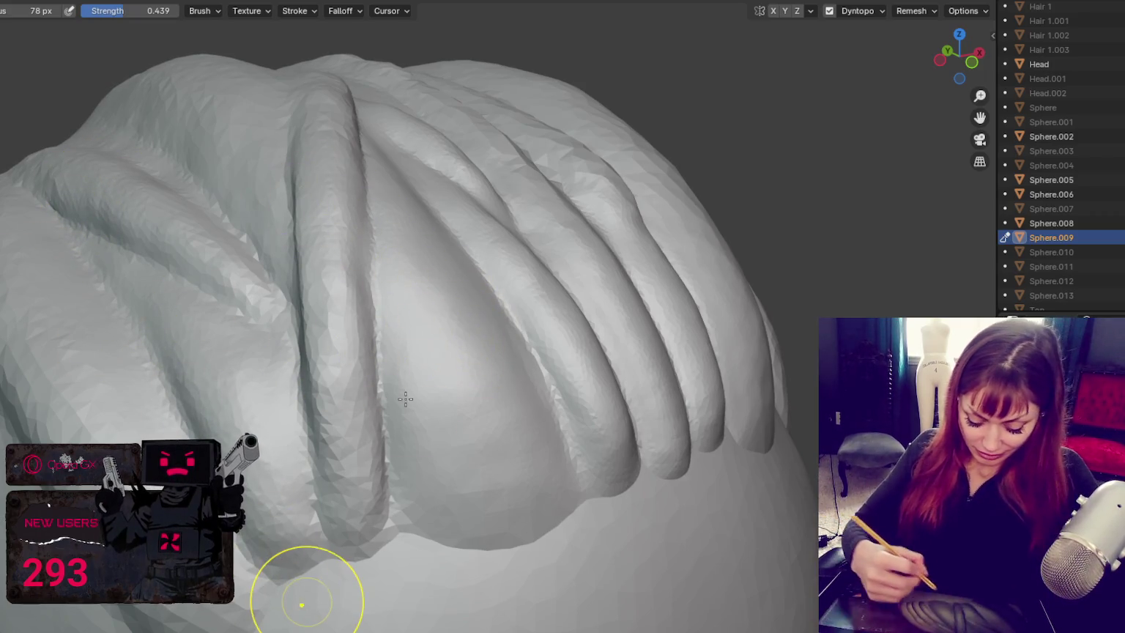
Step: Deepen the gaps between the central and right back strands with a subtractive Crease brush
middle_drag(432, 569, 256, 372)
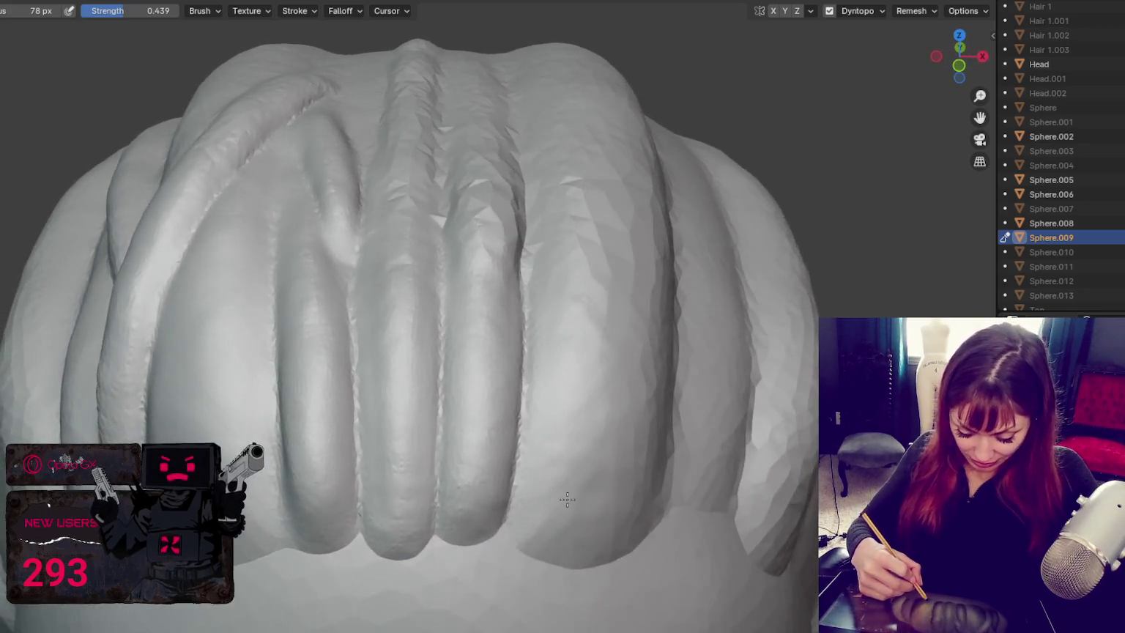
mouse_move(211, 312)
middle_down()
mouse_move(528, 271)
mouse_move(517, 322)
middle_up()
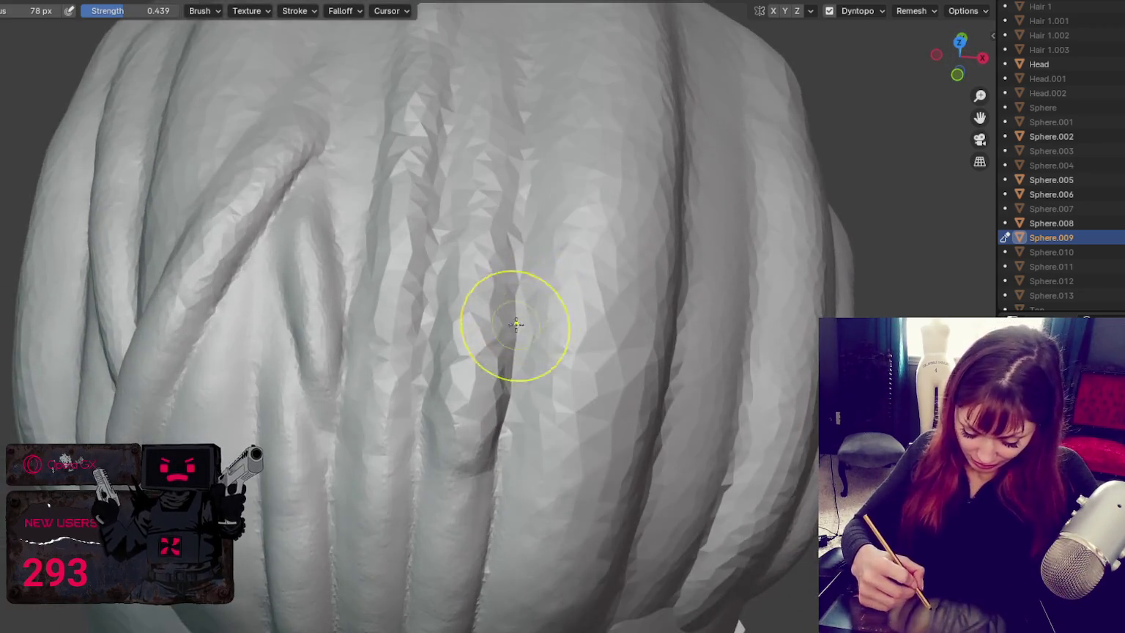
key(shift+c)
drag(464, 452, 490, 200)
drag(464, 442, 513, 344)
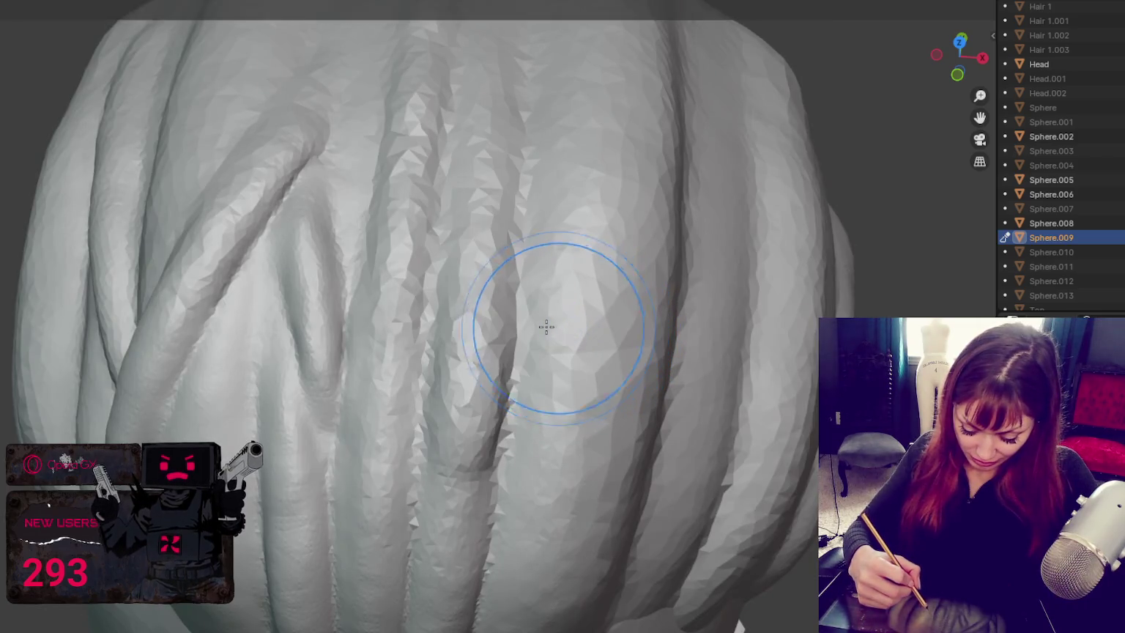
drag(485, 95, 473, 292)
key(shift+c)
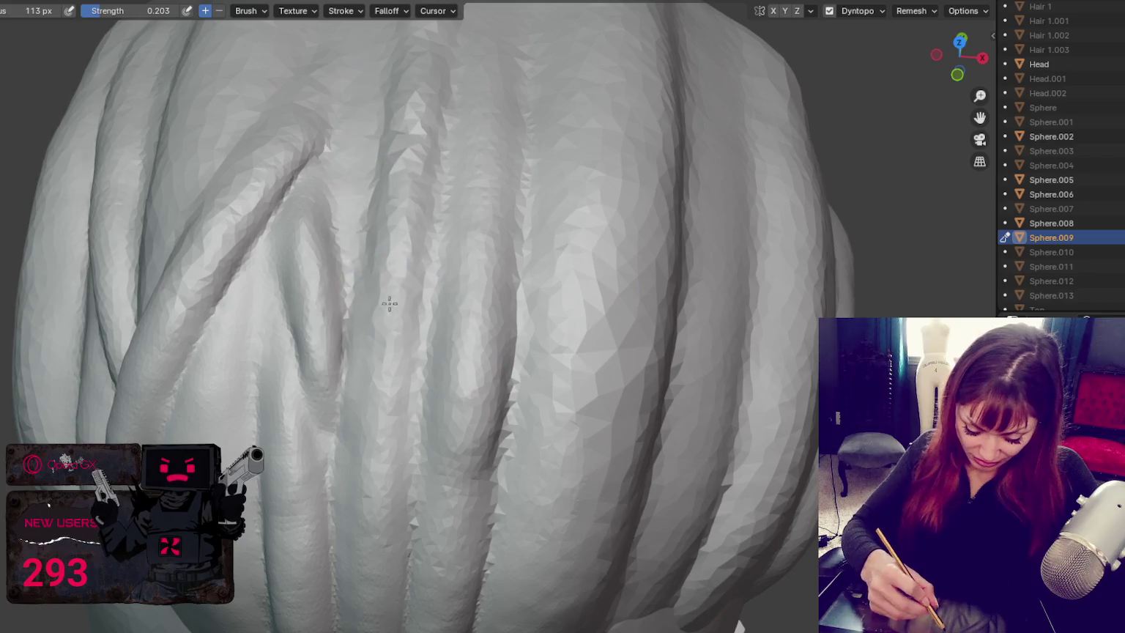
drag(390, 477, 390, 303)
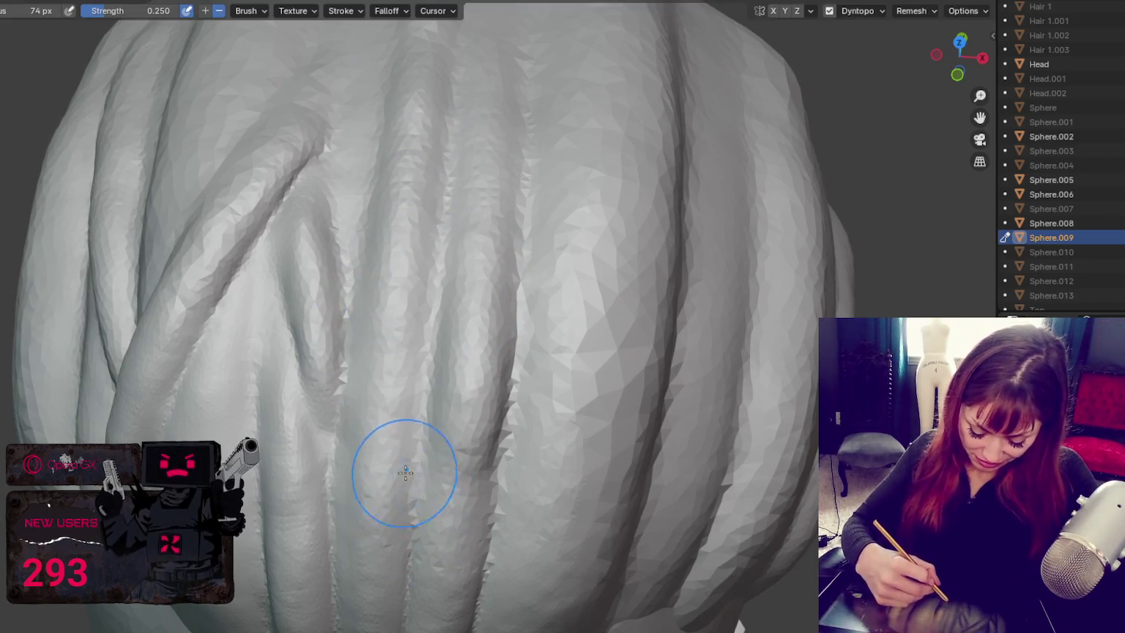
drag(410, 498, 435, 351)
Step: Orbit and zoom out to review the hair strands across the whole head
middle_drag(434, 350, 452, 502)
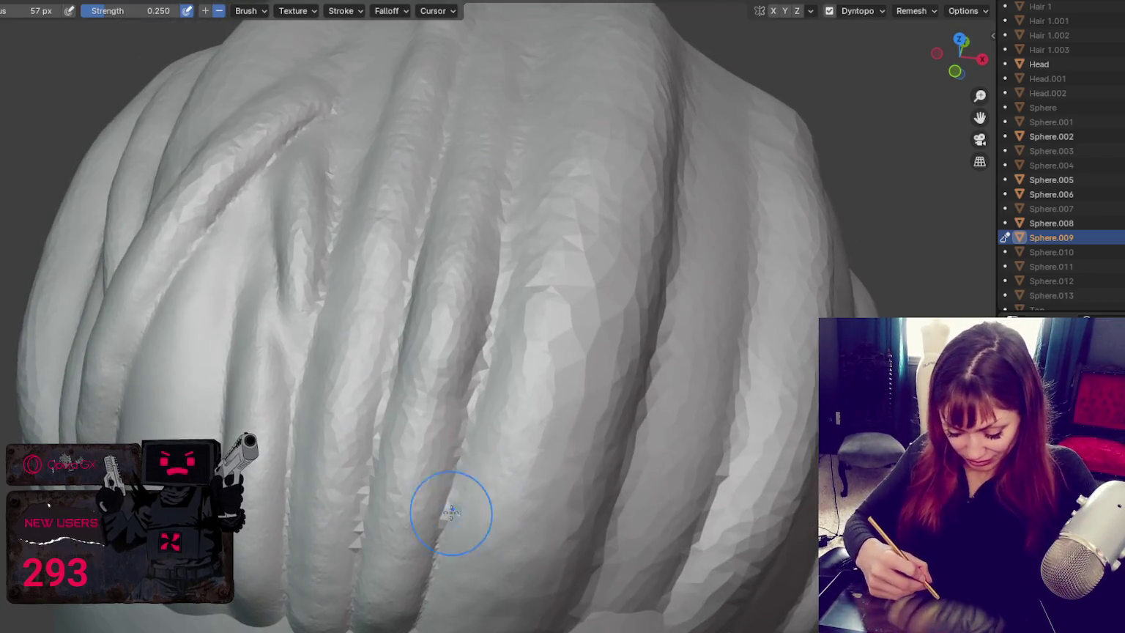
middle_drag(359, 515, 452, 413)
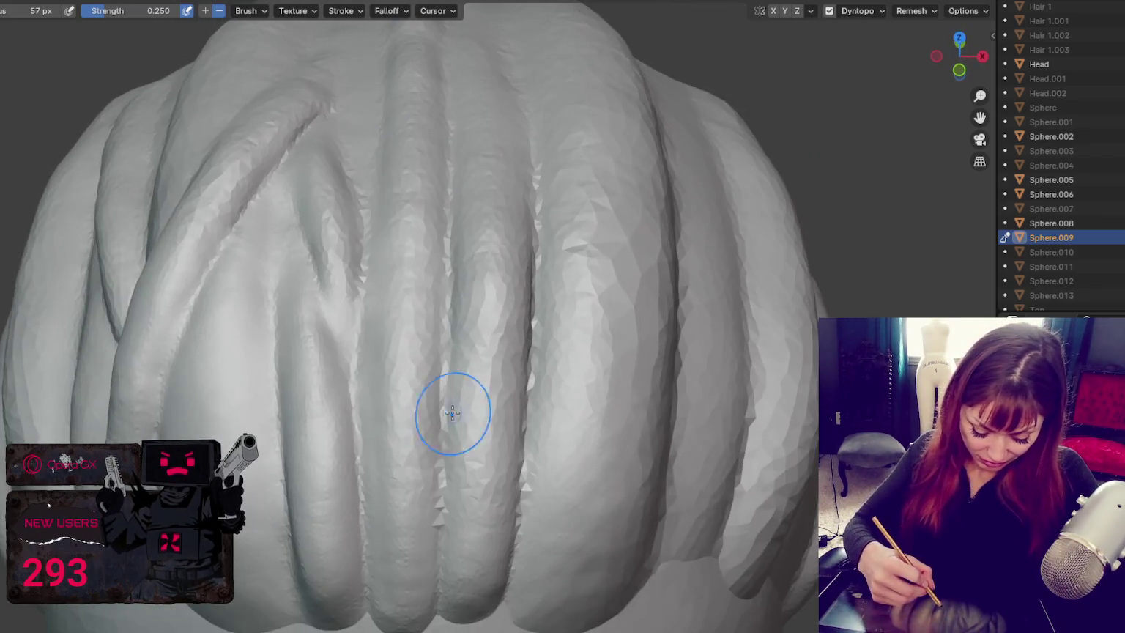
scroll(351, 507, down, 3)
mouse_move(351, 507)
middle_down()
mouse_move(479, 321)
mouse_move(442, 349)
mouse_move(443, 322)
middle_up()
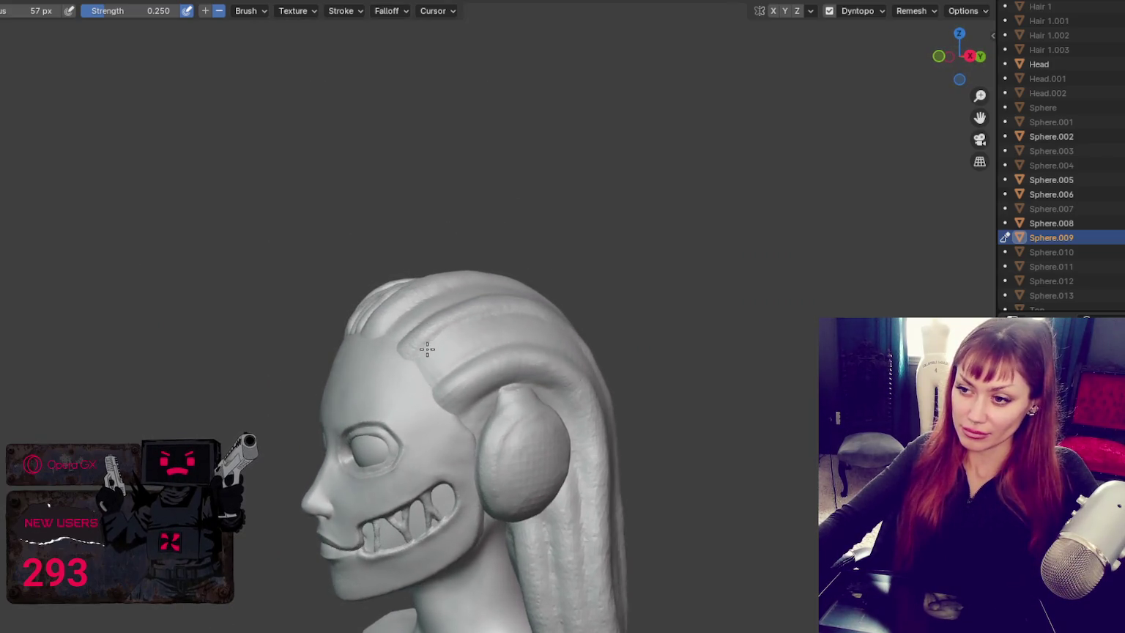
scroll(444, 349, up, 2)
scroll(471, 365, up, 2)
mouse_move(470, 365)
middle_down()
mouse_move(605, 359)
mouse_move(437, 306)
mouse_move(451, 315)
middle_up()
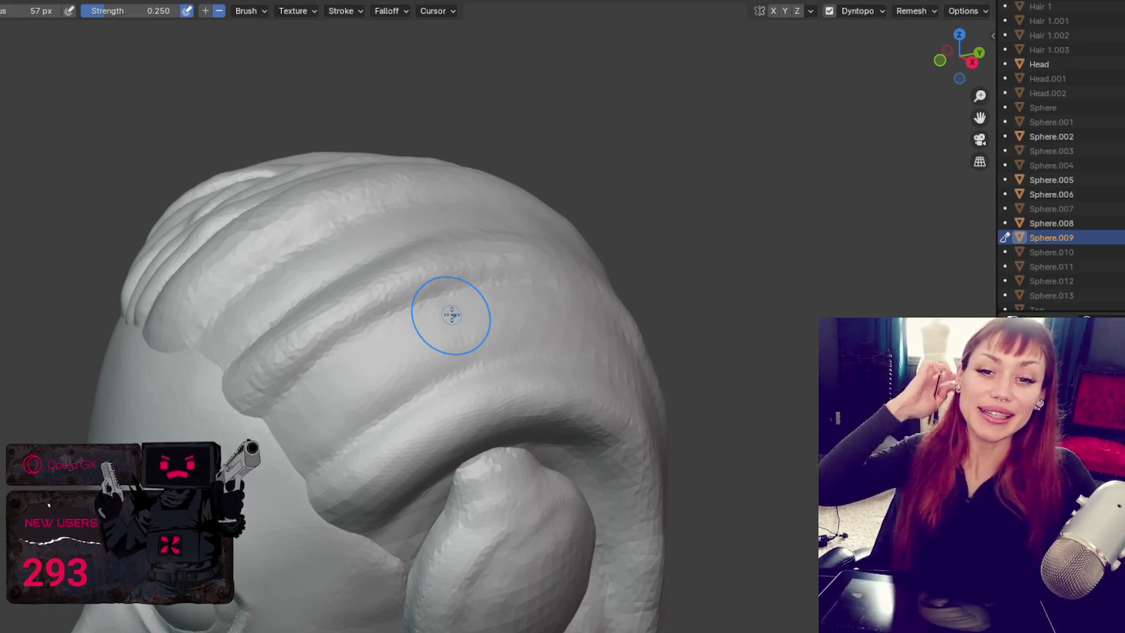
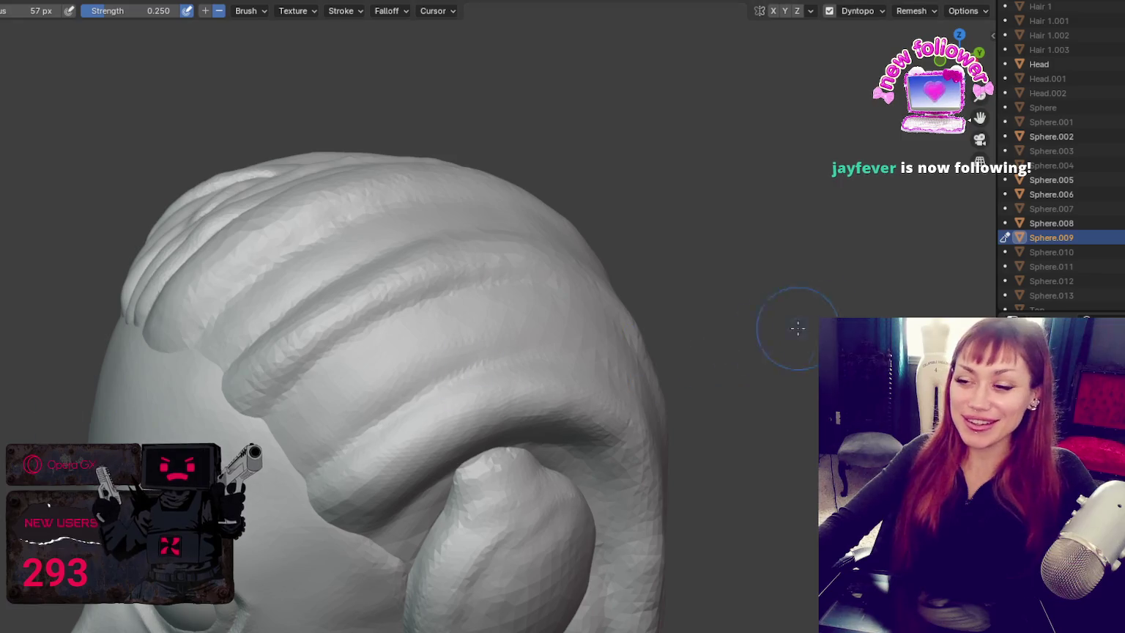
Step: Shrink the sculpt brush radius to 43 px, then to 31 px
middle_drag(818, 316, 415, 445)
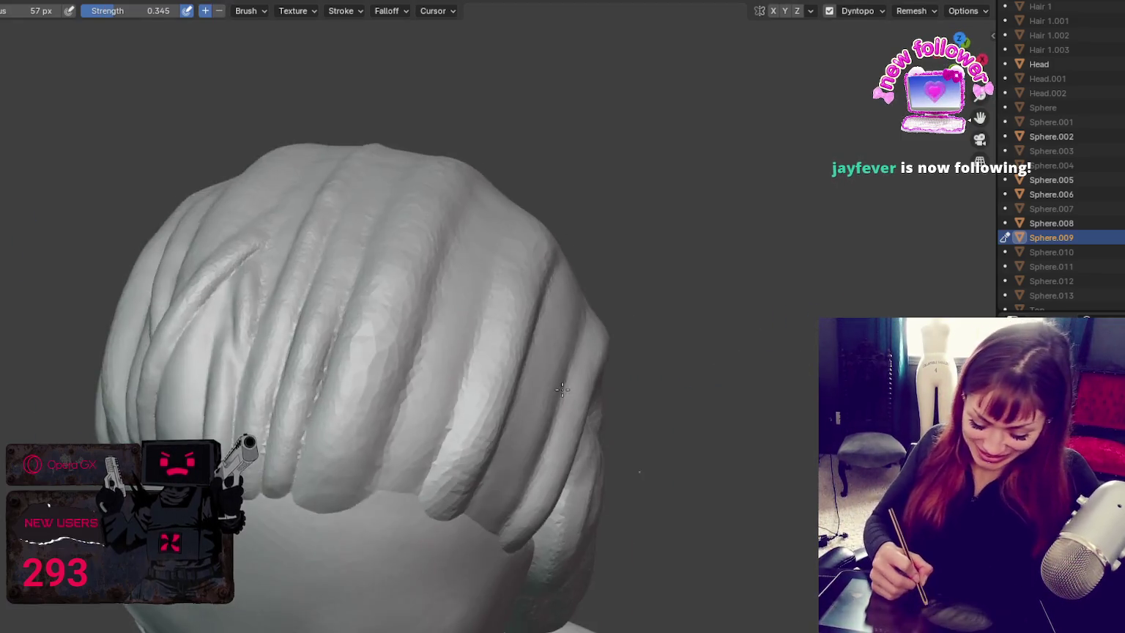
key(f)
click(510, 357)
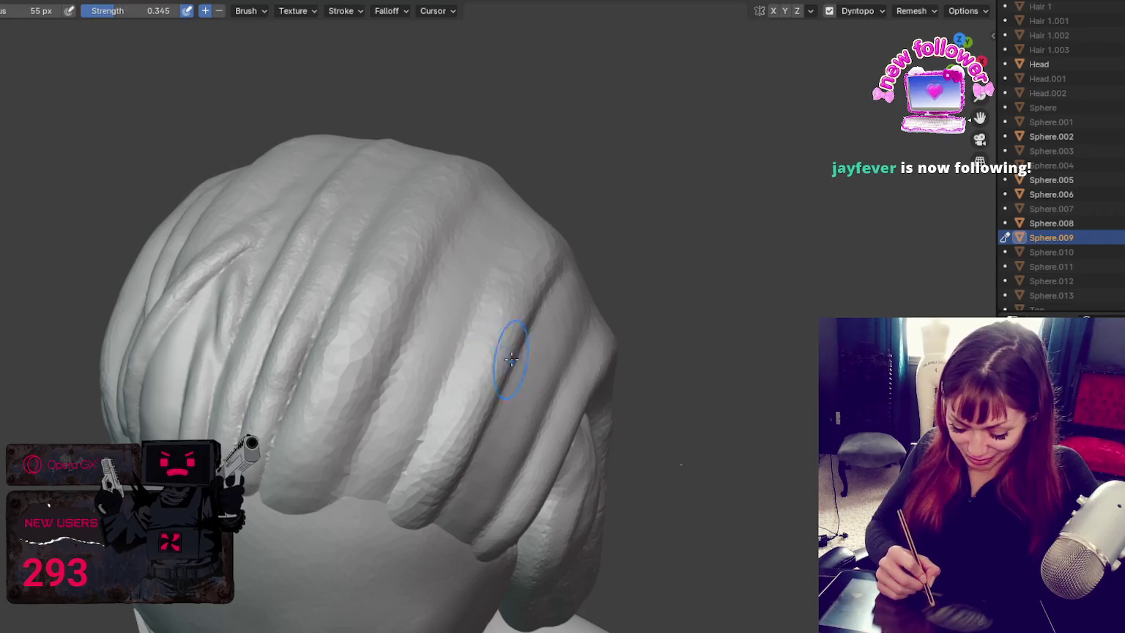
middle_drag(510, 356, 477, 364)
key(f)
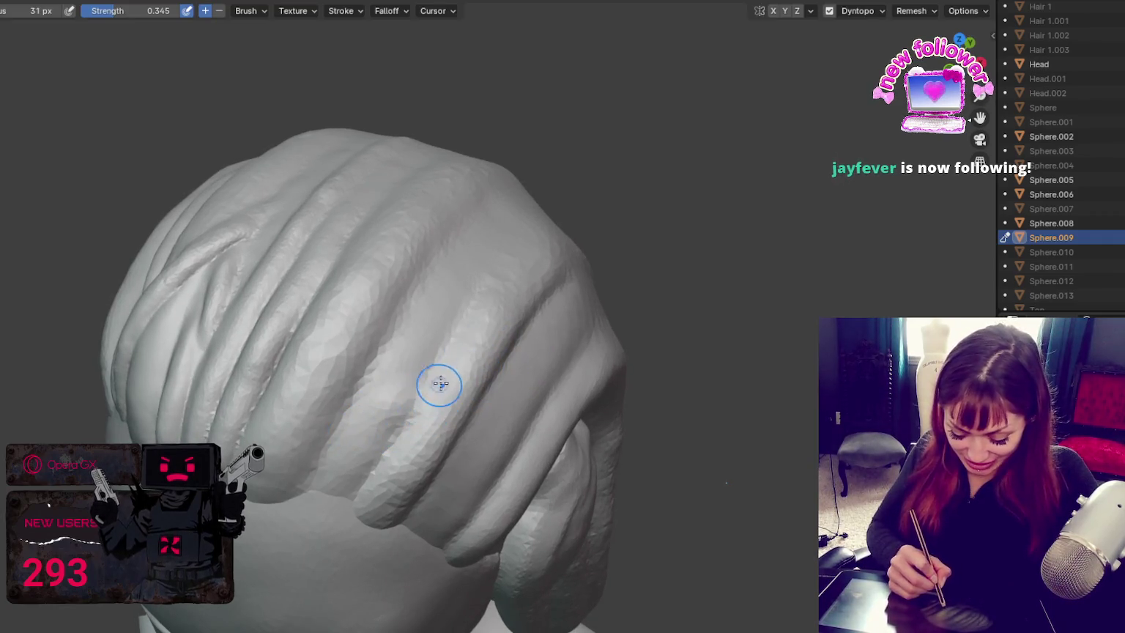
click(388, 421)
Step: Deepen and extend the long diagonal crease and the middle creases on the hair's side
middle_drag(400, 412, 448, 377)
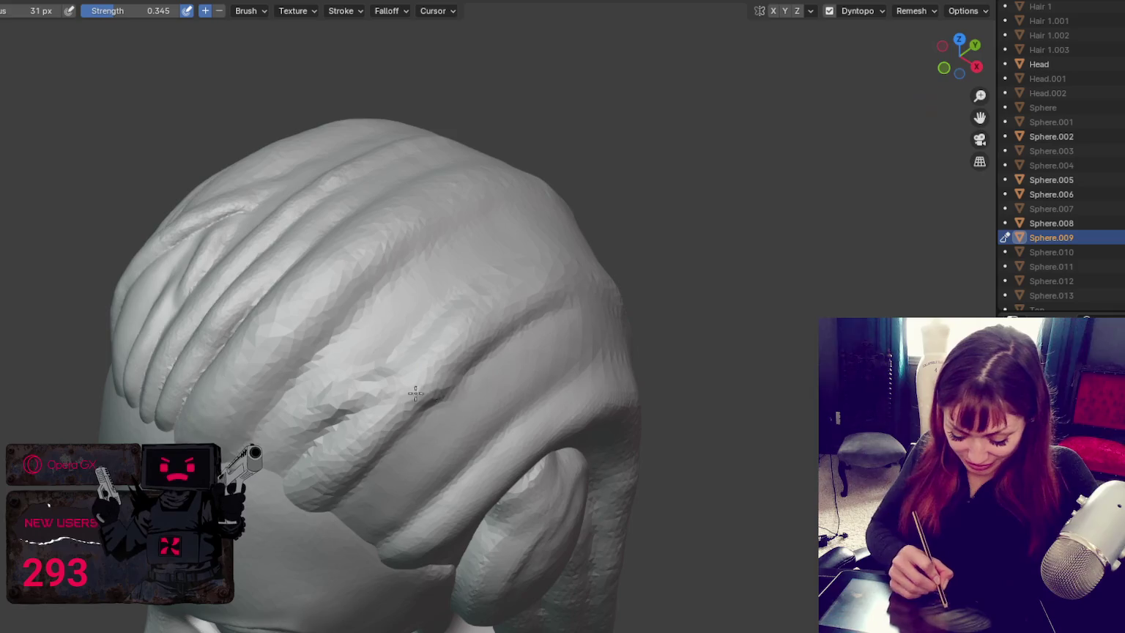
mouse_move(596, 333)
mouse_down()
mouse_move(458, 399)
mouse_move(593, 330)
mouse_up()
drag(407, 378, 341, 410)
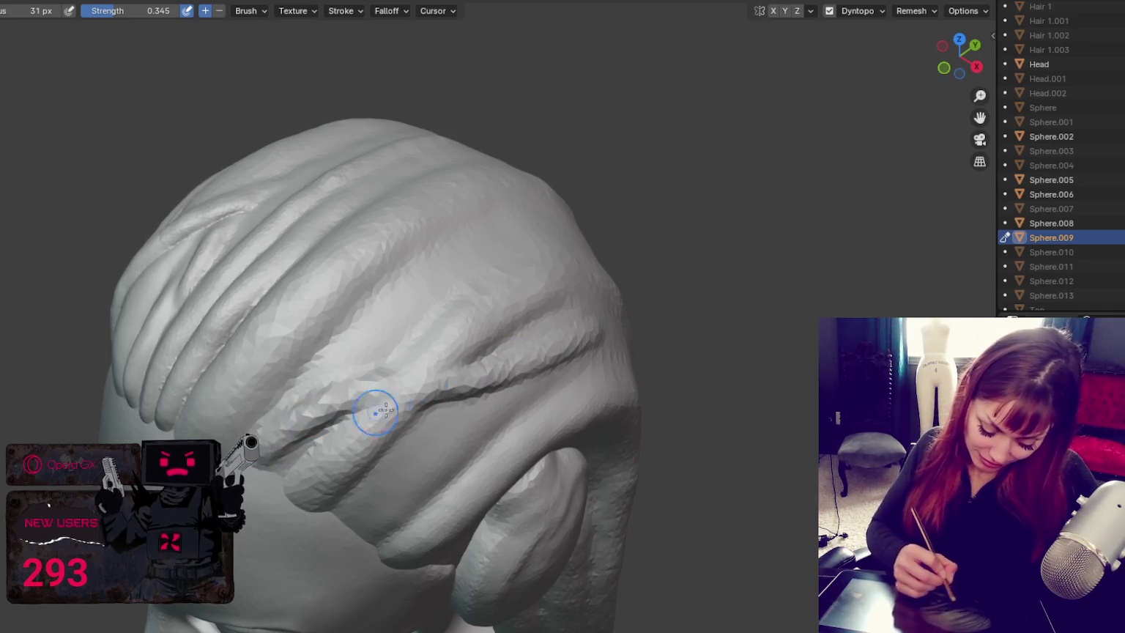
middle_drag(341, 410, 380, 429)
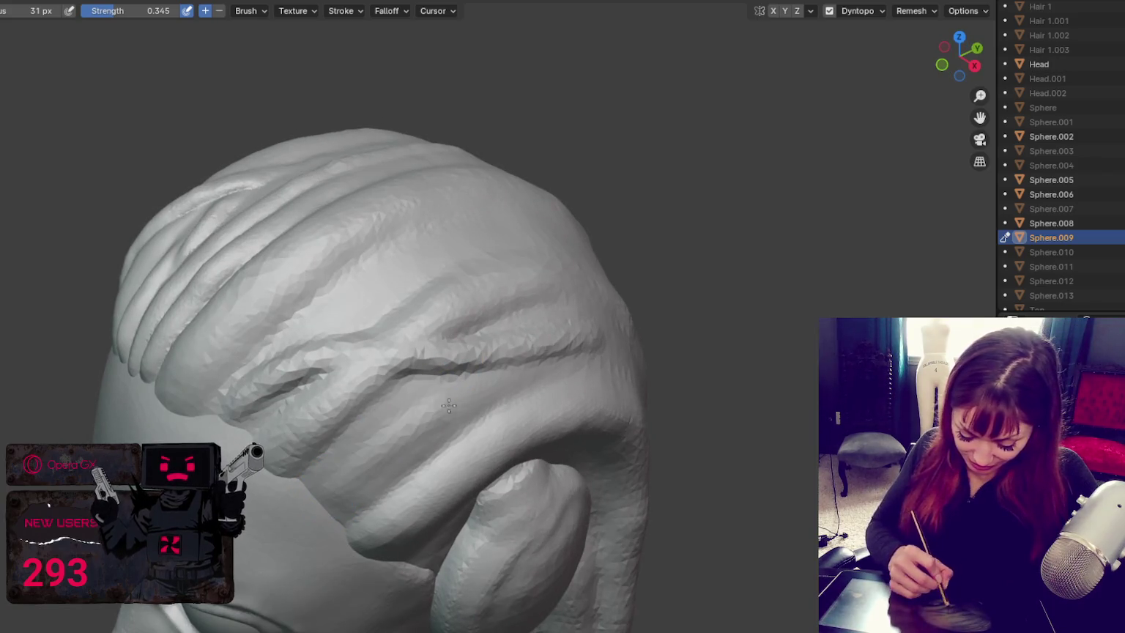
drag(367, 470, 497, 374)
drag(329, 505, 541, 362)
drag(454, 410, 552, 358)
mouse_move(327, 493)
mouse_down()
mouse_move(402, 389)
mouse_move(315, 476)
mouse_move(375, 416)
mouse_up()
drag(415, 385, 315, 476)
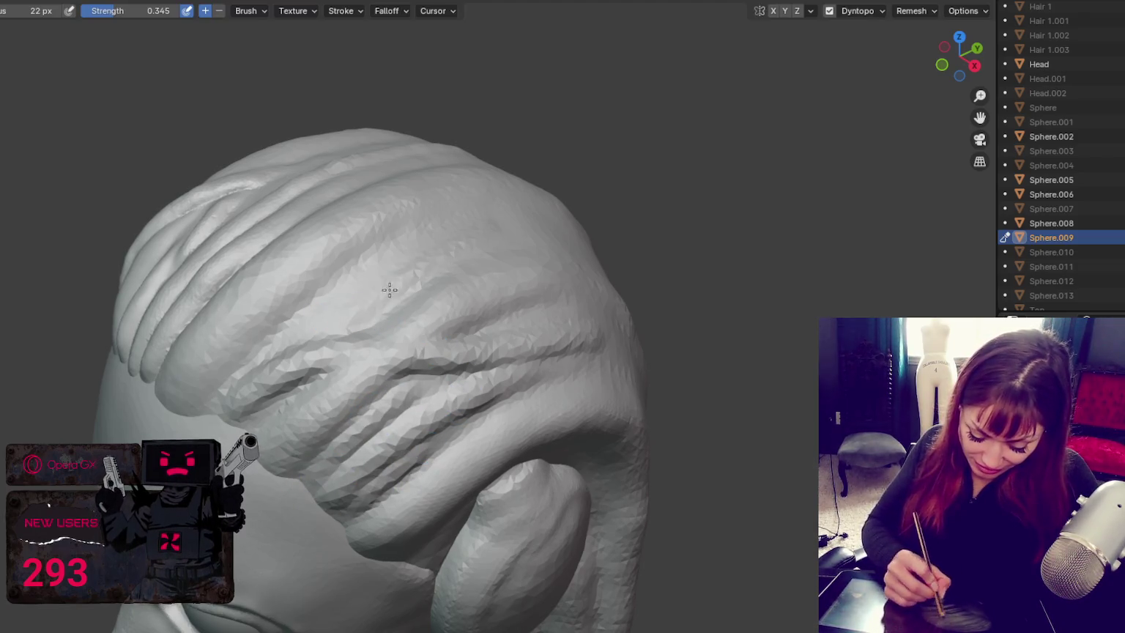
Step: Carve a set of new strand creases across the hair from a new angle
middle_drag(412, 275, 501, 266)
middle_drag(432, 234, 337, 257)
drag(337, 256, 352, 378)
drag(377, 234, 344, 378)
drag(377, 260, 344, 366)
drag(362, 304, 329, 370)
middle_drag(329, 370, 417, 349)
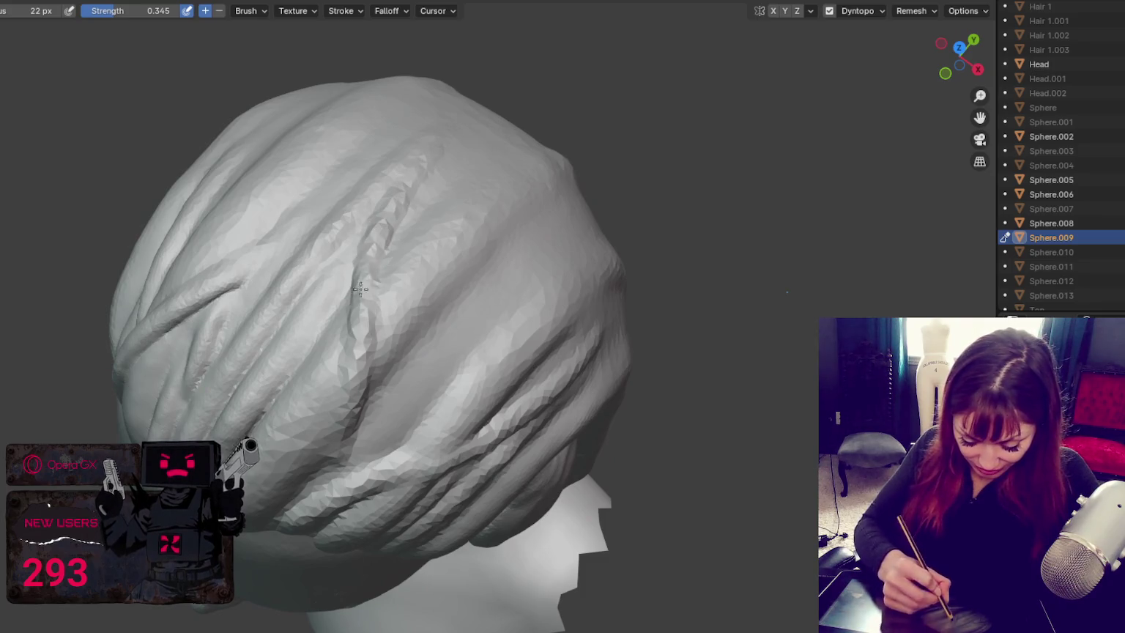
Step: Carve and deepen a new groove running down the side of the hair
mouse_move(396, 328)
middle_down()
mouse_move(359, 340)
mouse_move(496, 306)
middle_up()
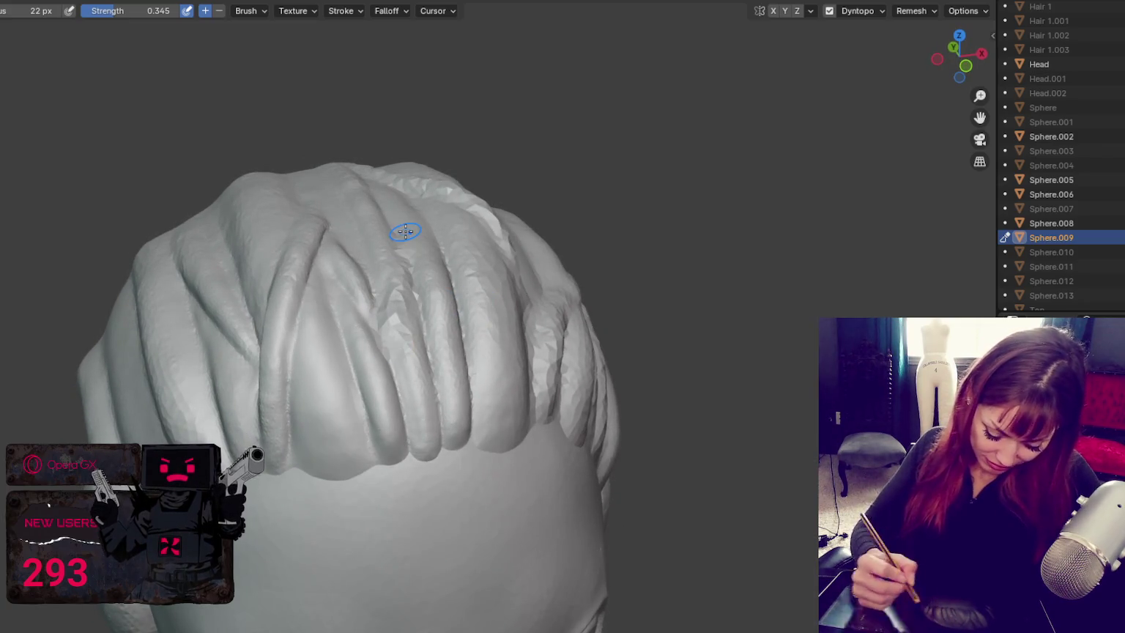
mouse_move(402, 231)
middle_down()
mouse_move(648, 233)
mouse_move(561, 281)
middle_up()
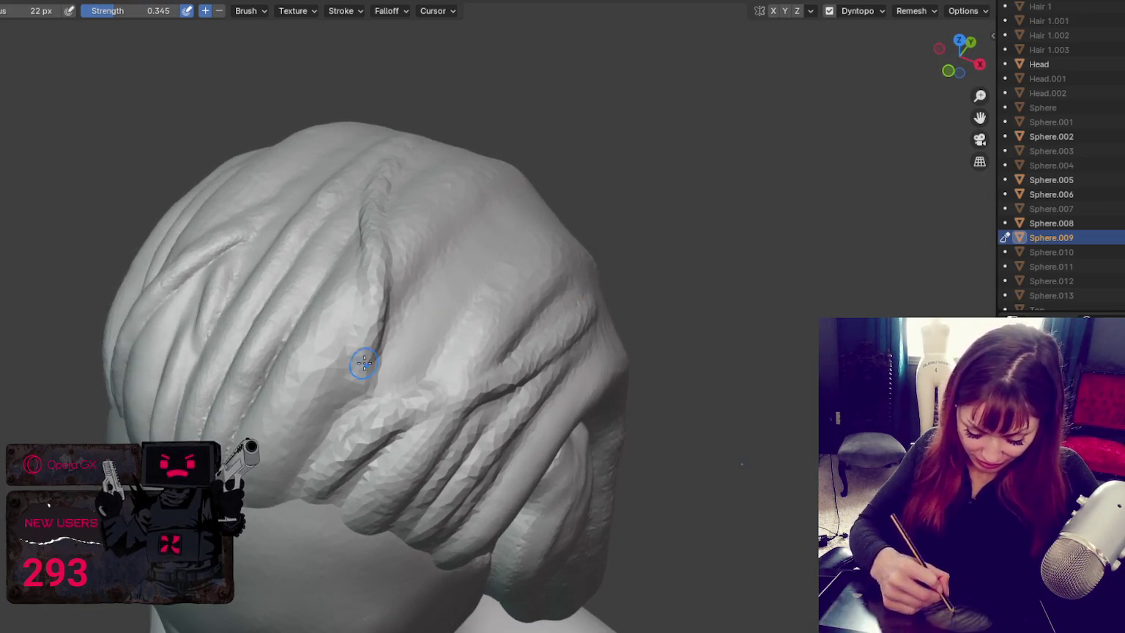
scroll(748, 134, down, 5)
mouse_move(605, 93)
middle_down()
mouse_move(511, 41)
mouse_move(452, 334)
mouse_move(473, 395)
middle_up()
scroll(452, 334, up, 4)
drag(499, 392, 410, 431)
mouse_move(426, 415)
middle_down()
mouse_move(539, 334)
mouse_move(545, 350)
middle_up()
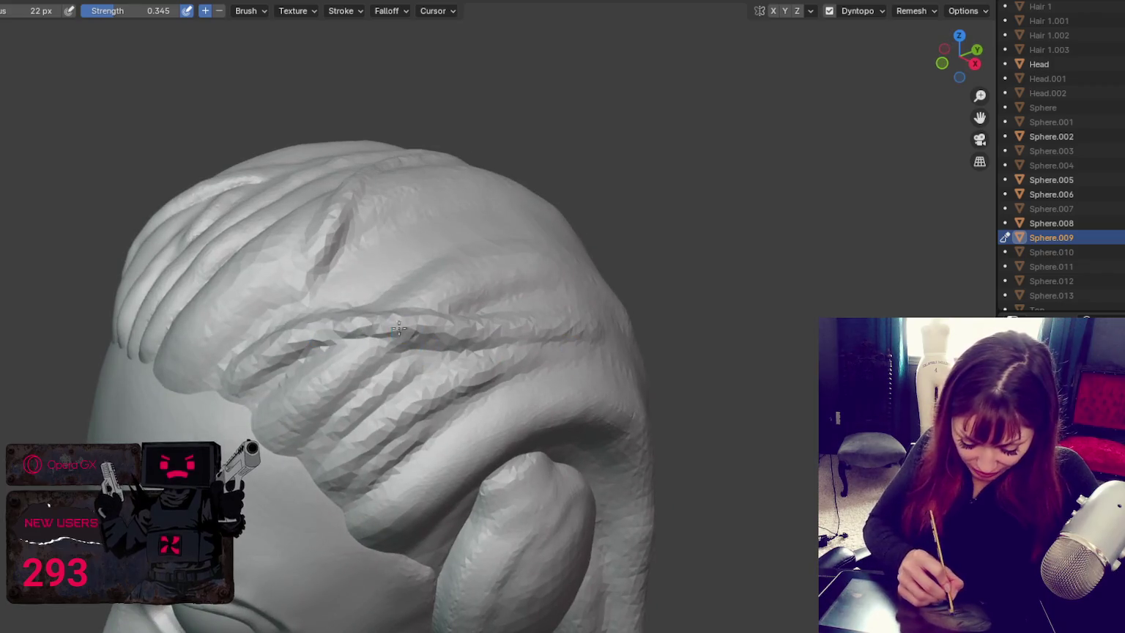
mouse_move(413, 337)
mouse_down()
mouse_move(371, 326)
mouse_move(411, 323)
mouse_up()
middle_drag(421, 325, 455, 393)
drag(455, 394, 429, 402)
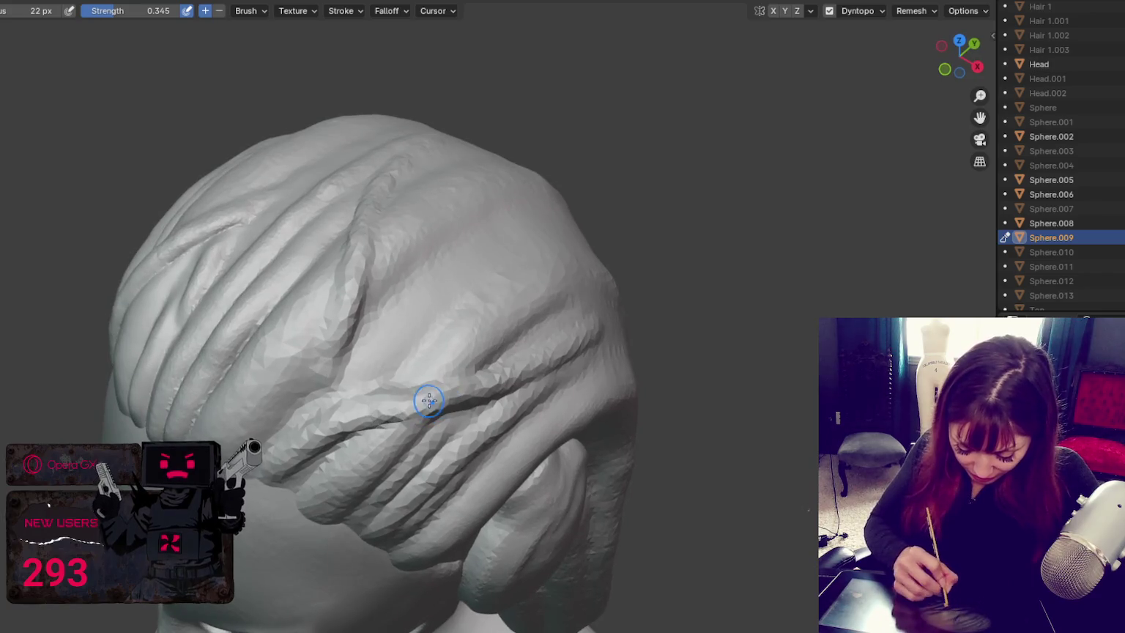
Step: Switch to a different sculpt brush and lower the head in view
middle_drag(422, 432, 454, 426)
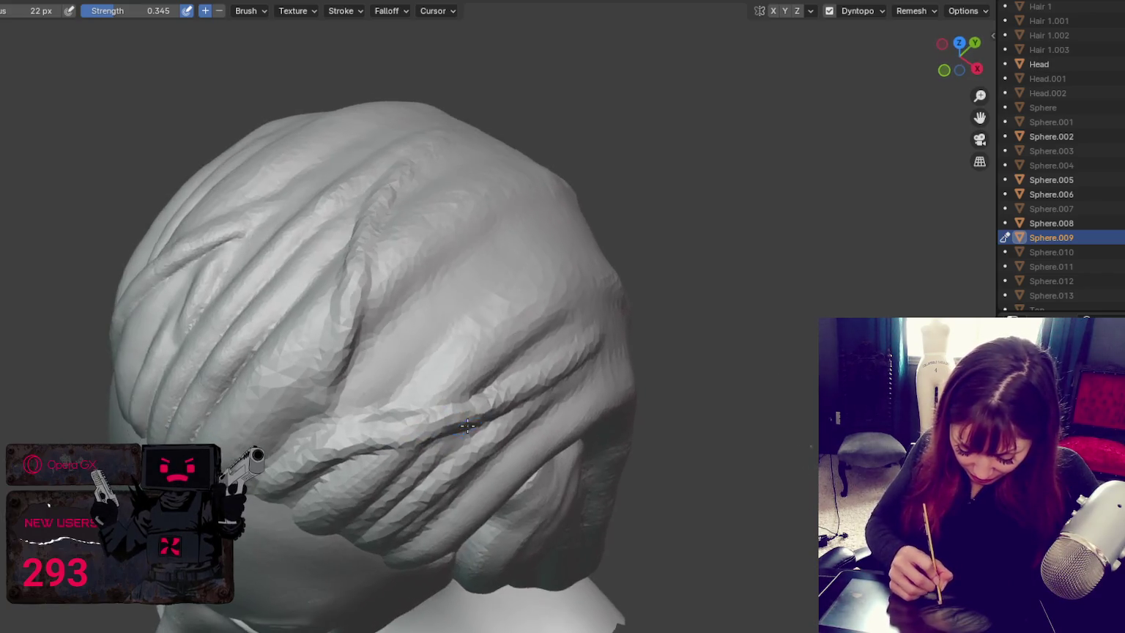
key(shift)
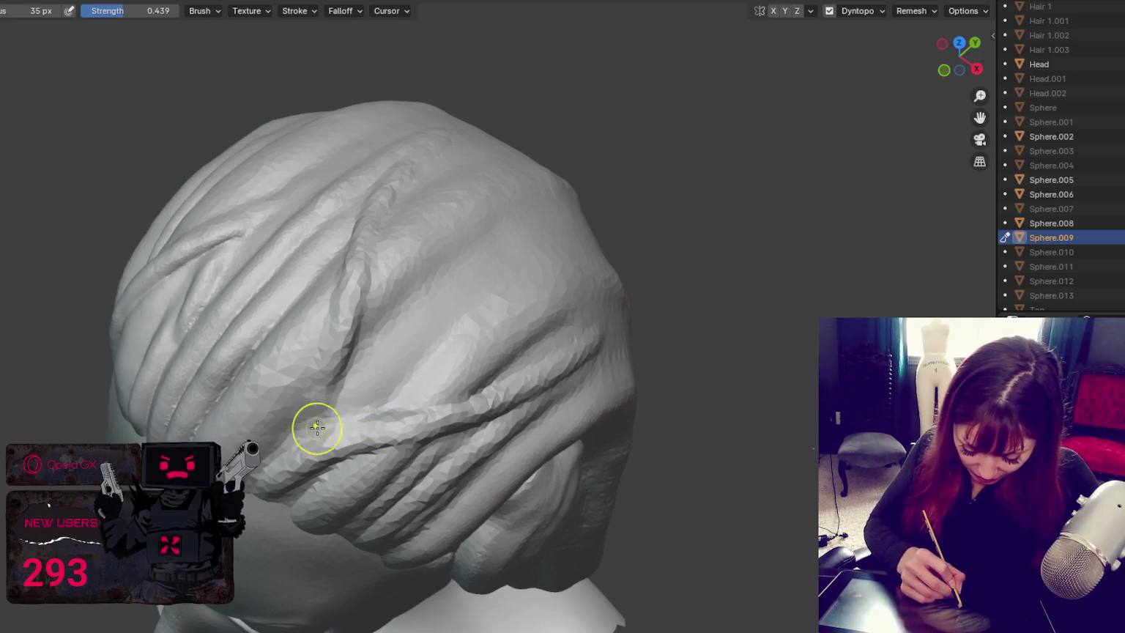
middle_drag(415, 382, 427, 371)
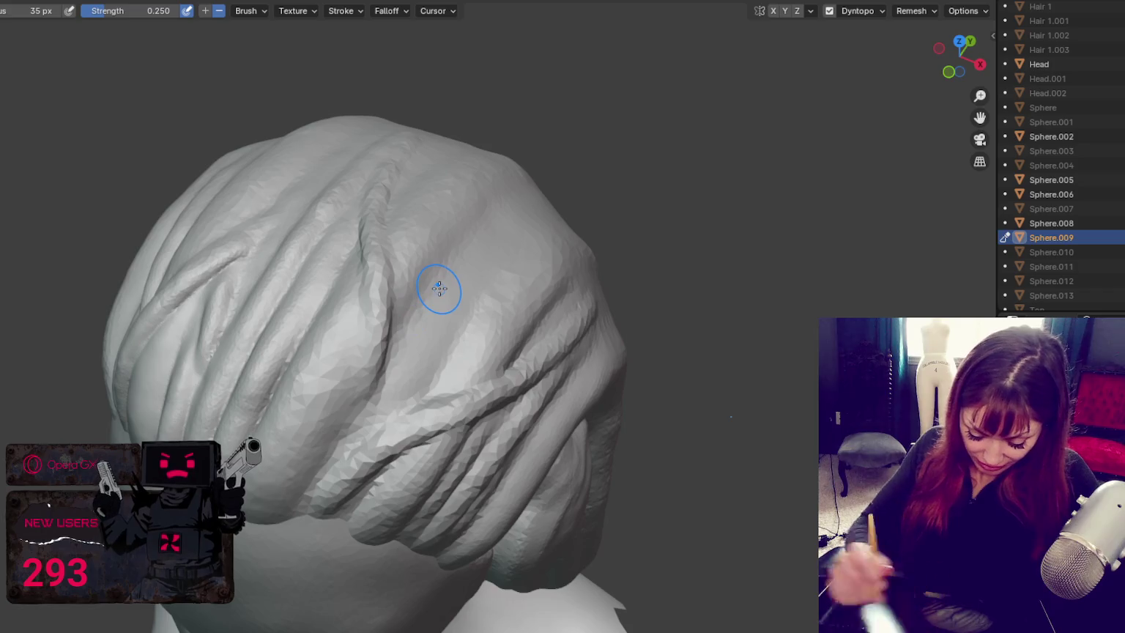
scroll(439, 289, up, 2)
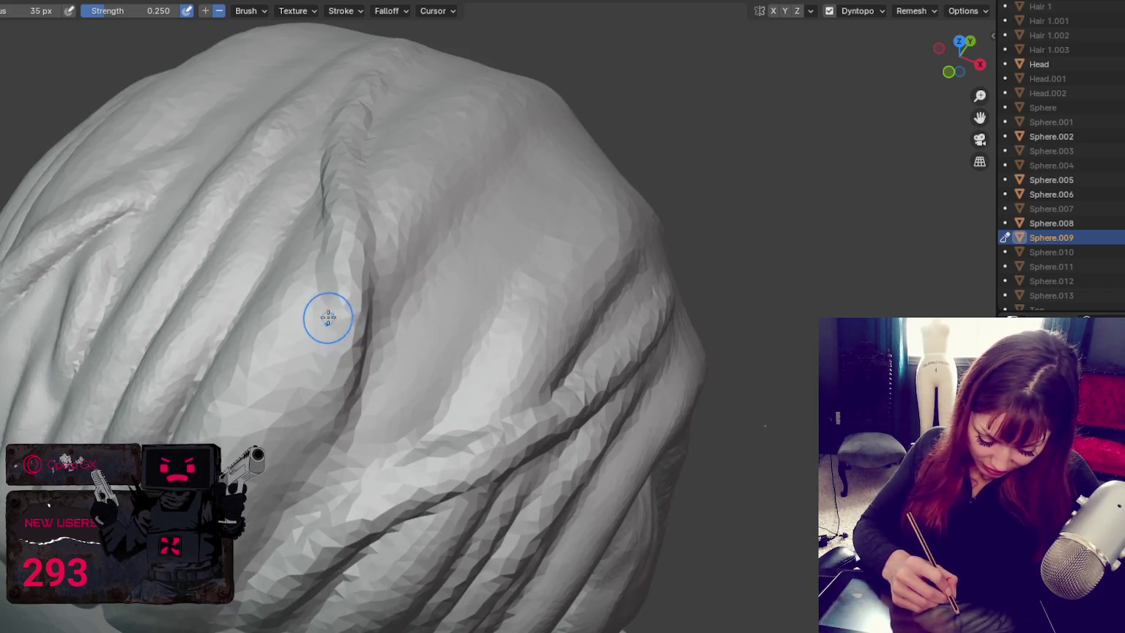
Step: Flip the brush to additive and deepen the long vertical crease down the hair
key(x)
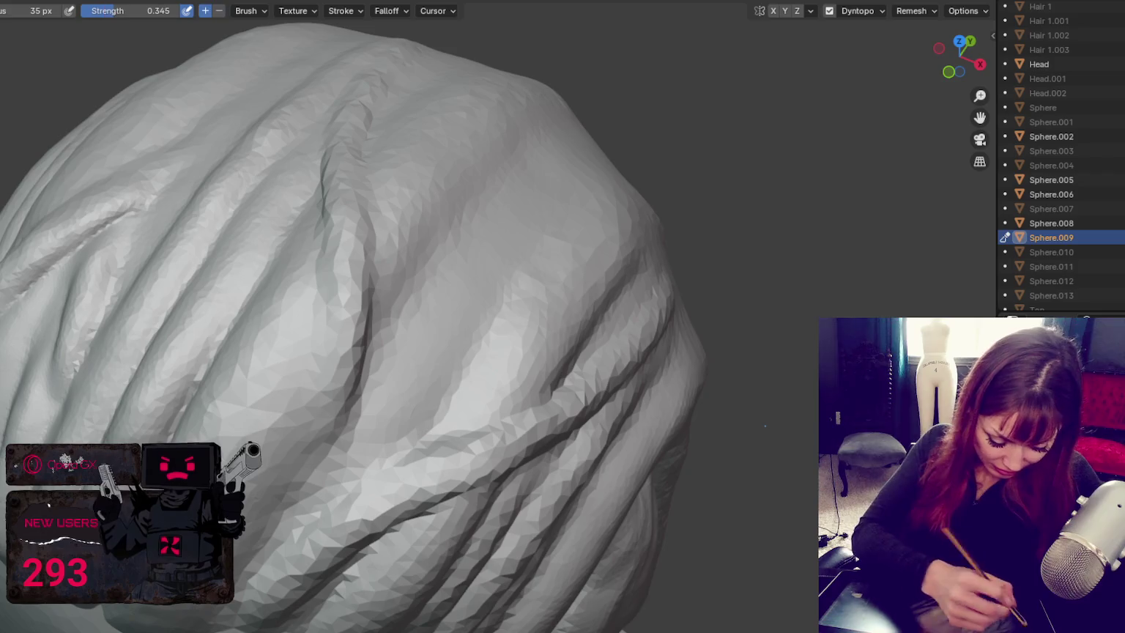
drag(358, 243, 318, 396)
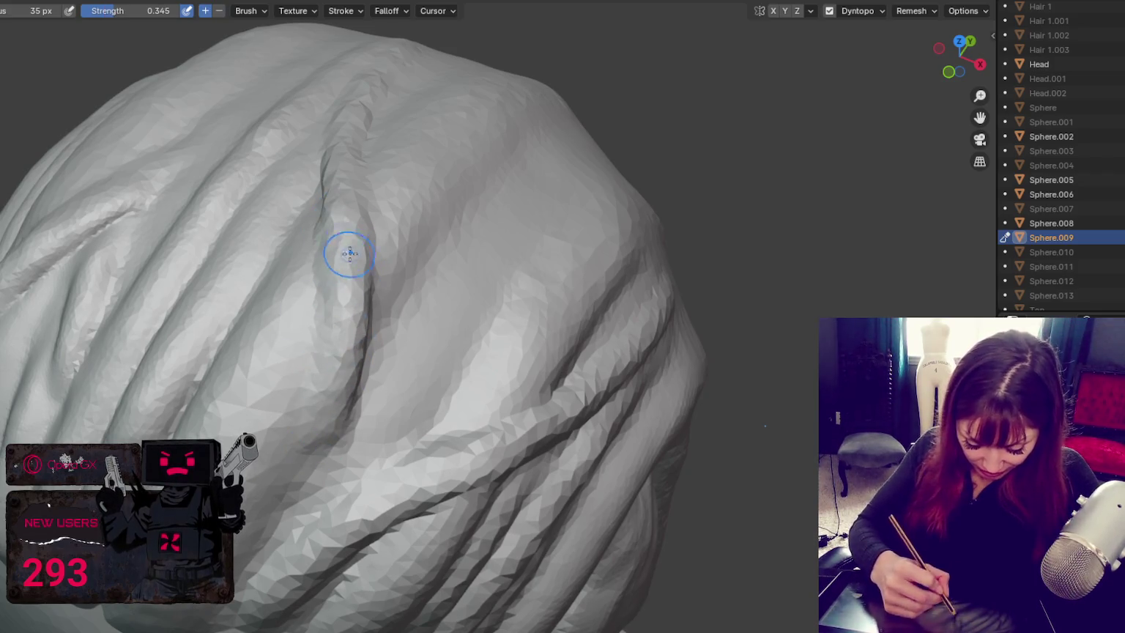
middle_drag(348, 261, 348, 291)
middle_drag(350, 170, 359, 204)
mouse_move(338, 130)
mouse_down()
mouse_move(278, 220)
mouse_move(252, 313)
mouse_up()
middle_drag(252, 313, 351, 256)
ctrl+drag(319, 326, 312, 276)
mouse_move(300, 353)
mouse_down()
mouse_move(314, 289)
mouse_move(359, 277)
mouse_up()
middle_drag(344, 314, 334, 303)
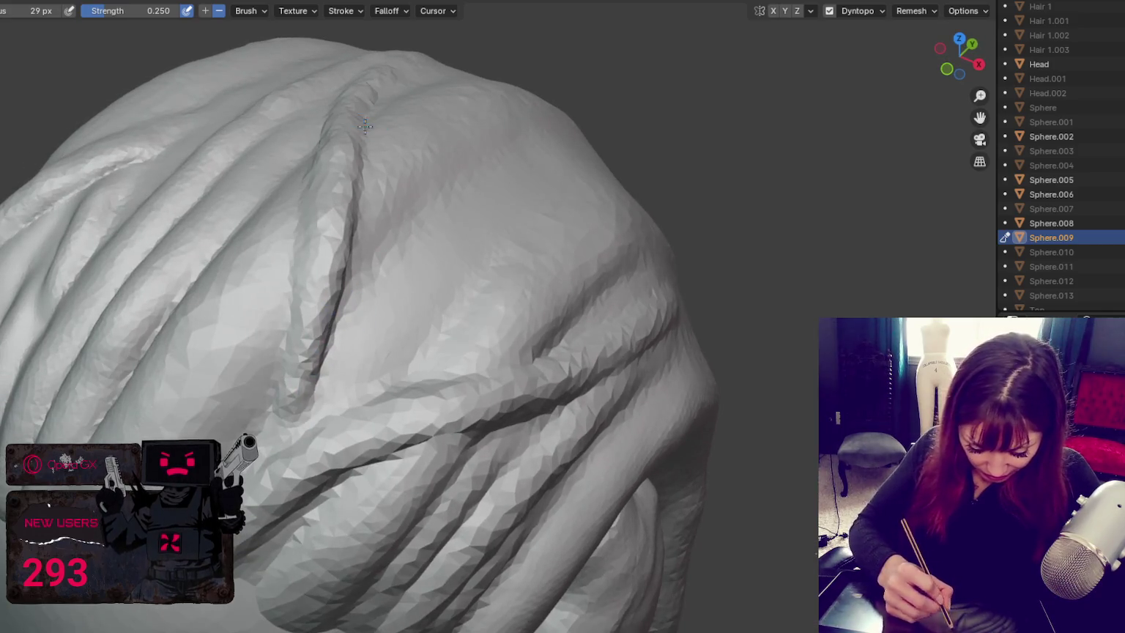
middle_drag(366, 115, 403, 199)
Step: Switch brushes and build up a raised ridge along the side strand
key(x)
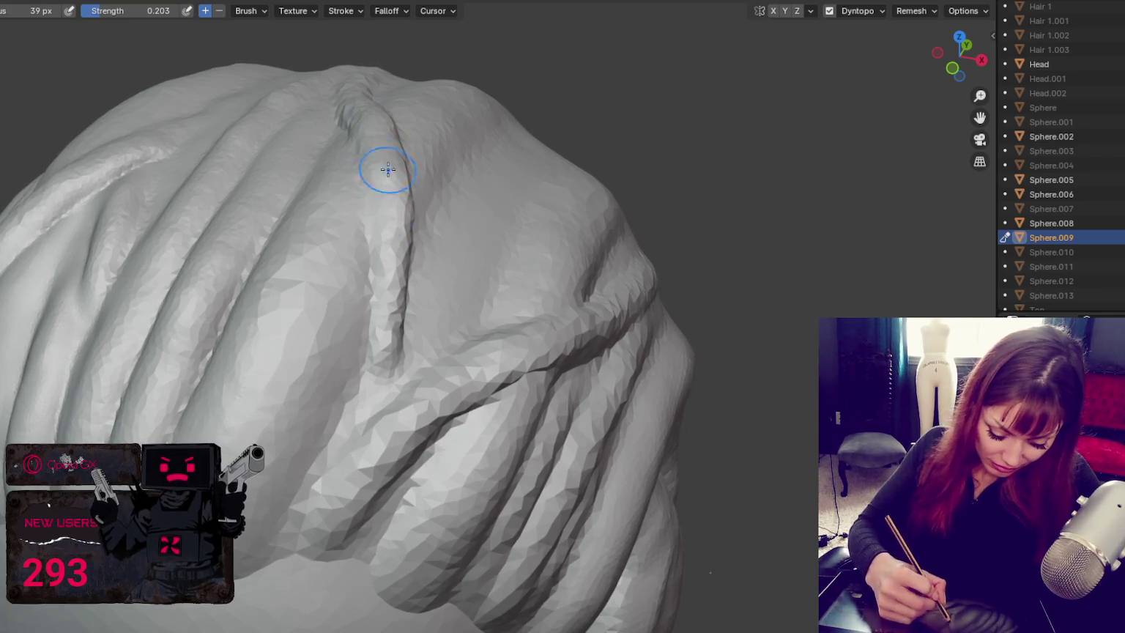
middle_drag(424, 216, 383, 310)
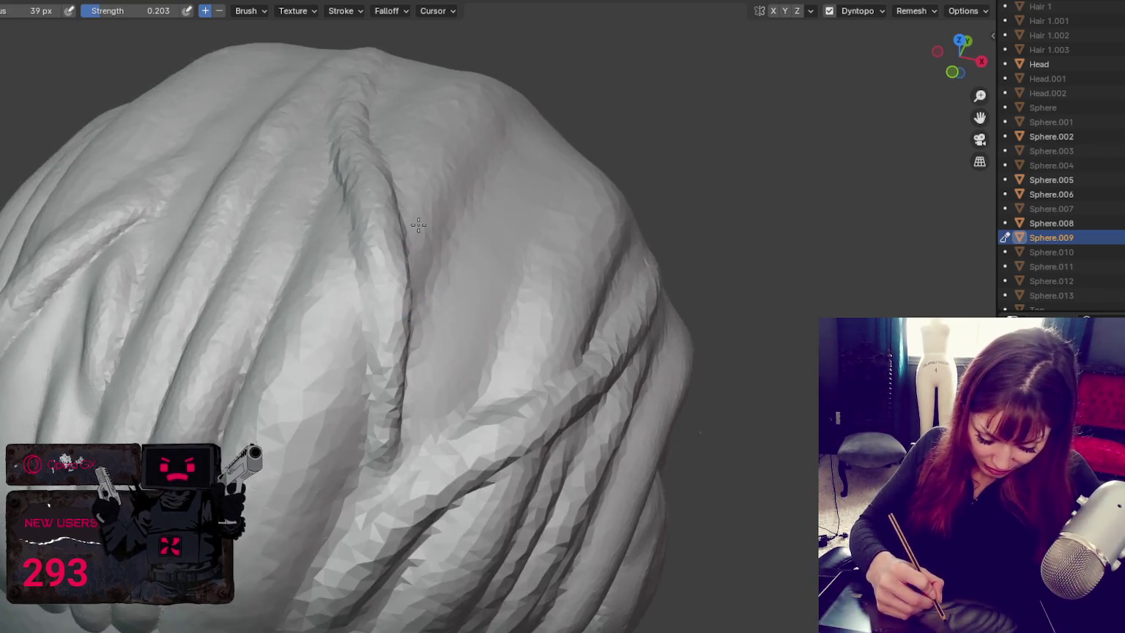
middle_drag(355, 135, 392, 203)
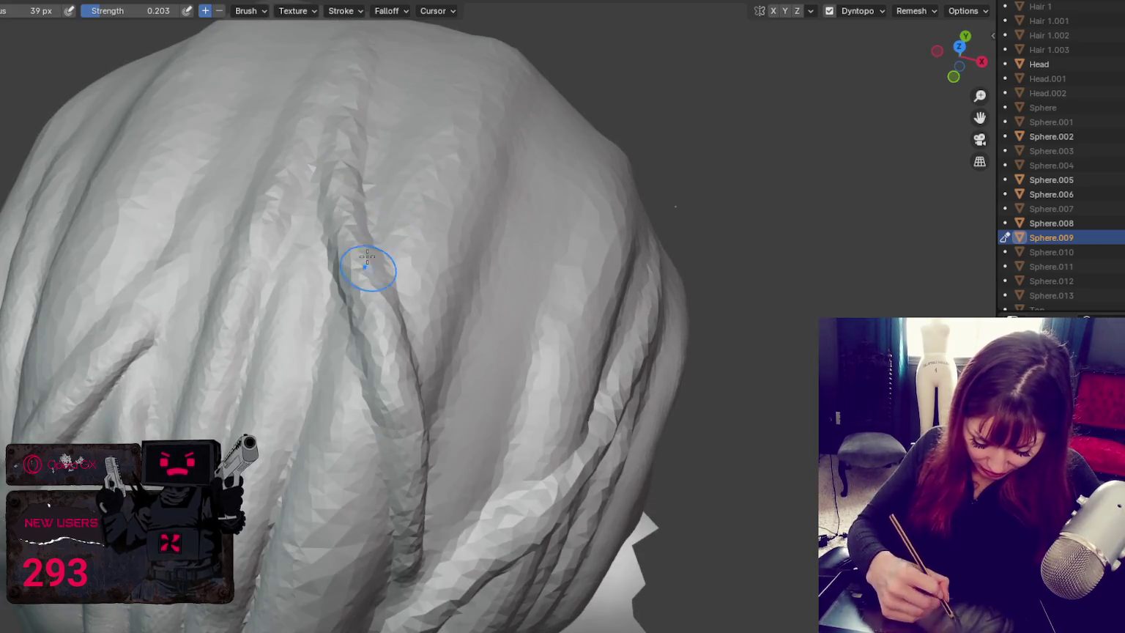
drag(374, 273, 409, 427)
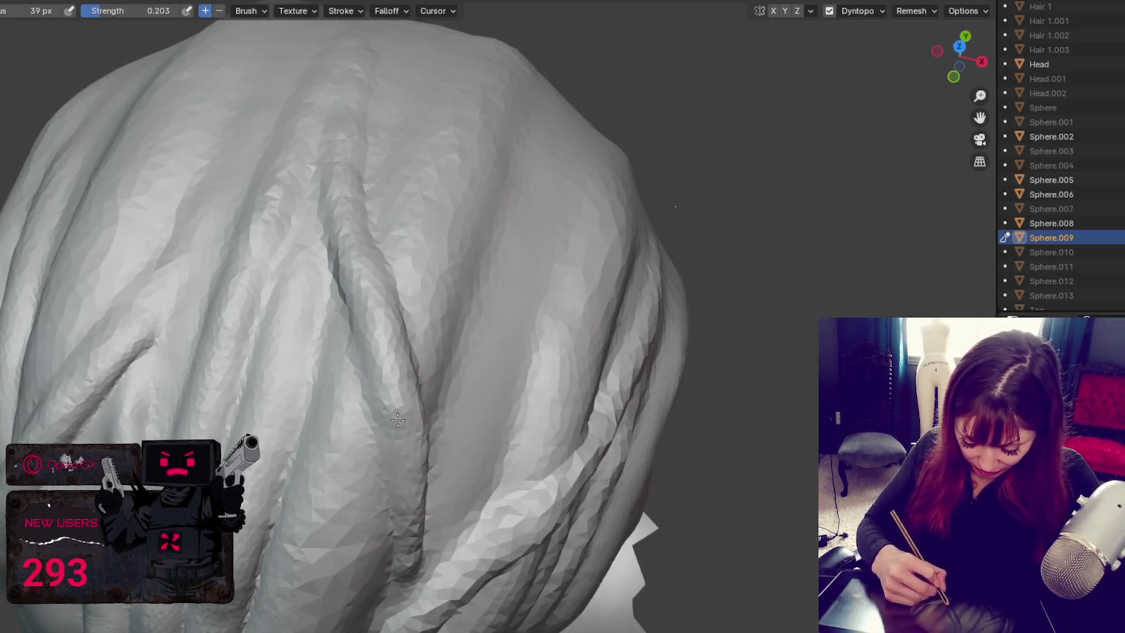
middle_drag(404, 454, 365, 425)
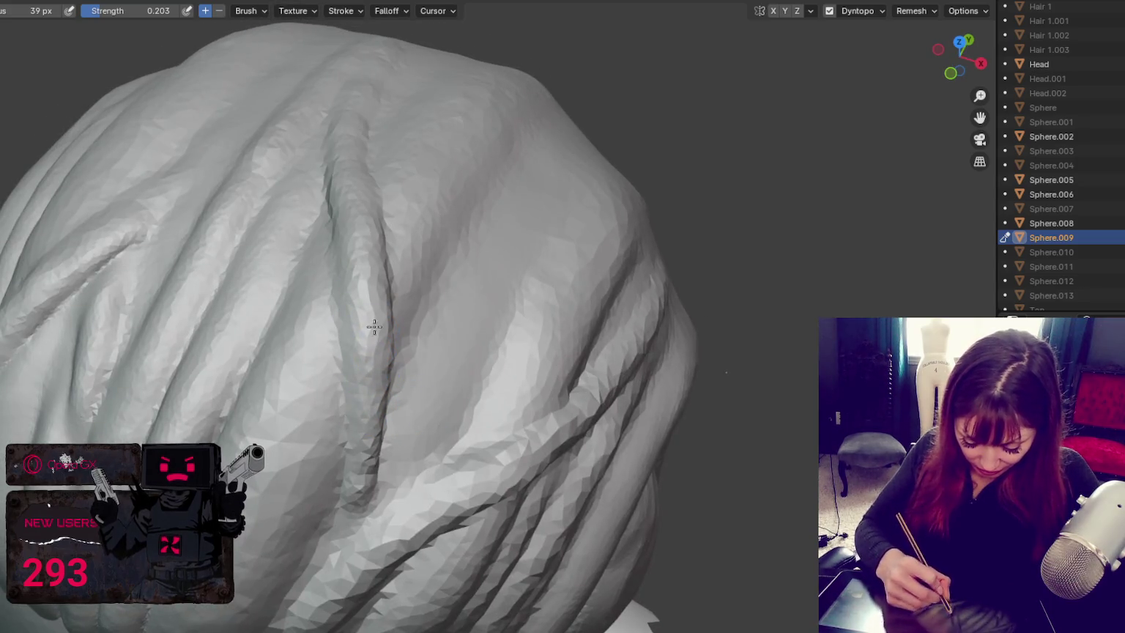
middle_drag(376, 321, 367, 420)
drag(367, 419, 299, 480)
Step: Refine the crease surface near the back of the hair
middle_drag(356, 431, 381, 342)
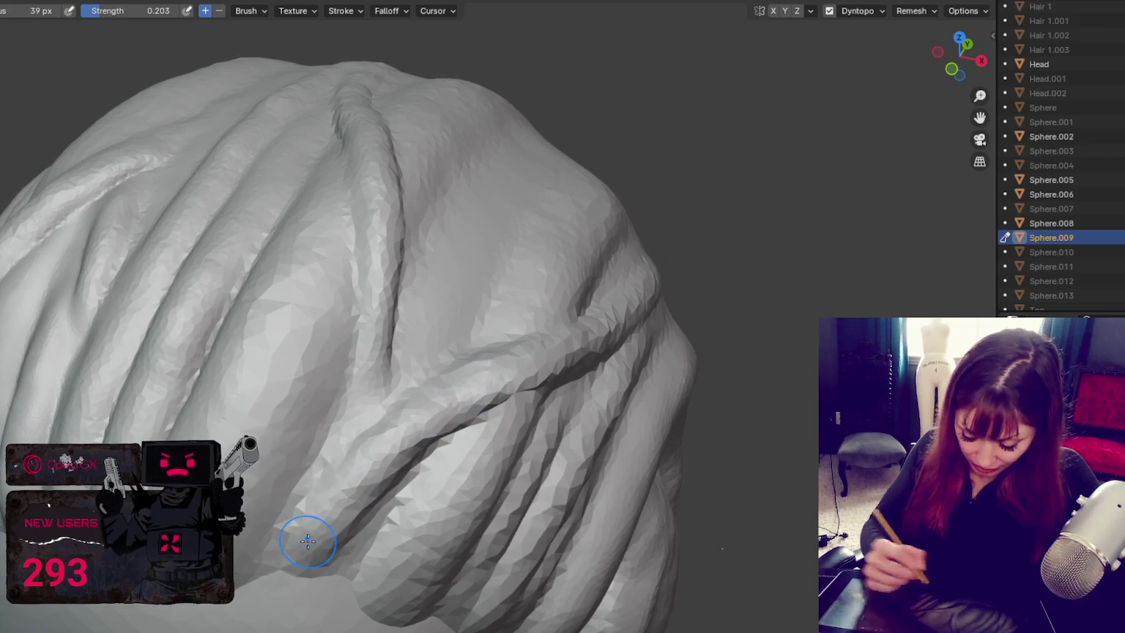
scroll(307, 542, up, 2)
shift+middle_drag(307, 542, 329, 504)
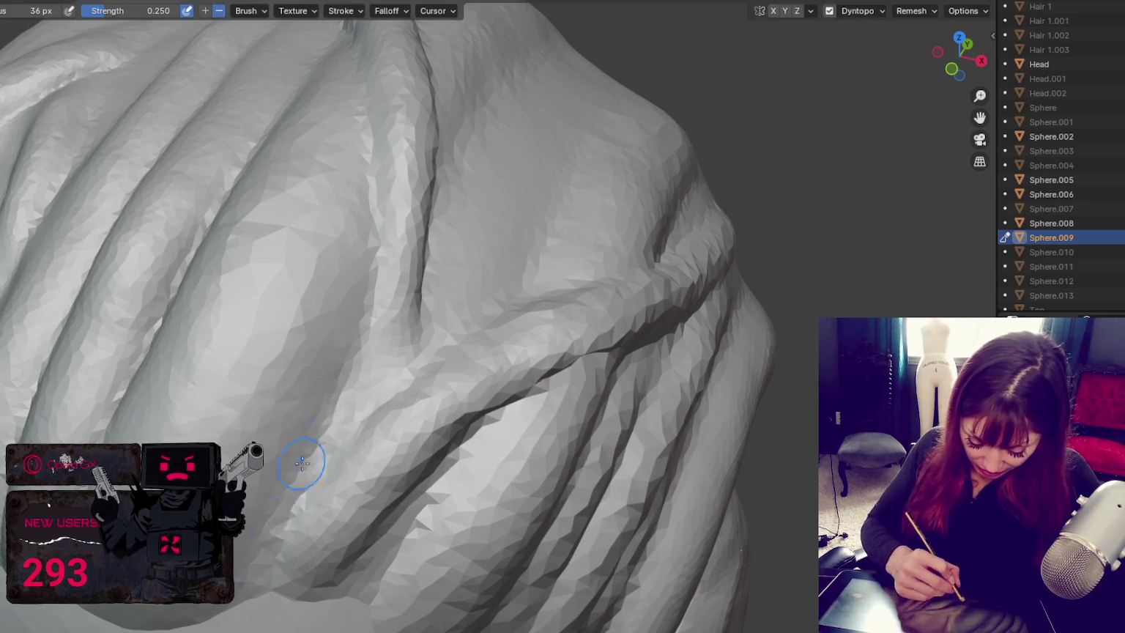
mouse_move(447, 447)
mouse_down()
mouse_move(457, 435)
mouse_move(344, 587)
mouse_up()
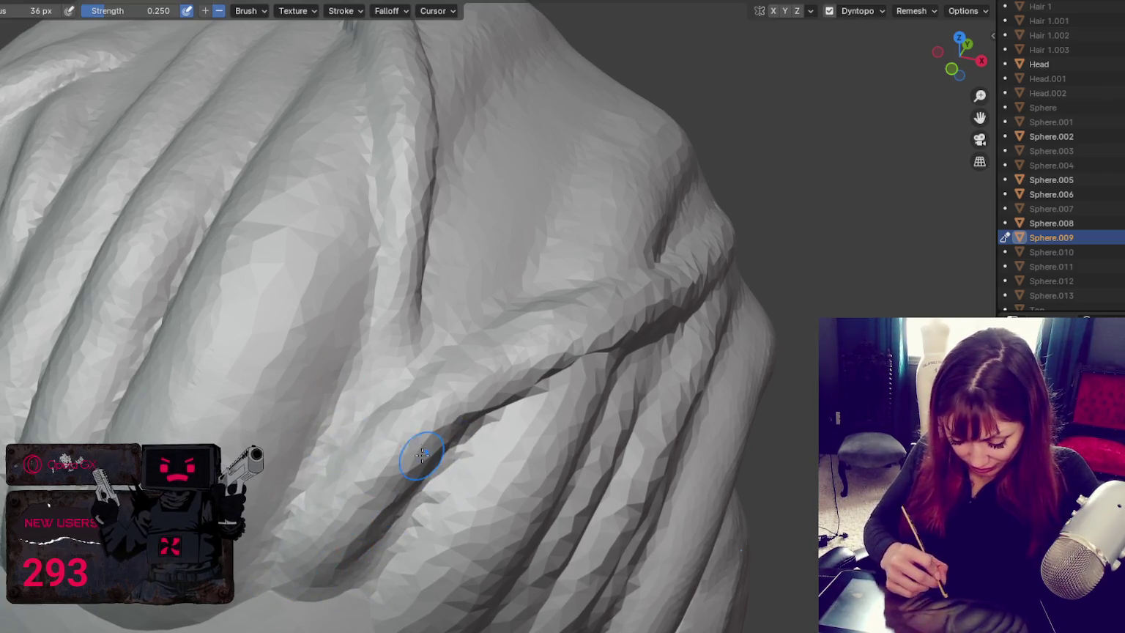
middle_drag(484, 354, 398, 389)
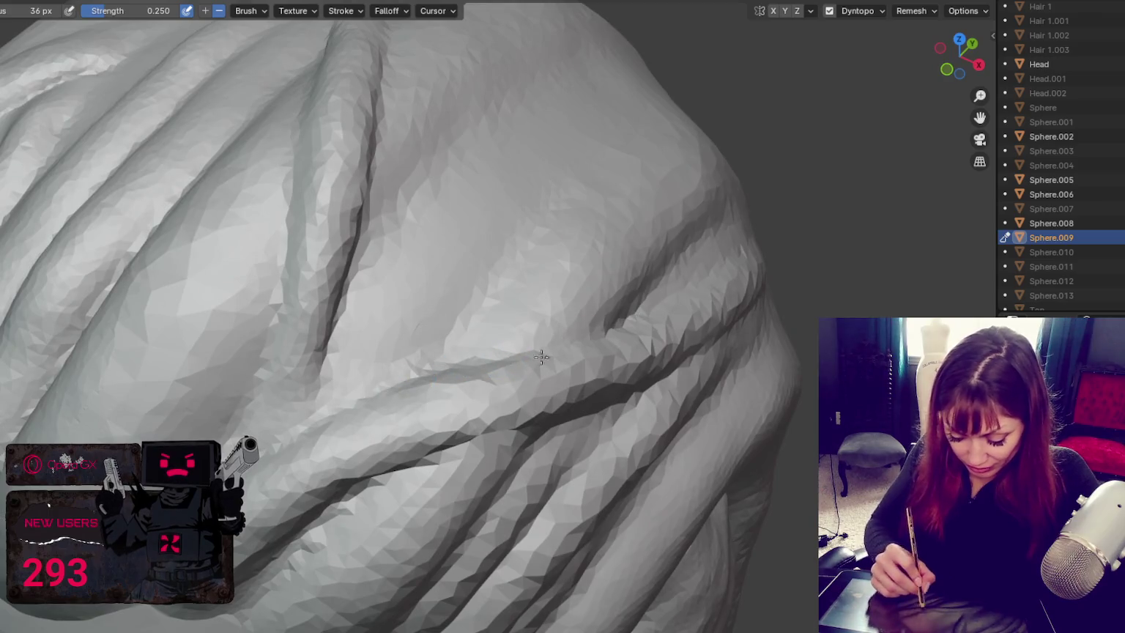
Step: Carve a dark crease along the side strand and reshape it into a cleaner ridge
middle_drag(559, 349, 515, 339)
drag(326, 375, 494, 337)
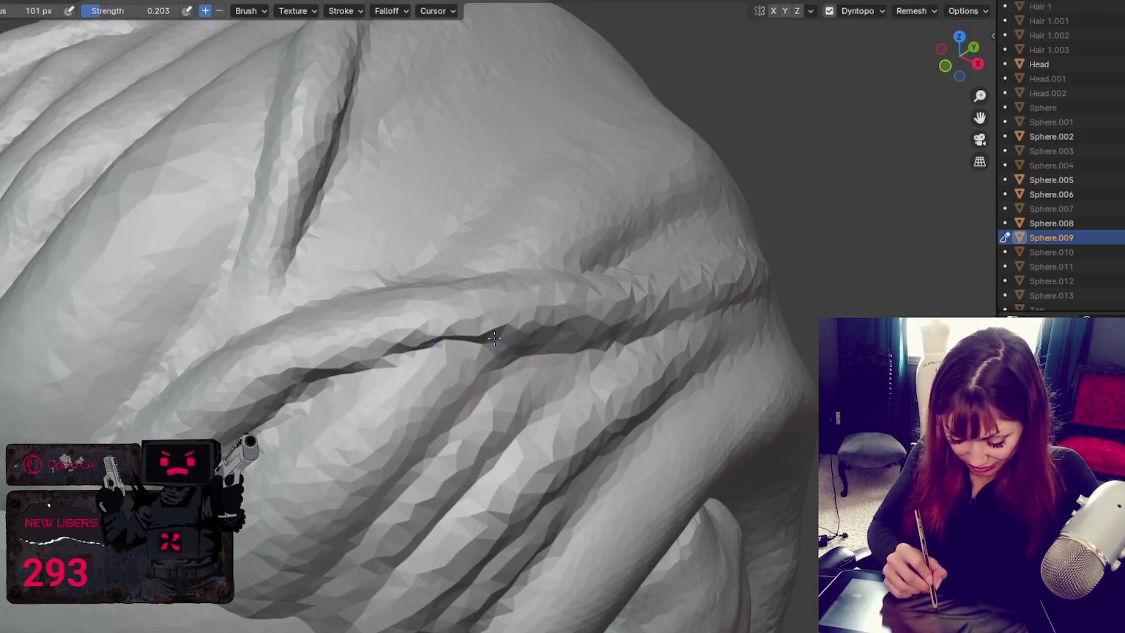
shift+drag(578, 309, 293, 425)
drag(303, 381, 506, 329)
drag(403, 344, 260, 399)
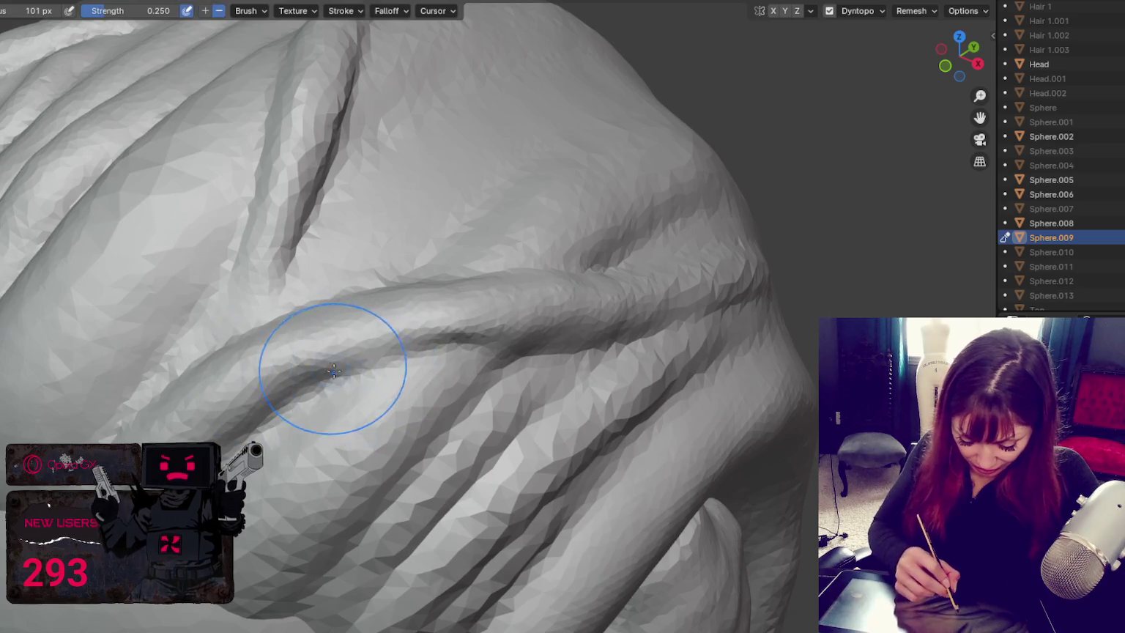
mouse_move(472, 353)
mouse_down()
mouse_move(419, 347)
mouse_move(316, 385)
mouse_up()
mouse_move(316, 384)
middle_down()
mouse_move(568, 368)
mouse_move(367, 478)
middle_up()
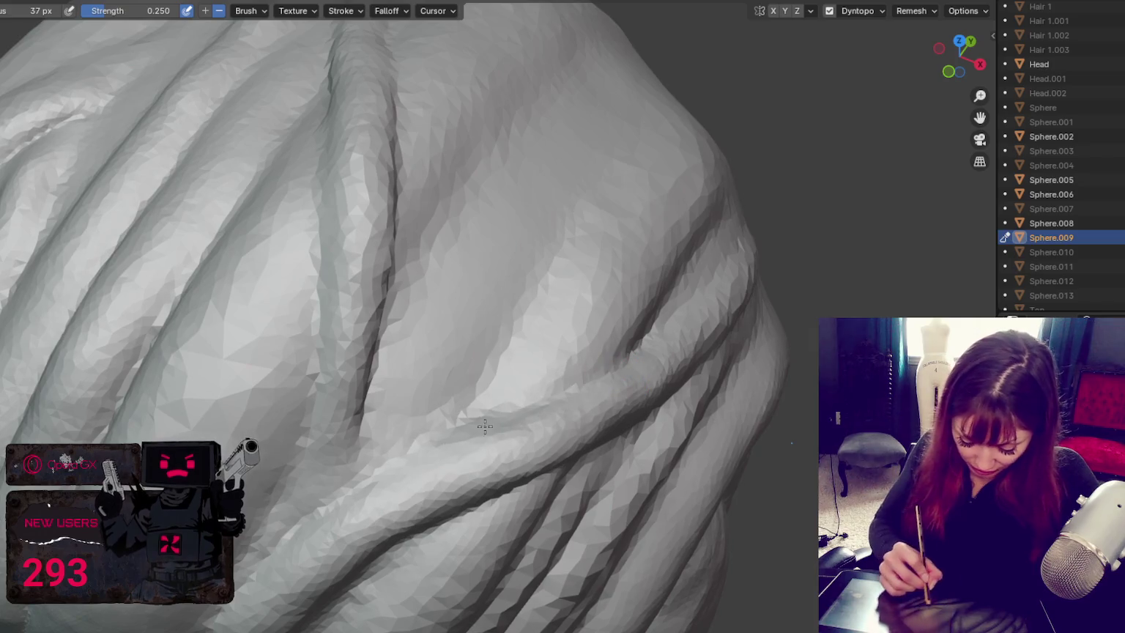
Step: Smooth the rough, jagged crease on the strand with the Smooth brush
key(shift+s)
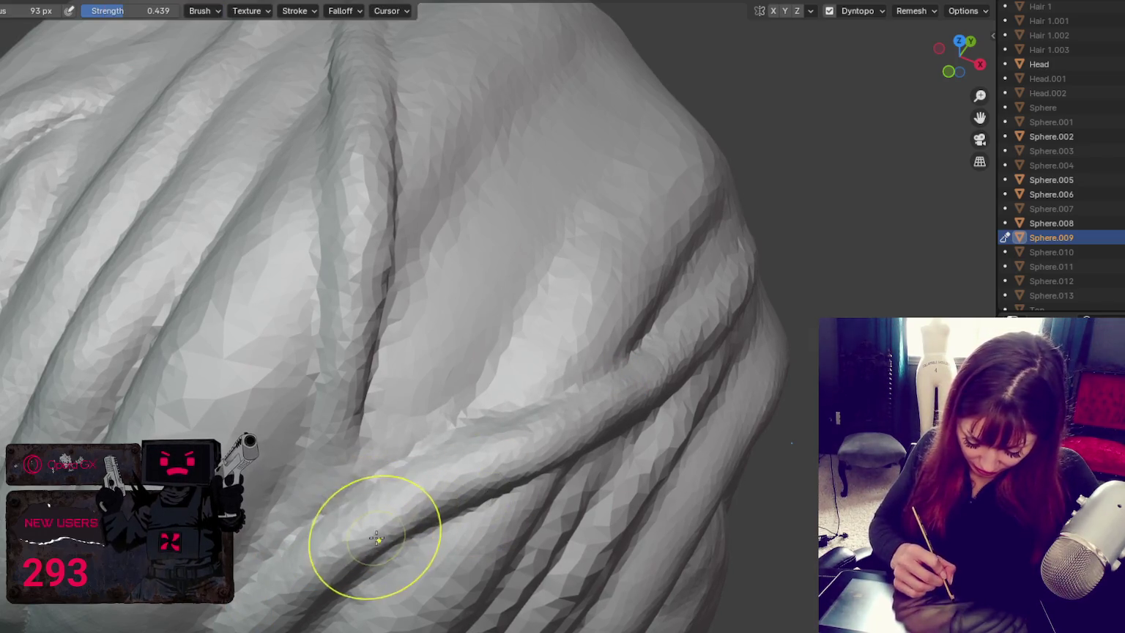
drag(375, 539, 384, 540)
mouse_move(384, 540)
middle_down()
mouse_move(190, 428)
mouse_move(628, 376)
mouse_move(406, 358)
middle_up()
drag(406, 359, 308, 415)
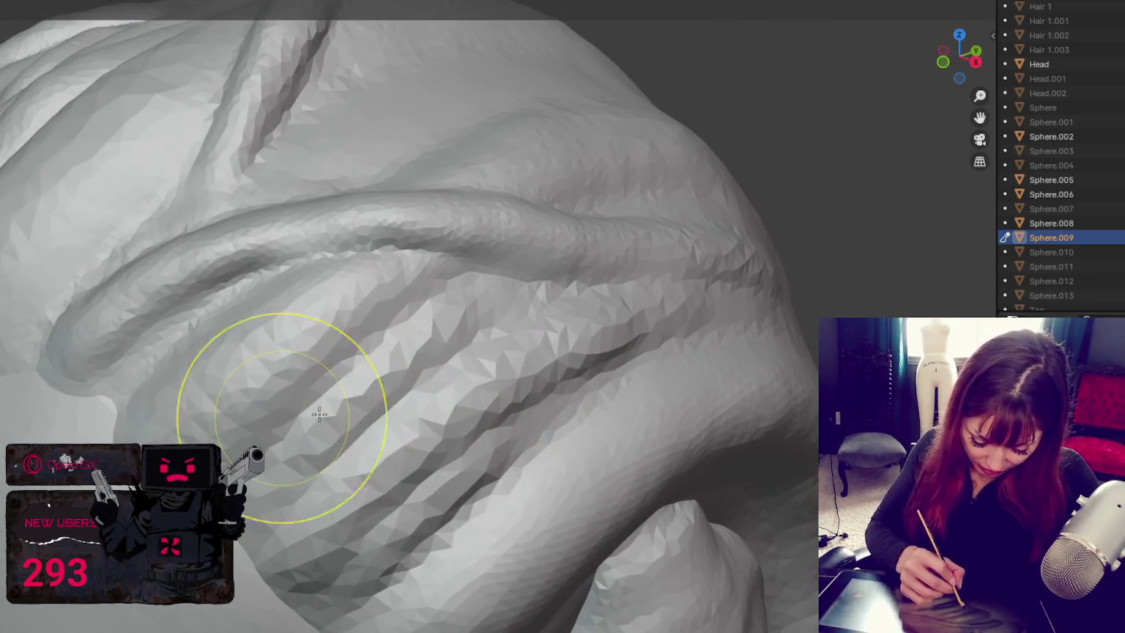
Step: Halve the Crease brush size, then carve and smooth a groove between strands
mouse_move(288, 476)
mouse_down()
mouse_move(344, 415)
mouse_move(389, 490)
mouse_move(536, 377)
mouse_move(351, 464)
mouse_up()
key(shift+c)
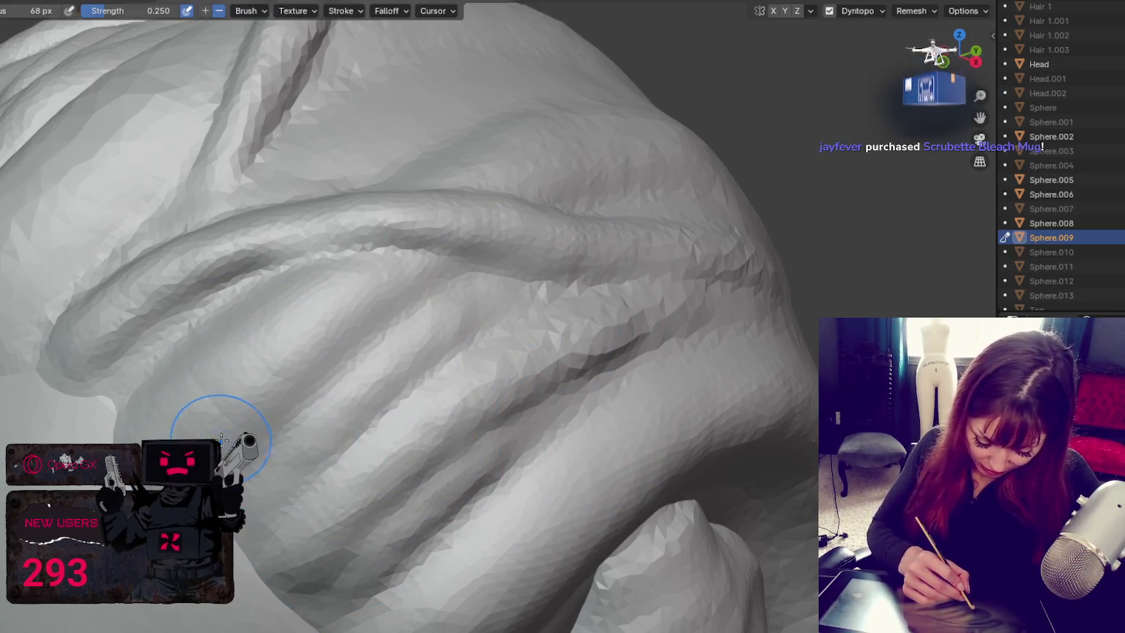
key(f)
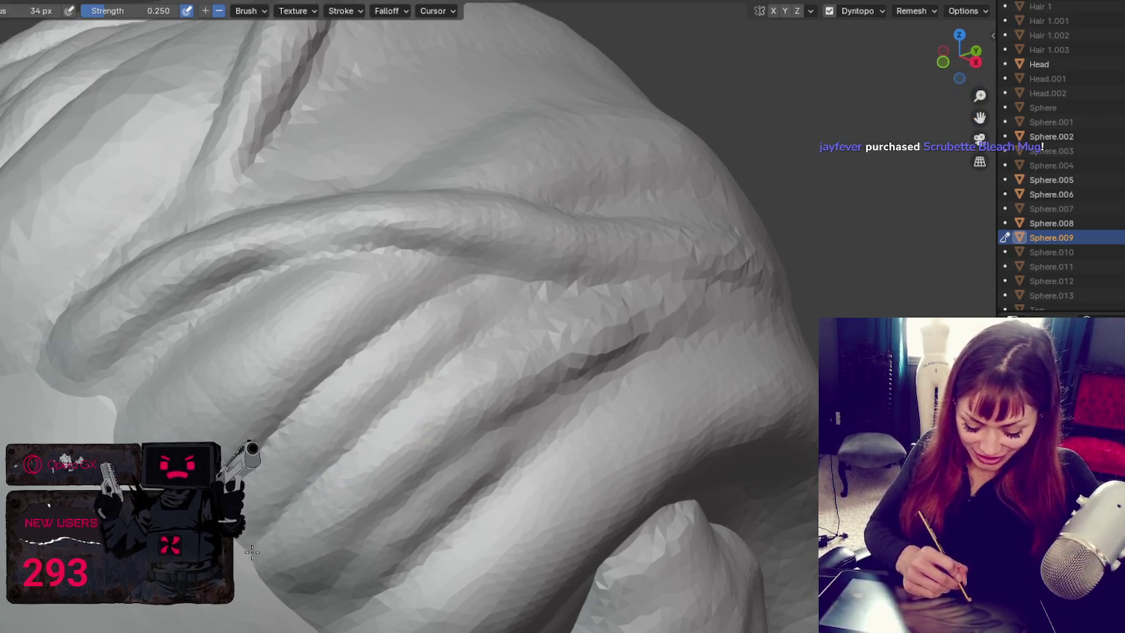
drag(735, 275, 459, 258)
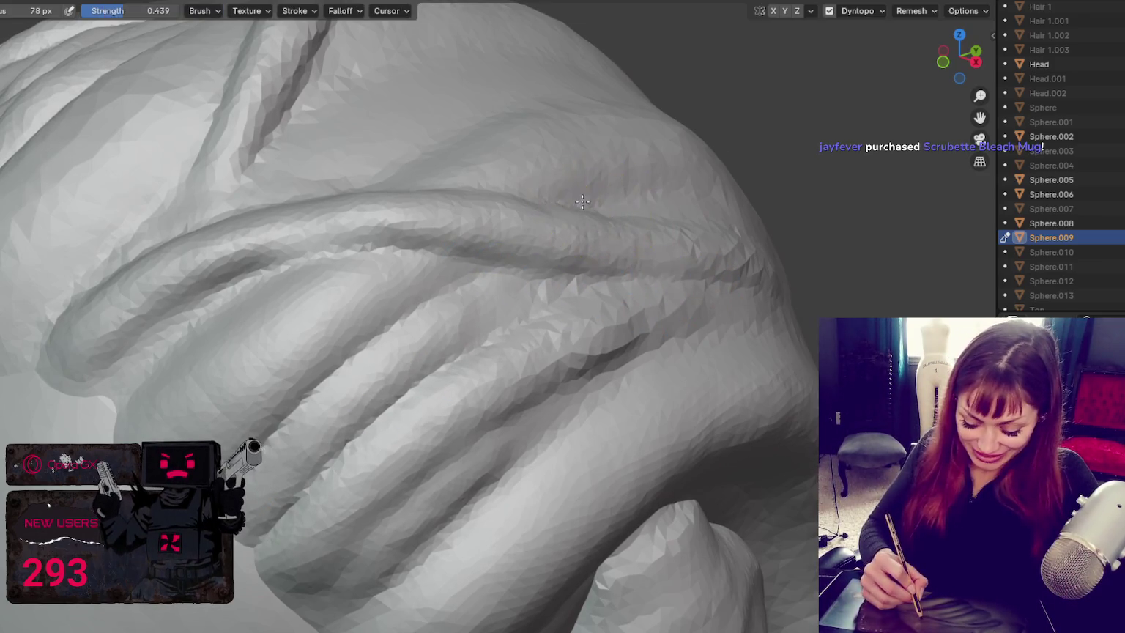
shift+drag(563, 205, 479, 191)
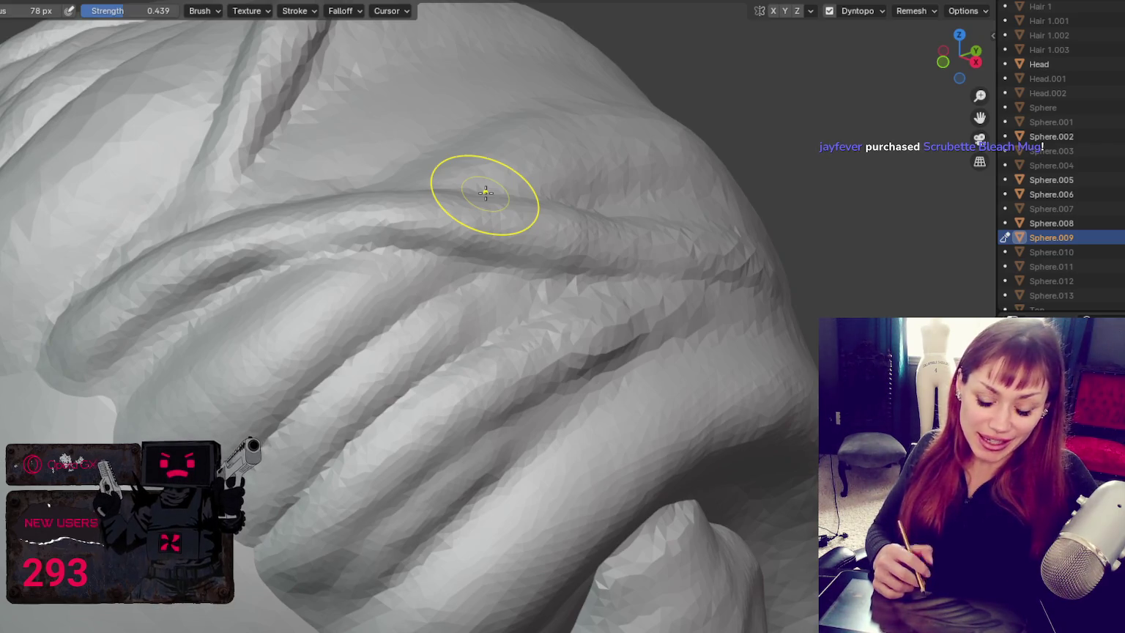
Step: Deepen four grooves between the side strands, then zoom out to the whole head
middle_drag(503, 452, 454, 364)
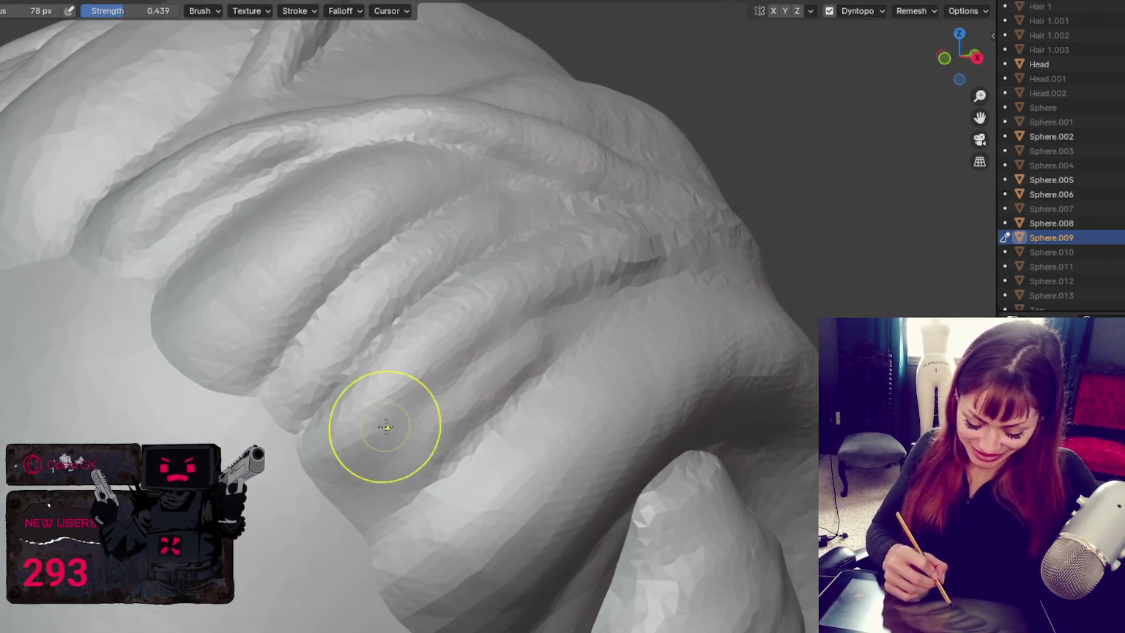
key(shift+c)
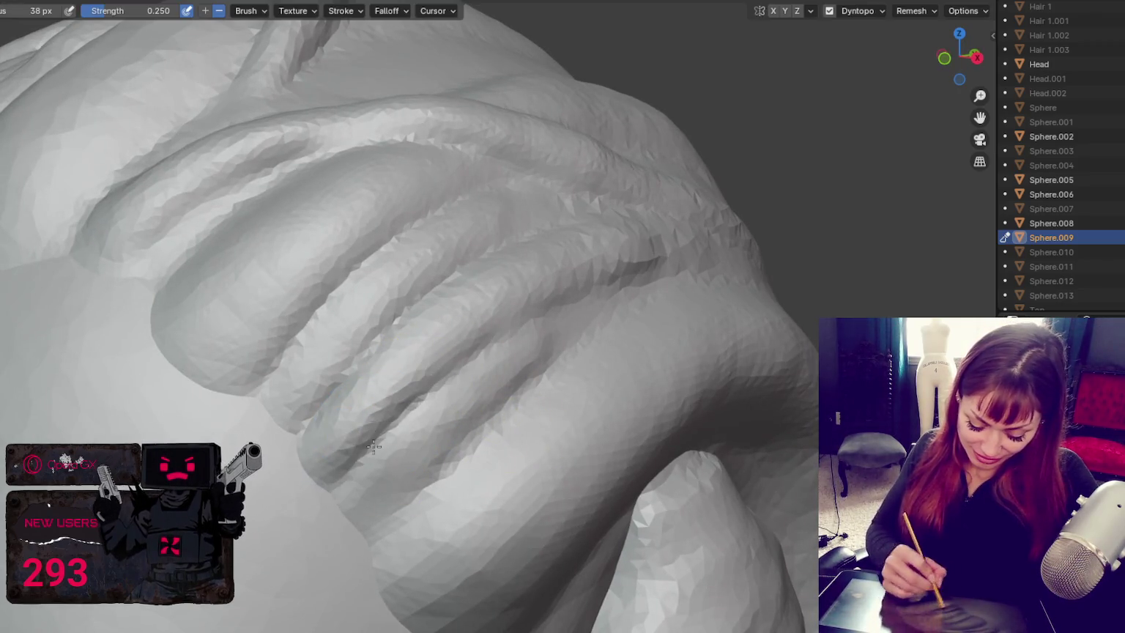
middle_drag(359, 539, 287, 539)
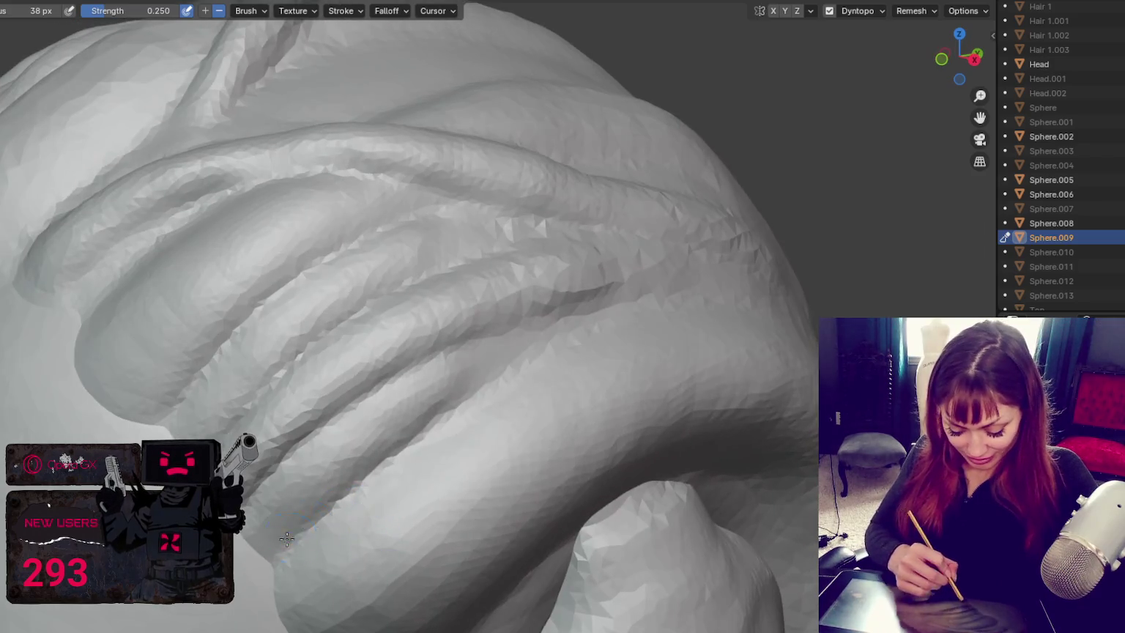
drag(542, 345, 469, 402)
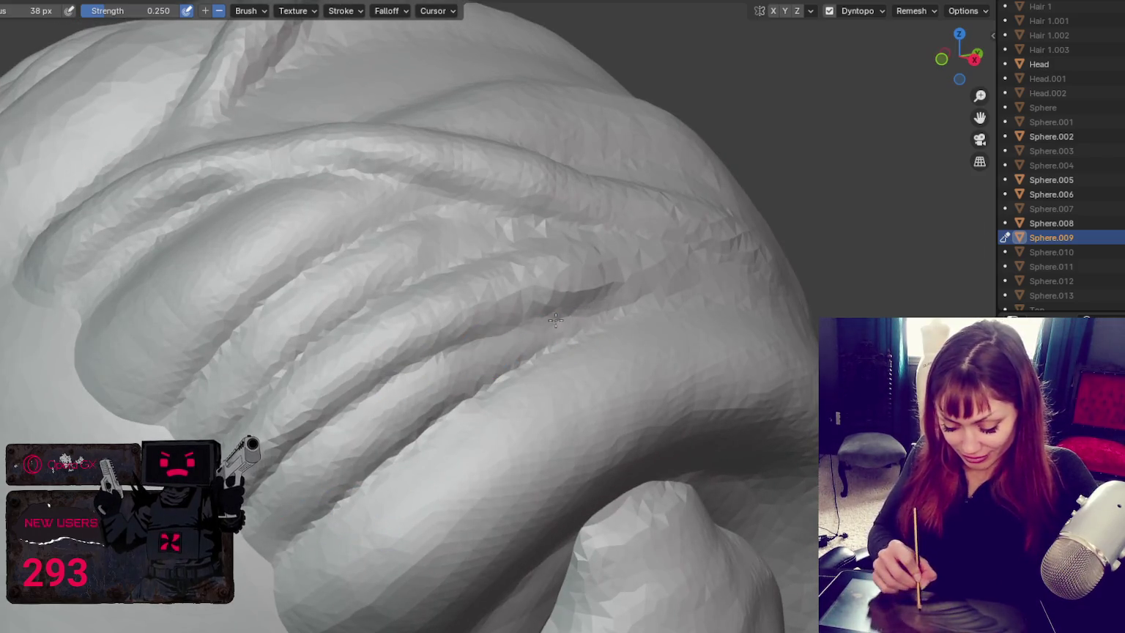
drag(583, 315, 487, 333)
mouse_move(414, 276)
mouse_down()
mouse_move(327, 327)
mouse_move(373, 304)
mouse_up()
drag(608, 292, 495, 334)
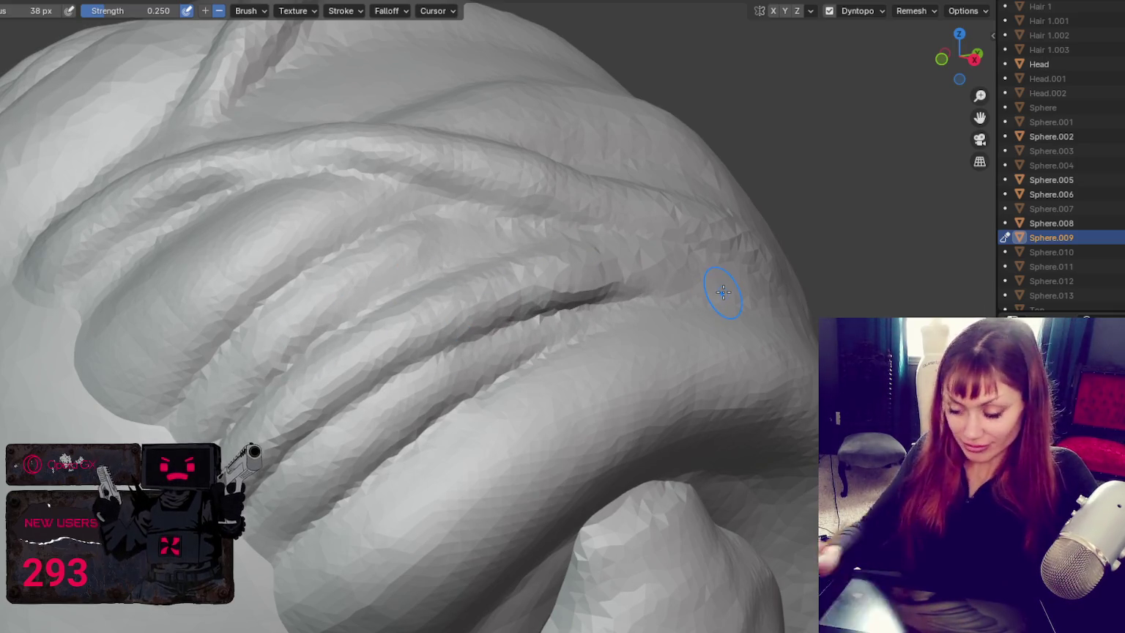
scroll(723, 292, down, 5)
mouse_move(722, 292)
middle_down()
mouse_move(653, 446)
mouse_move(763, 423)
mouse_move(630, 439)
mouse_move(610, 432)
mouse_move(624, 415)
middle_up()
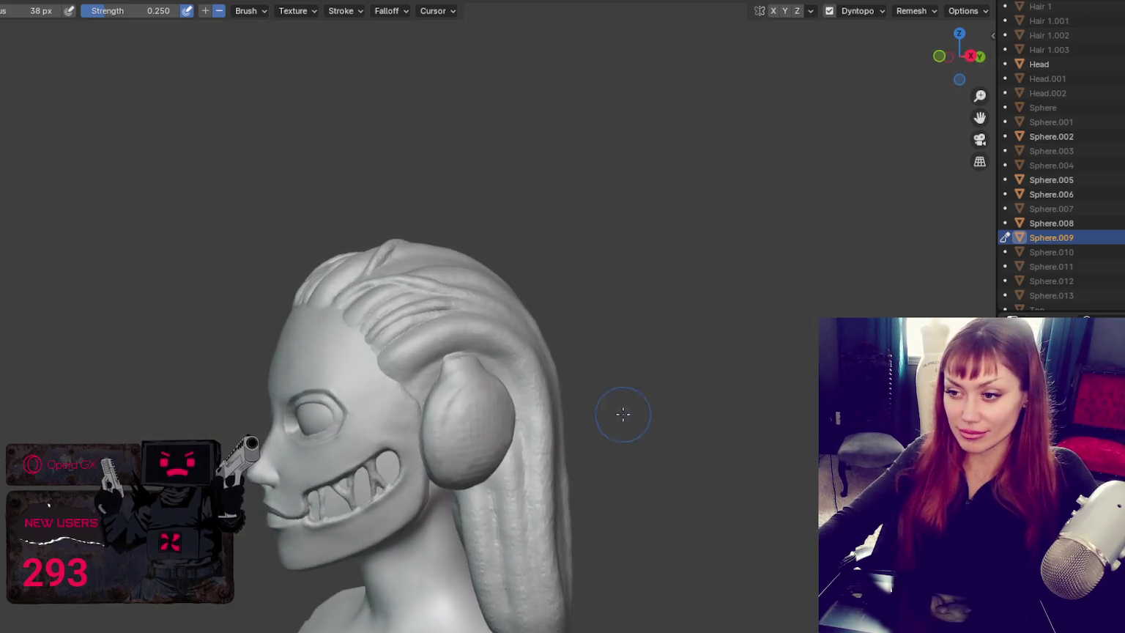
Step: Carve creases into the hair strands above the ear
scroll(625, 415, up, 5)
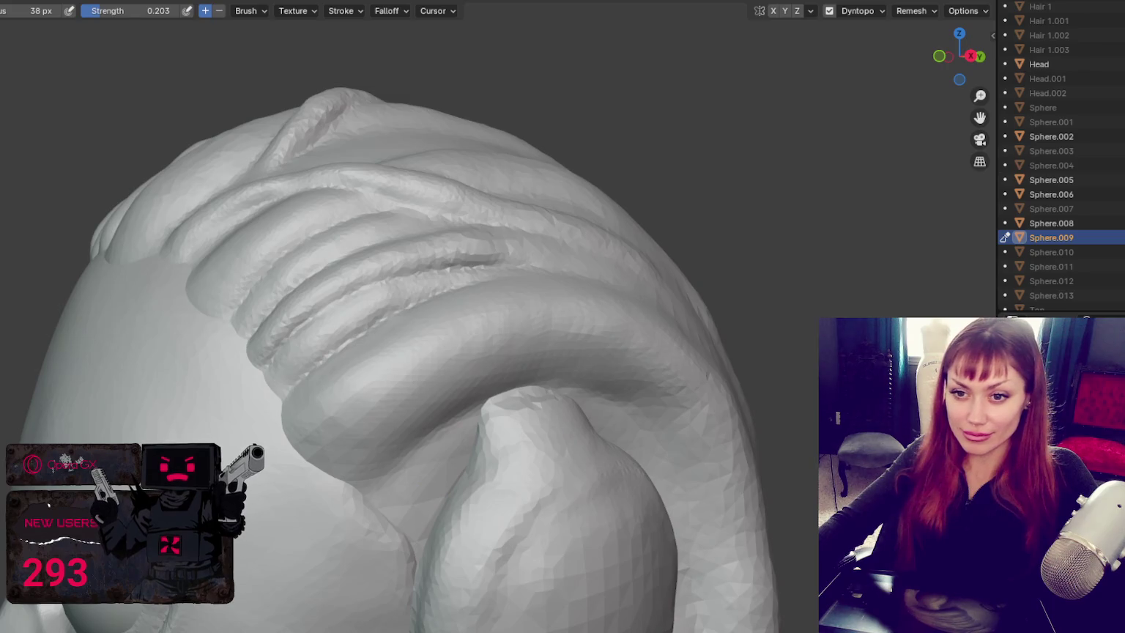
shift+middle_drag(487, 500, 487, 394)
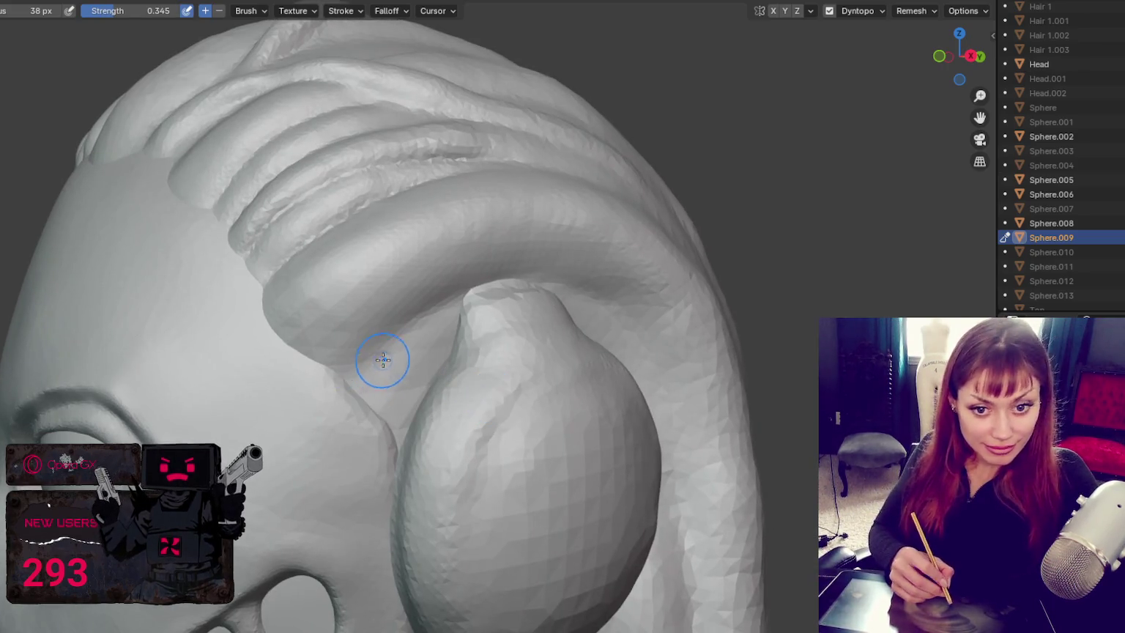
middle_drag(465, 317, 520, 352)
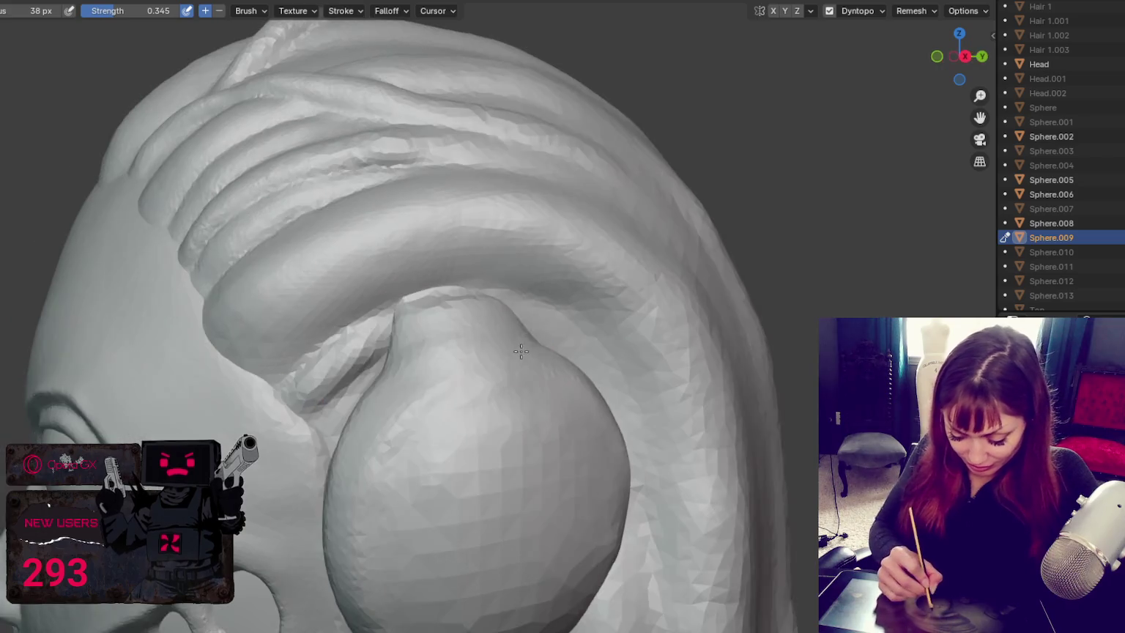
drag(512, 322, 607, 344)
drag(395, 322, 325, 370)
mouse_move(326, 370)
middle_down()
mouse_move(441, 352)
mouse_move(527, 464)
middle_up()
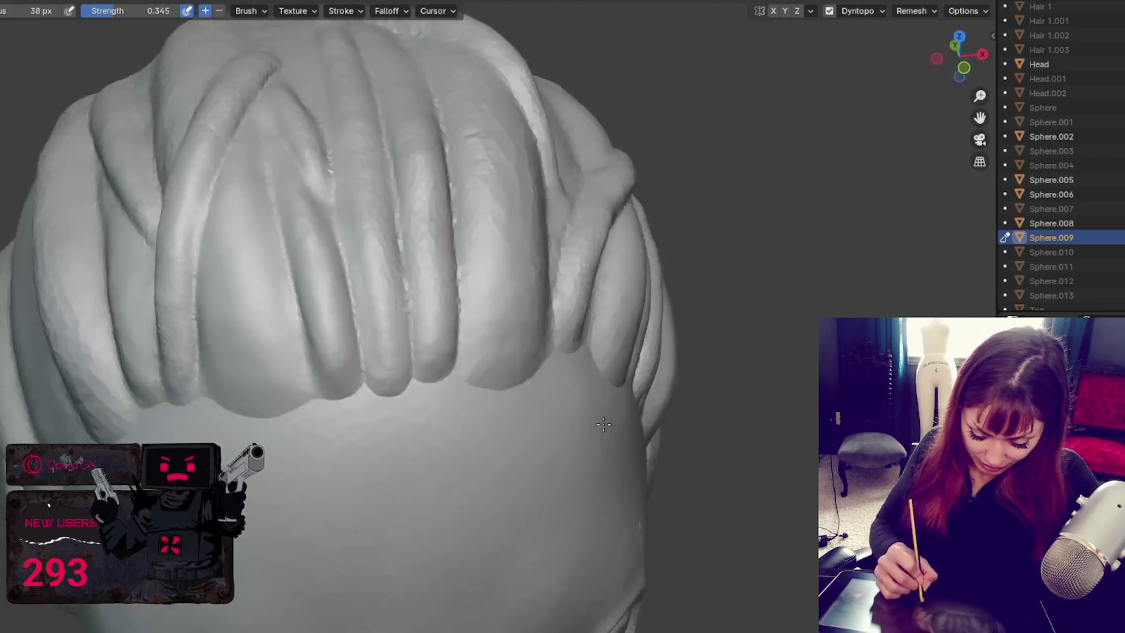
Step: Deepen the crease on top of the head, then turn toward the back strands
mouse_move(515, 199)
middle_down()
mouse_move(397, 269)
mouse_move(425, 104)
middle_up()
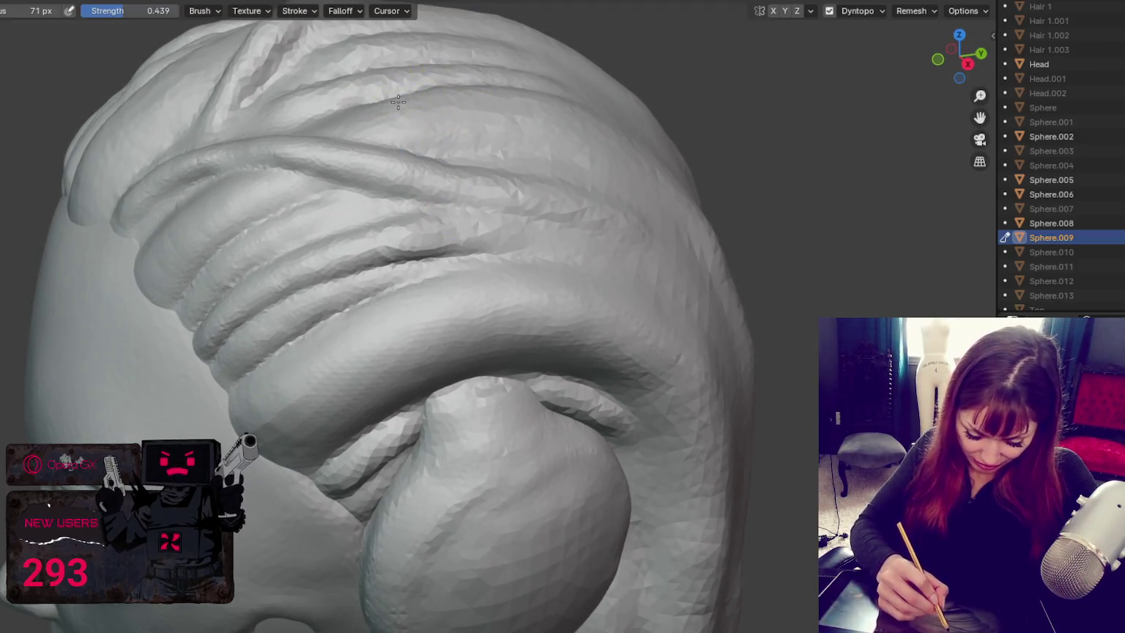
mouse_move(285, 98)
middle_down()
mouse_move(311, 66)
mouse_move(344, 219)
mouse_move(364, 252)
mouse_move(357, 268)
middle_up()
scroll(364, 251, down, 1)
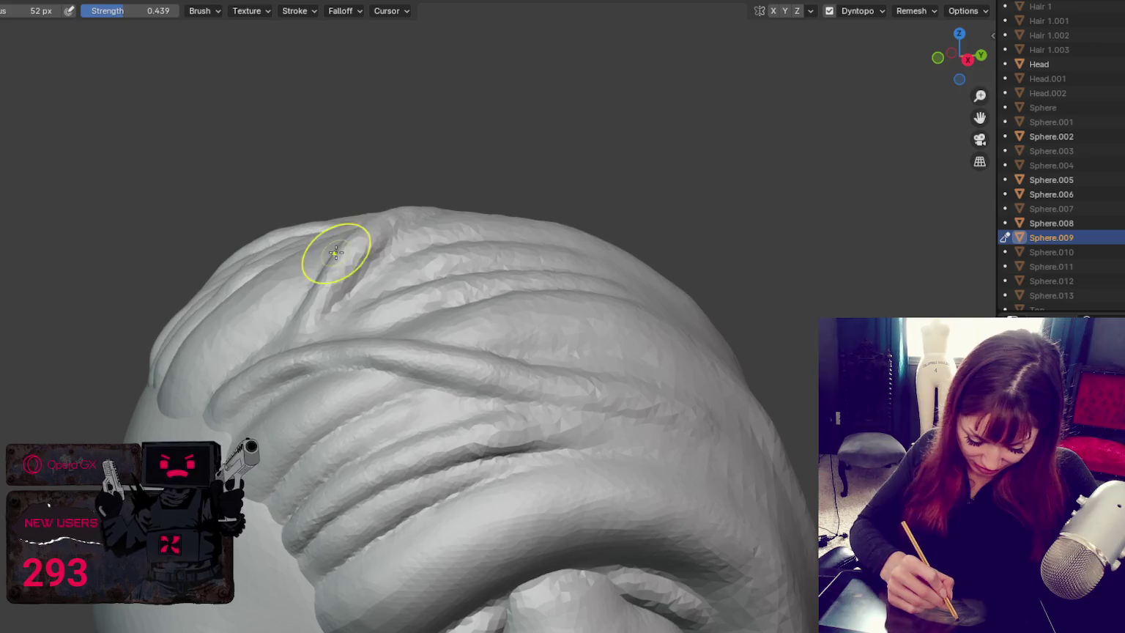
middle_drag(364, 223, 407, 244)
drag(391, 272, 393, 253)
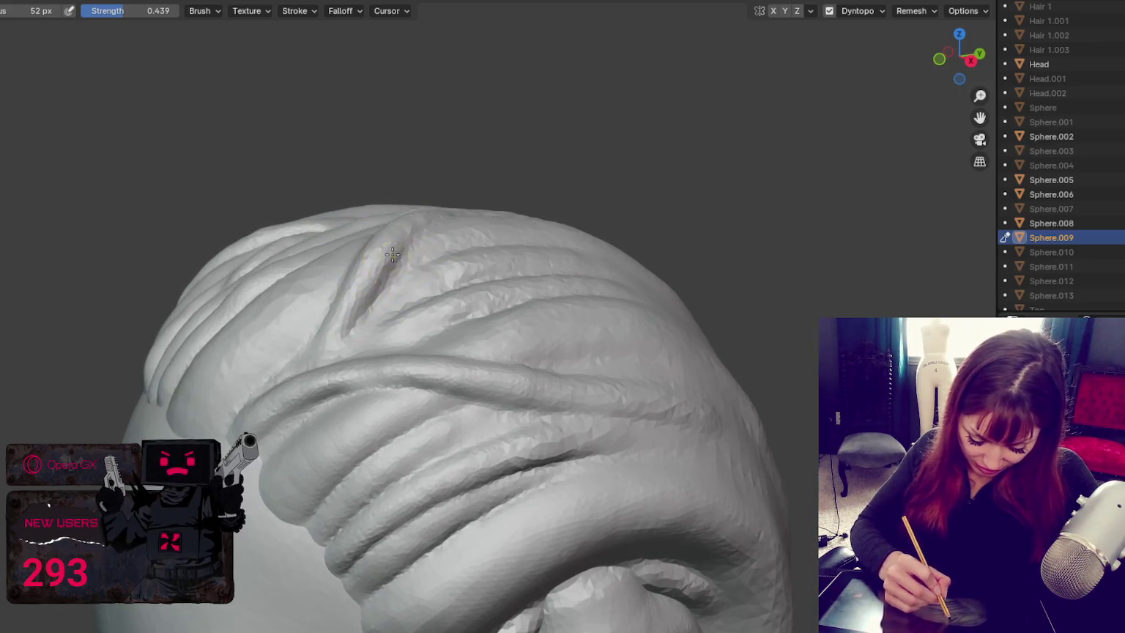
mouse_move(360, 341)
middle_down()
mouse_move(429, 330)
mouse_move(451, 312)
mouse_move(417, 318)
middle_up()
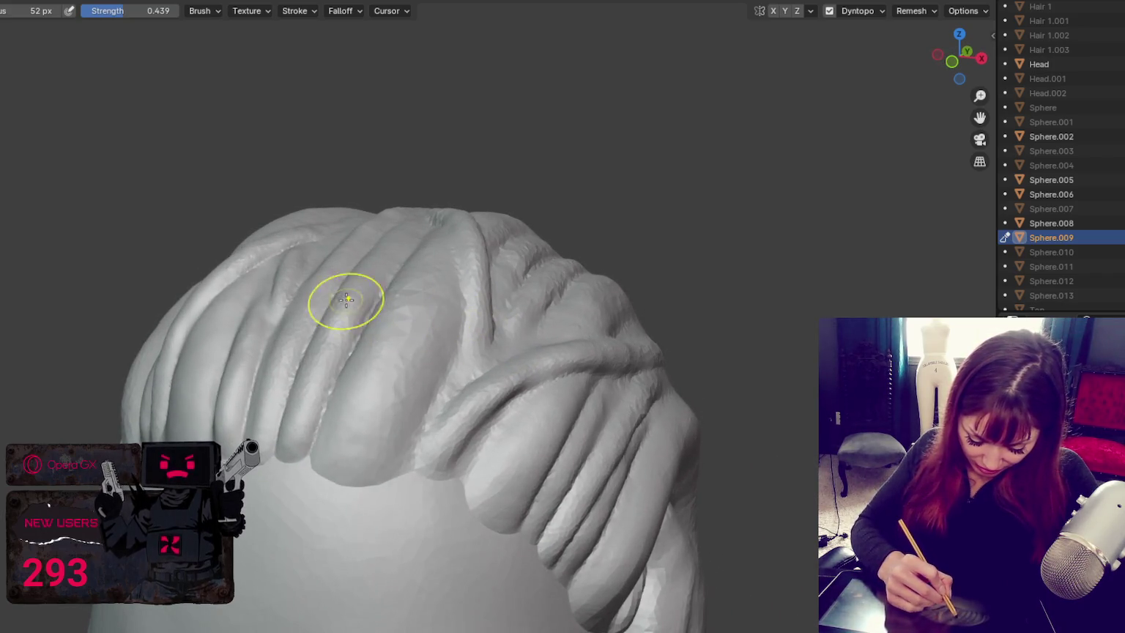
mouse_move(326, 332)
middle_down()
mouse_move(371, 306)
mouse_move(350, 306)
middle_up()
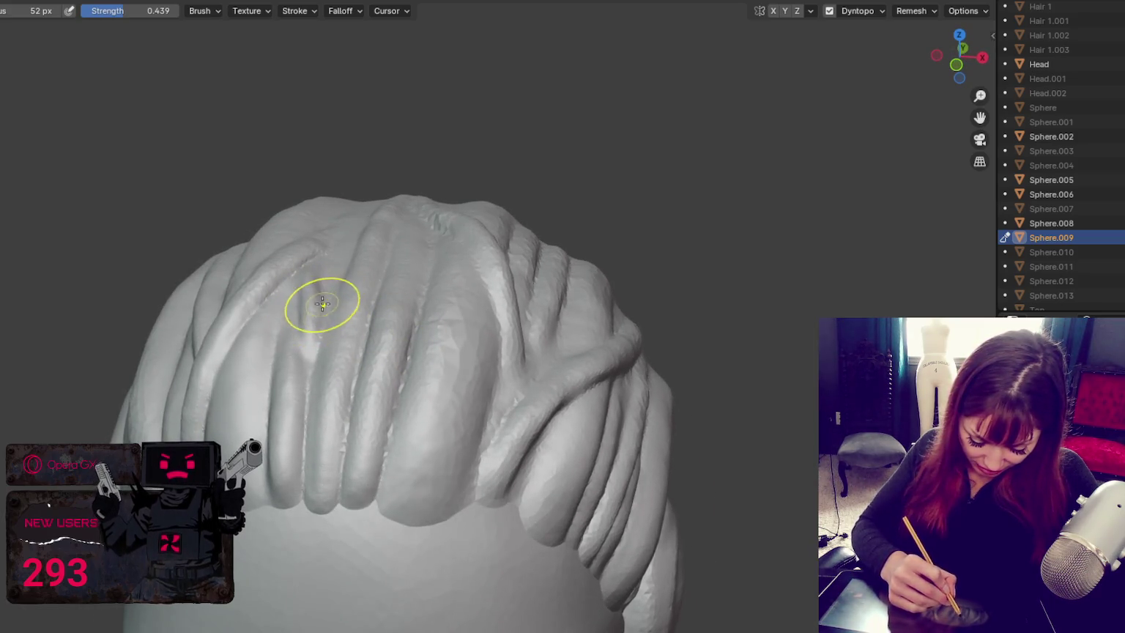
middle_drag(317, 324, 326, 301)
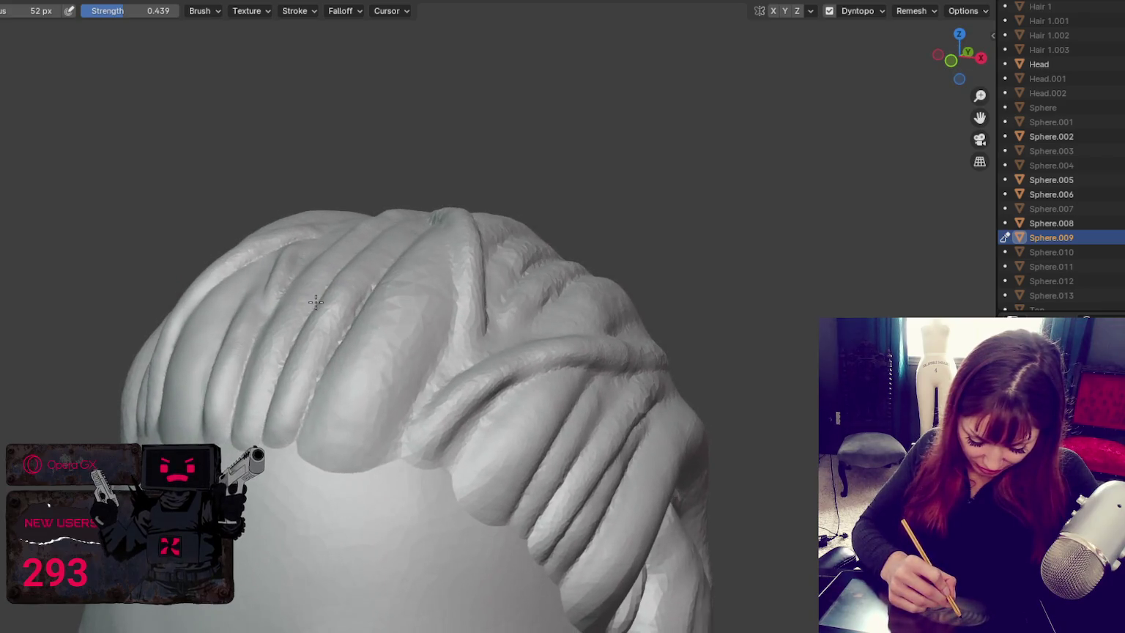
Step: Enlarge the brush slightly and inspect the back strands round to the front
key(f)
click(172, 337)
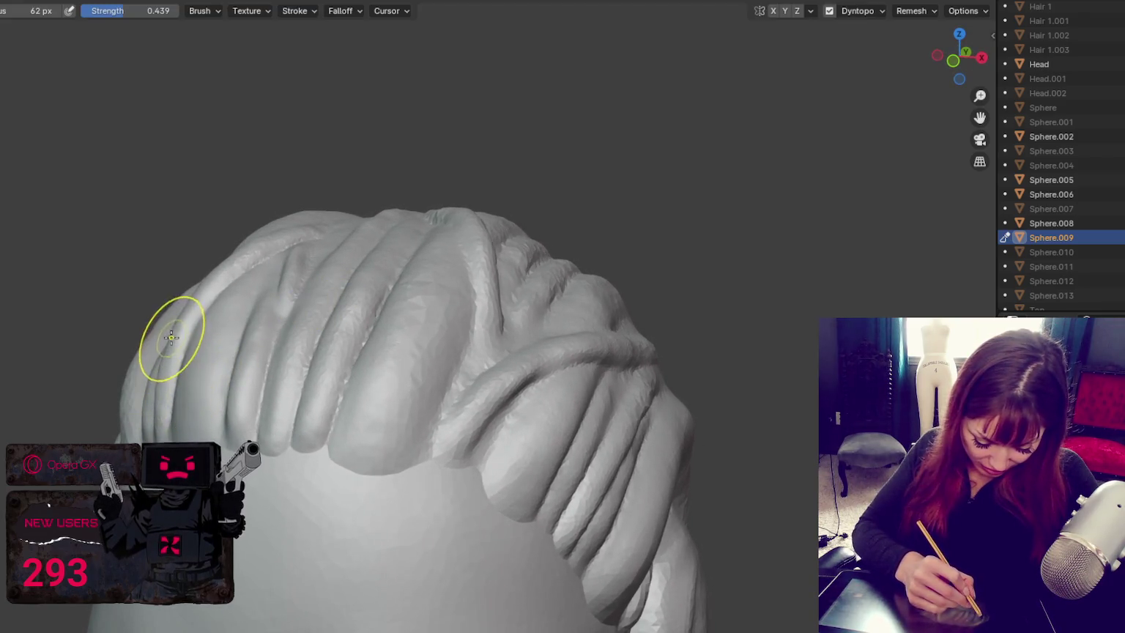
mouse_move(190, 332)
middle_down()
mouse_move(178, 298)
mouse_move(173, 314)
middle_up()
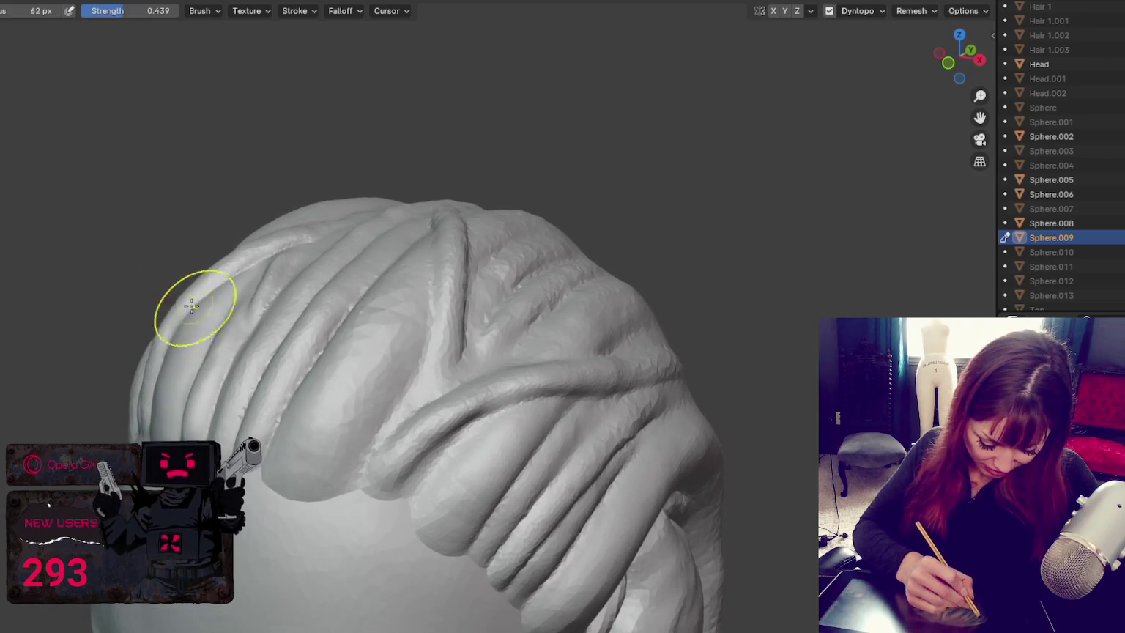
middle_drag(227, 290, 181, 347)
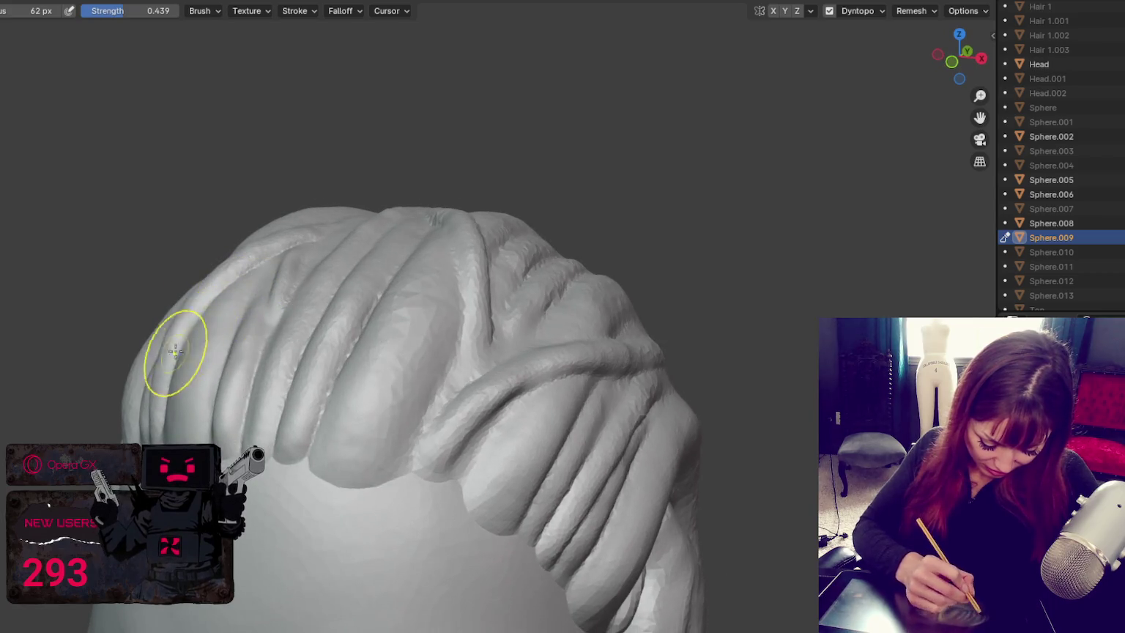
mouse_move(222, 390)
middle_down()
mouse_move(402, 402)
mouse_move(548, 379)
middle_up()
scroll(401, 402, up, 5)
Step: Clean up the jagged crease and build a new raised strand at the back
key(shift+c)
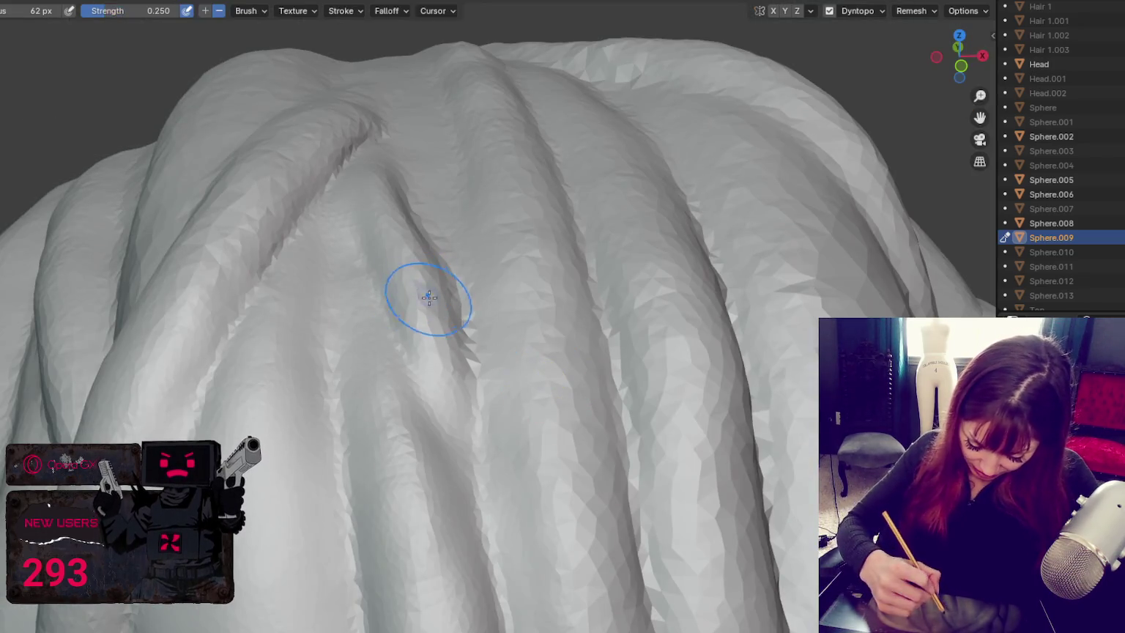
drag(451, 337, 471, 316)
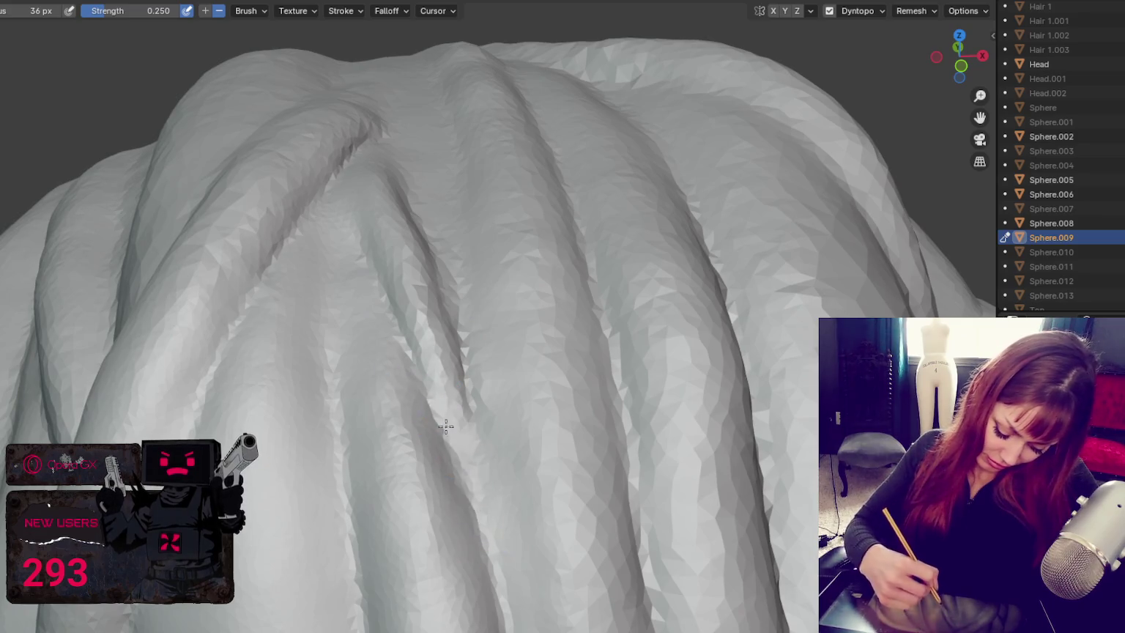
middle_drag(327, 151, 330, 131)
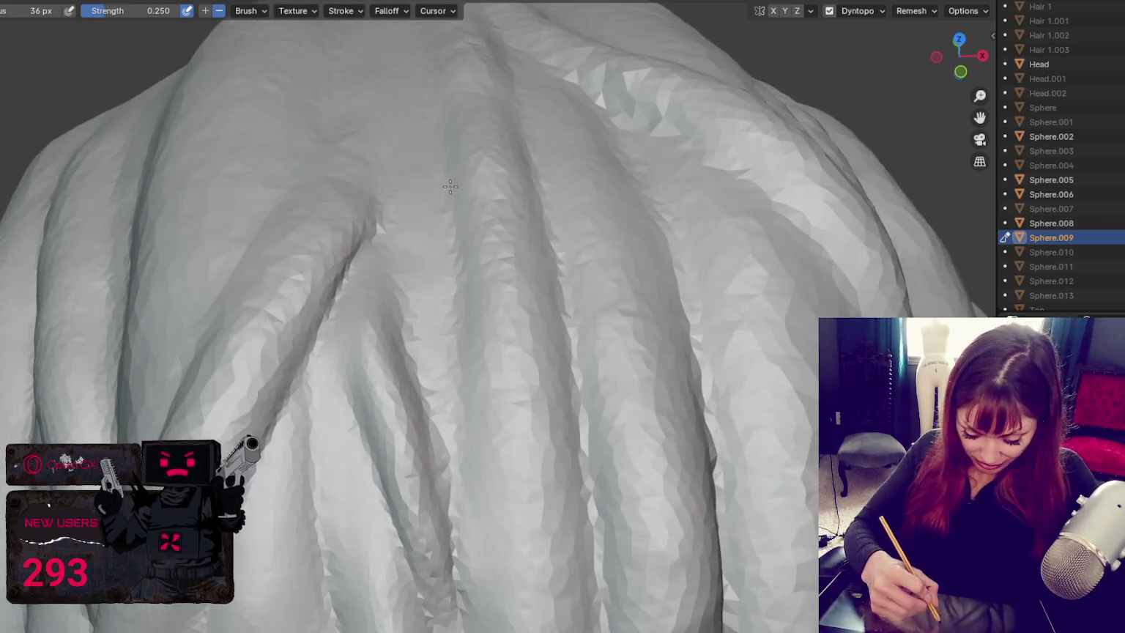
mouse_move(329, 130)
mouse_down()
mouse_move(427, 254)
mouse_move(434, 364)
mouse_up()
Step: Shrink the brush, carve a groove into the new strand, and soften it
key(f)
click(415, 239)
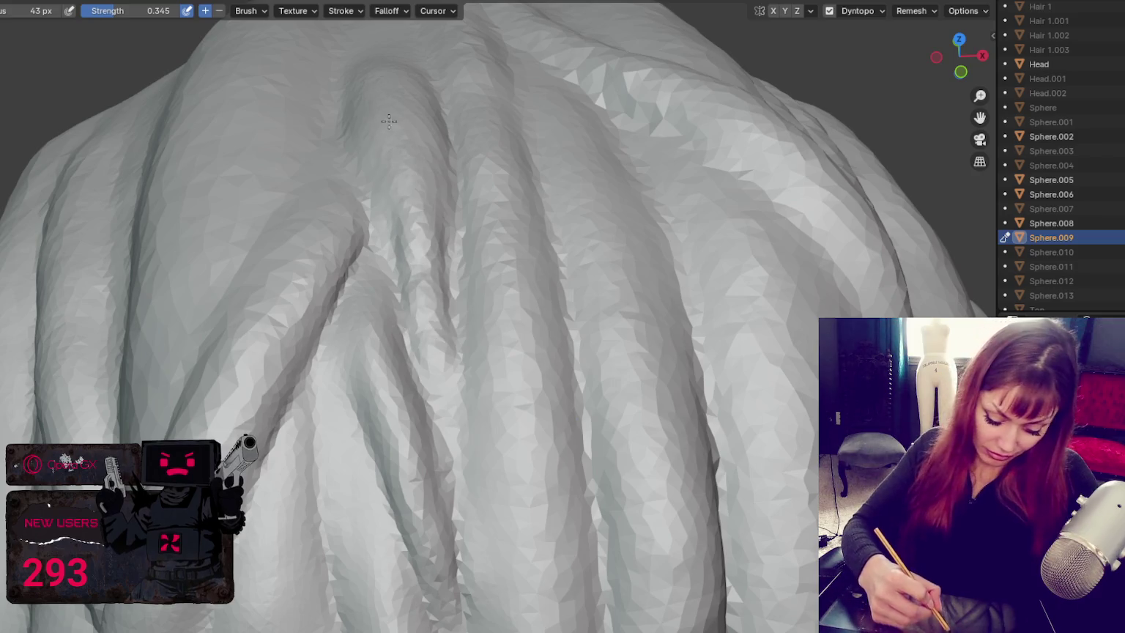
middle_drag(409, 196, 411, 179)
drag(406, 231, 416, 296)
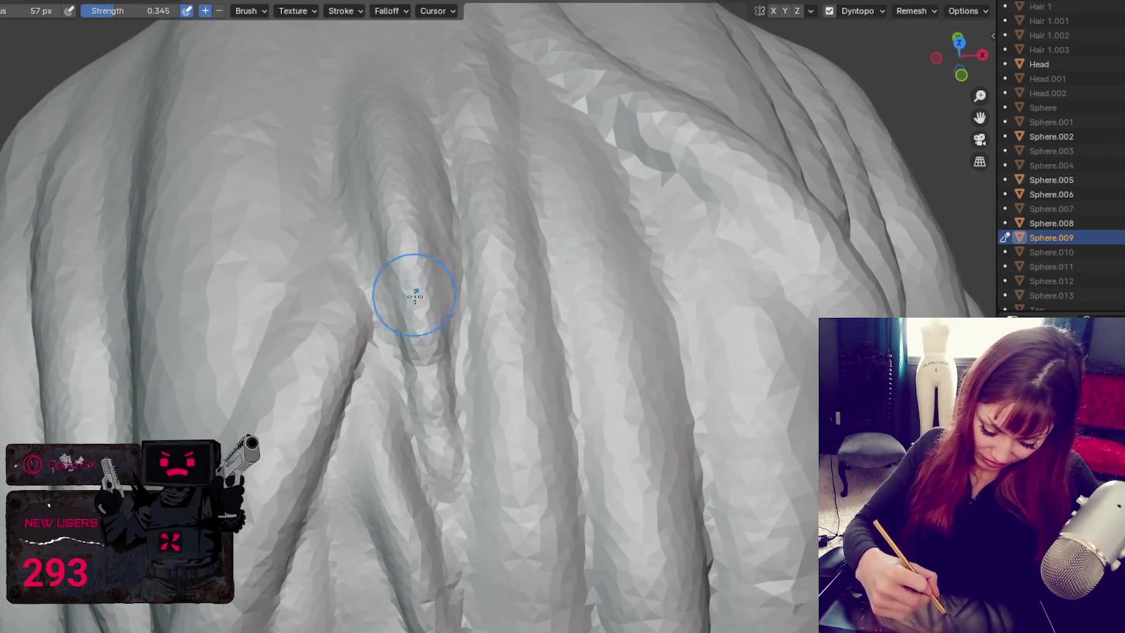
drag(415, 246, 432, 420)
mouse_move(421, 361)
mouse_down()
mouse_move(432, 432)
mouse_move(426, 378)
mouse_up()
Step: Set the brush to carve inward at strength 0.250 and view the head from a tilted top angle
key(shift+c)
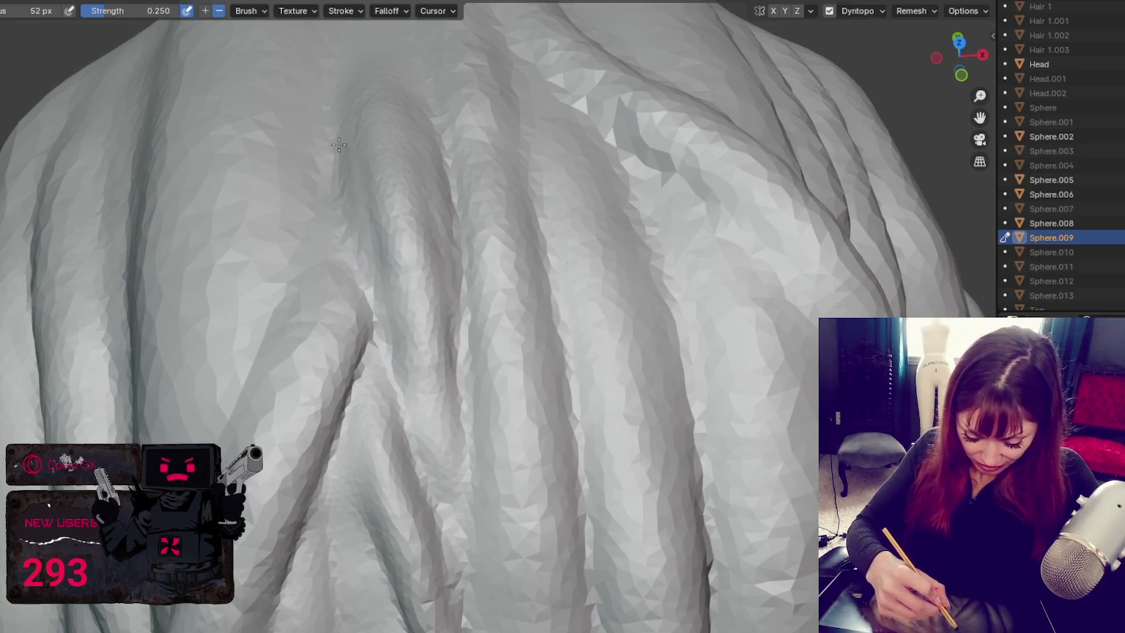
scroll(465, 338, down, 3)
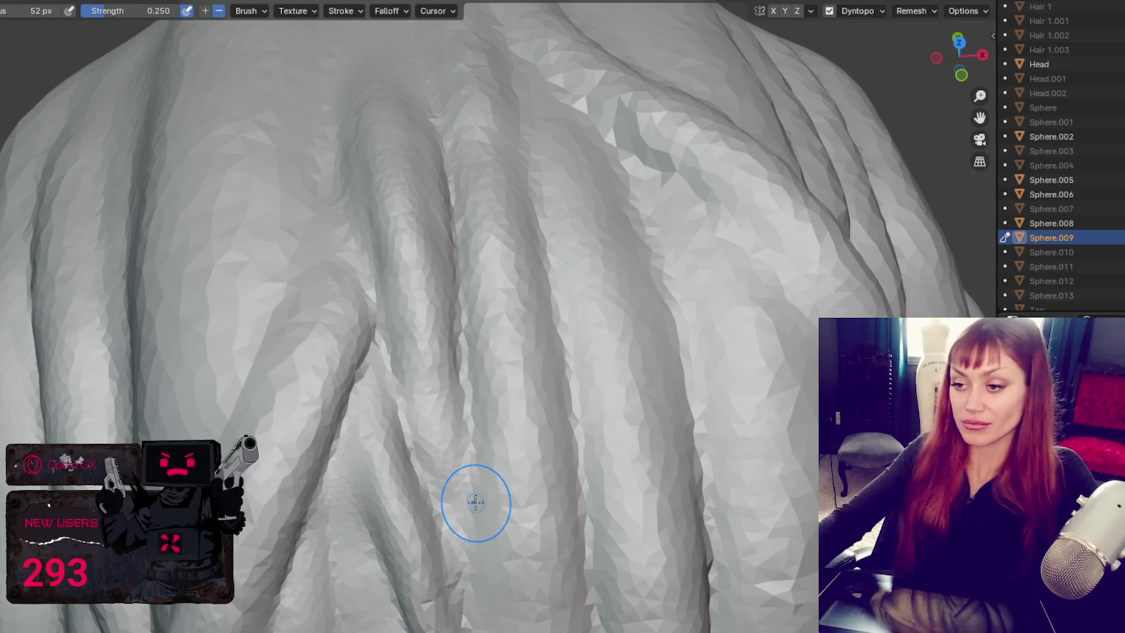
scroll(477, 502, down, 4)
middle_drag(503, 445, 524, 356)
scroll(523, 356, up, 1)
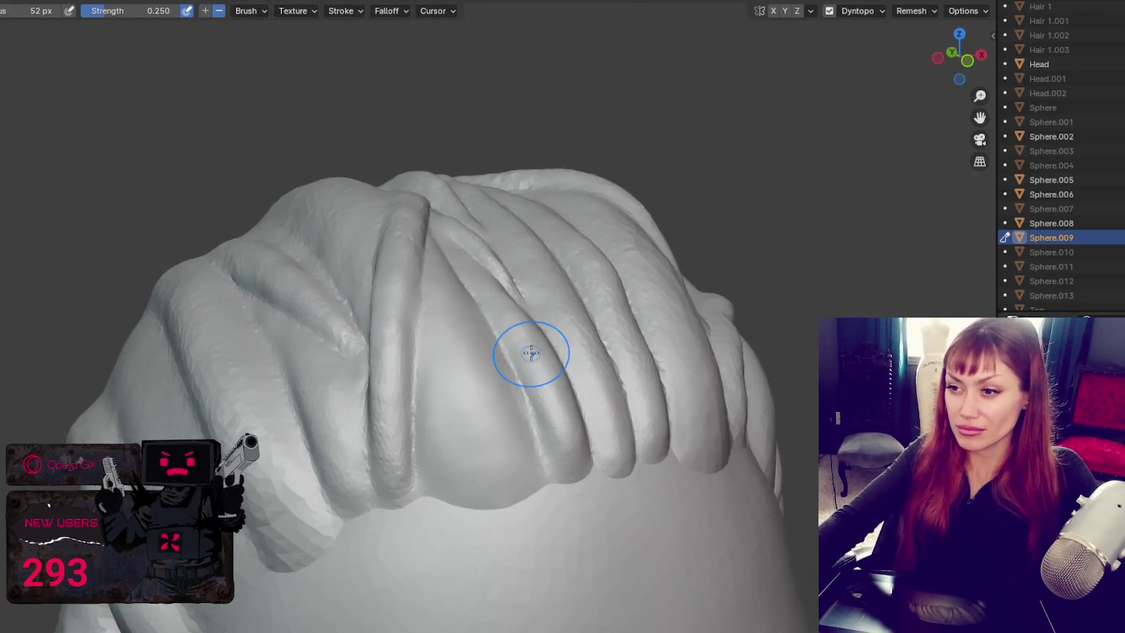
Step: Adjust the brush strength and smooth the strands on top of the head
scroll(527, 351, up, 1)
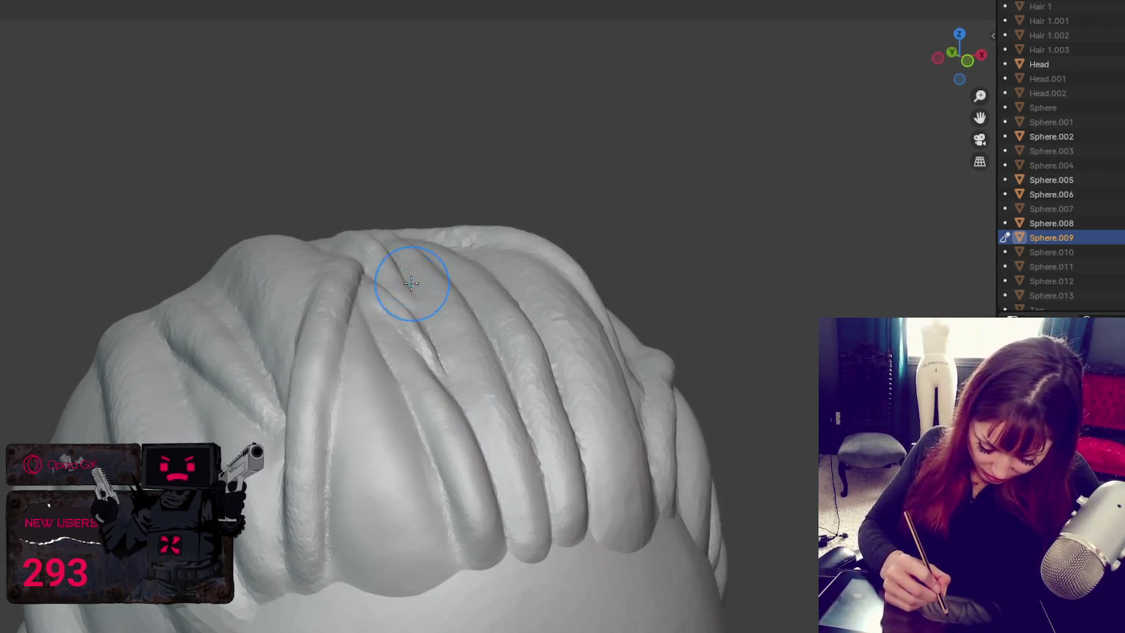
middle_drag(397, 271, 484, 252)
click(483, 252)
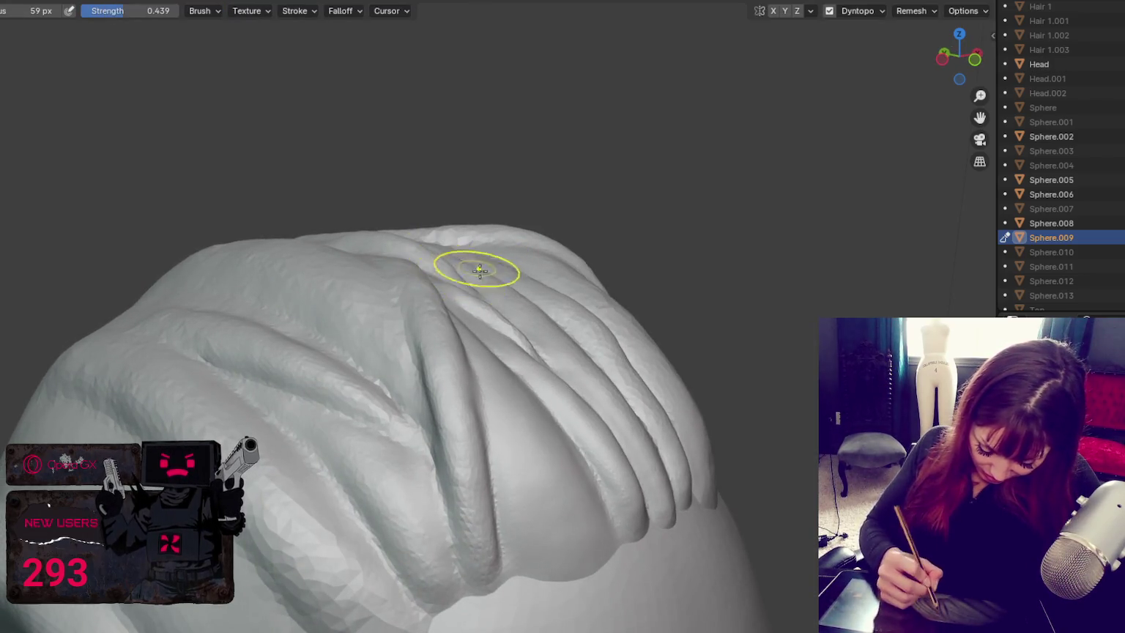
middle_drag(477, 265, 462, 296)
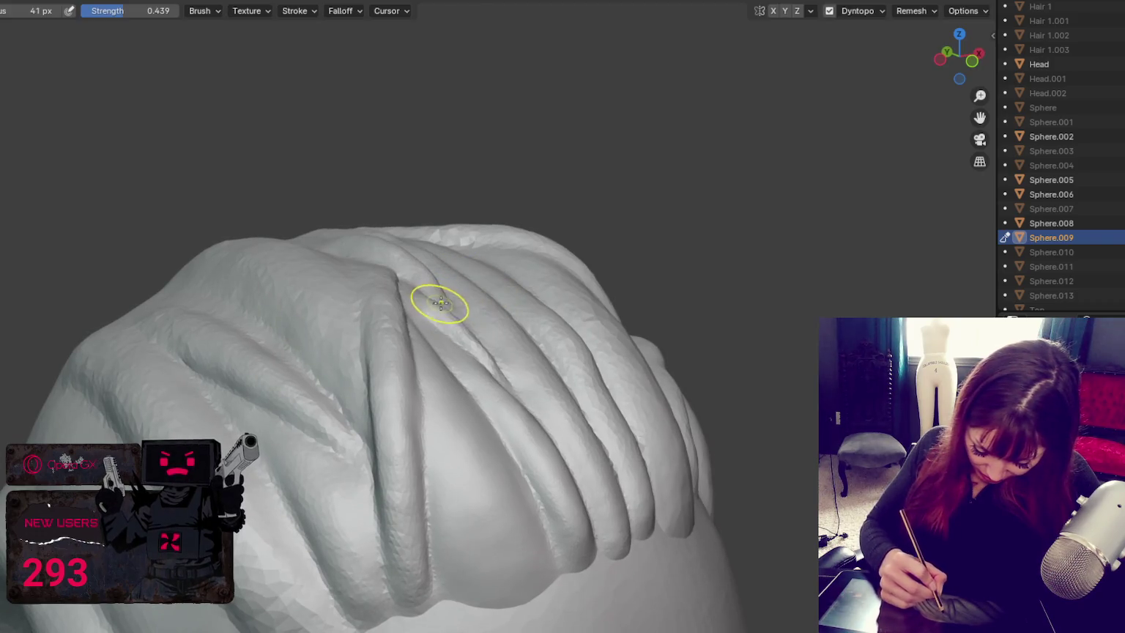
drag(494, 366, 503, 371)
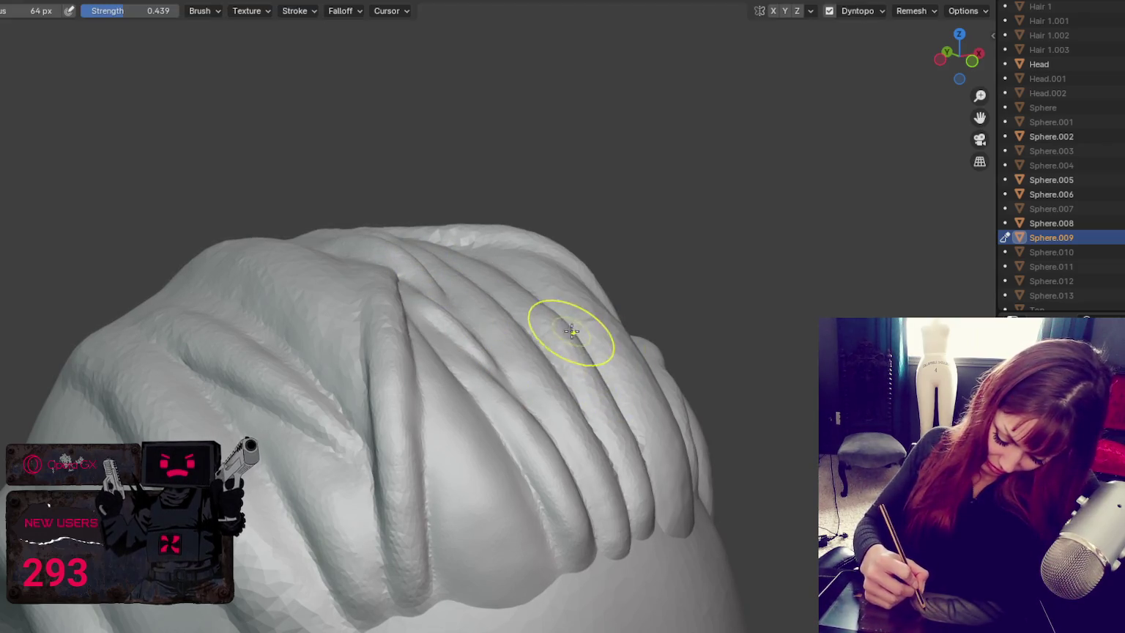
Step: Enlarge the brush radius and bring the lower hair into view
middle_drag(554, 309, 681, 345)
key(f)
click(715, 348)
mouse_move(583, 369)
middle_down()
mouse_move(598, 518)
mouse_move(476, 435)
middle_up()
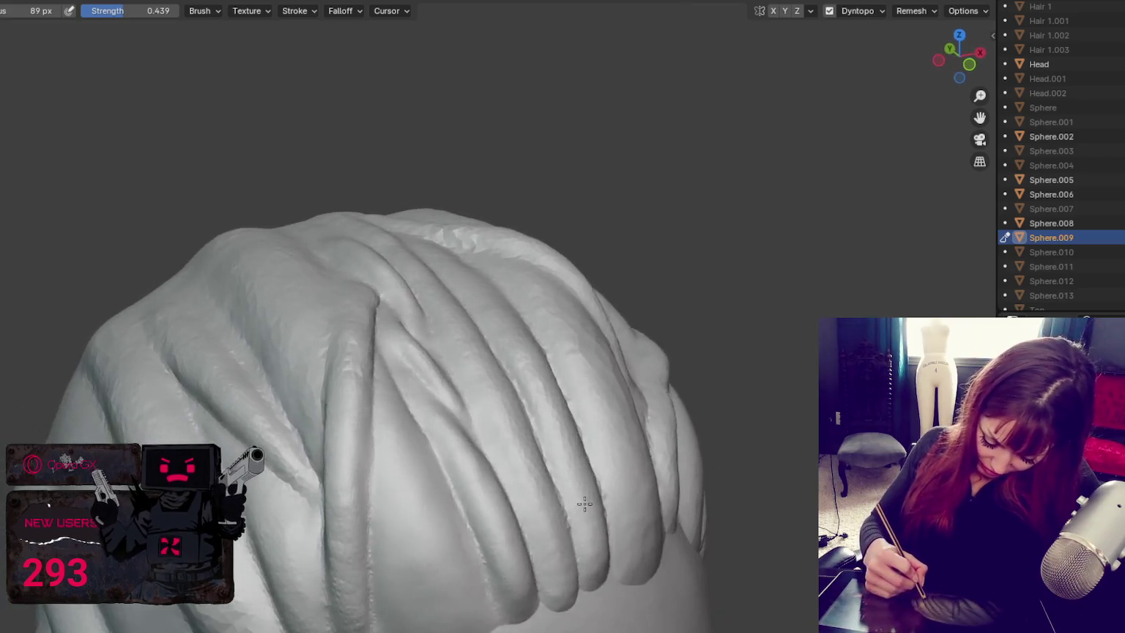
Step: Switch to the Crease brush and frame the creases on top of the hair
key(shift+c)
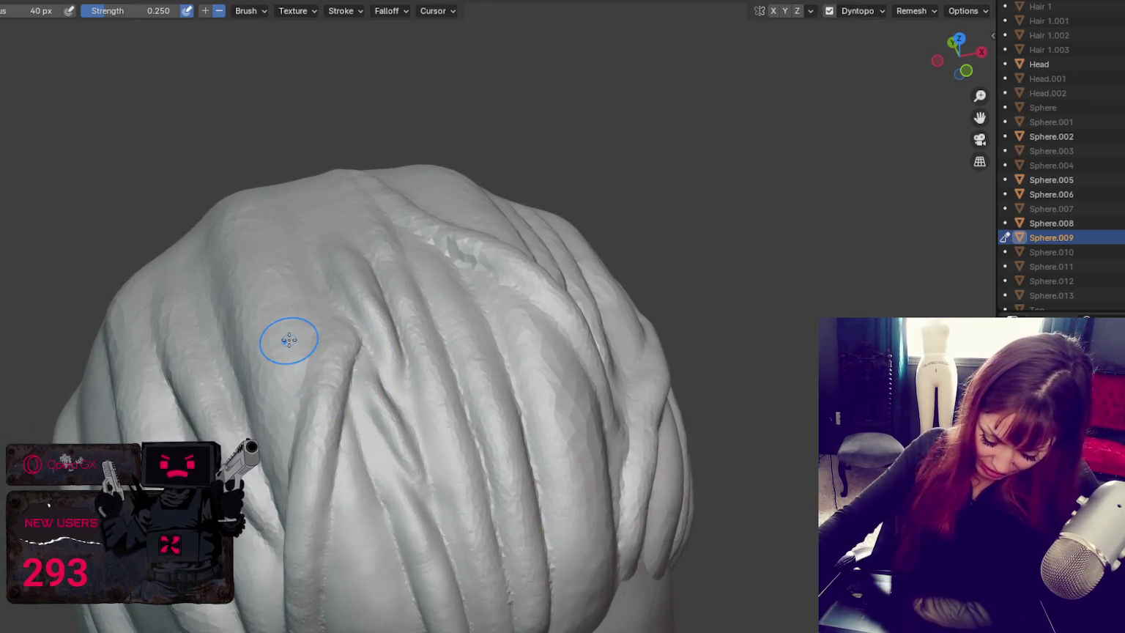
scroll(292, 334, up, 2)
scroll(325, 335, up, 1)
scroll(326, 335, down, 1)
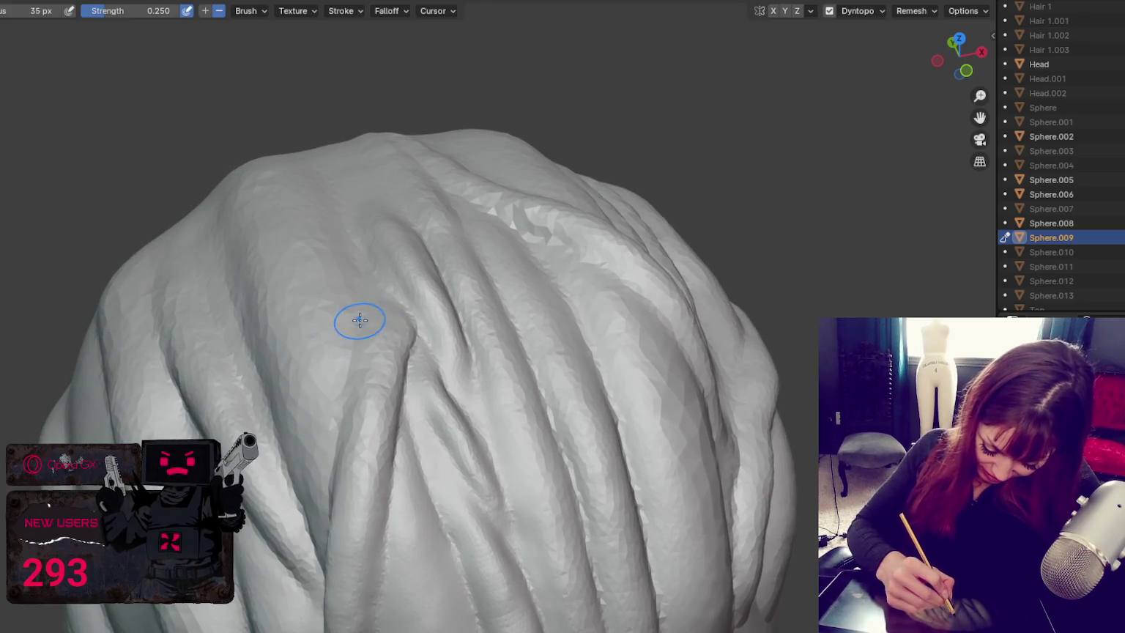
middle_drag(379, 318, 402, 318)
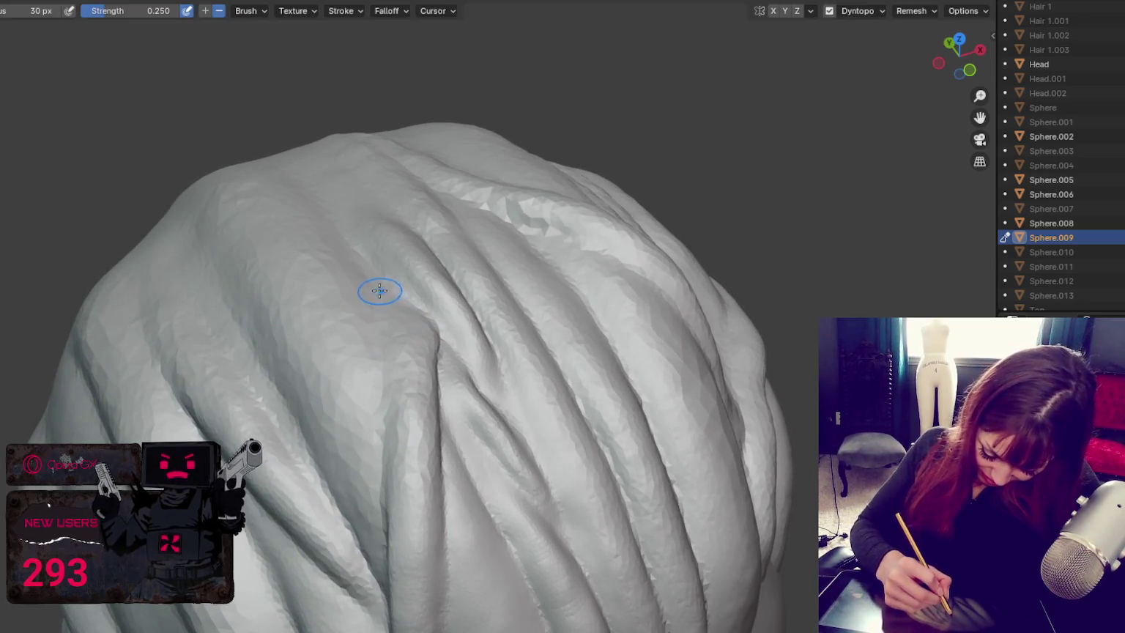
mouse_move(381, 428)
middle_down()
mouse_move(415, 397)
mouse_move(415, 315)
middle_up()
Step: Select the Smooth brush and zoom in on the parting at the crown
key(shift+s)
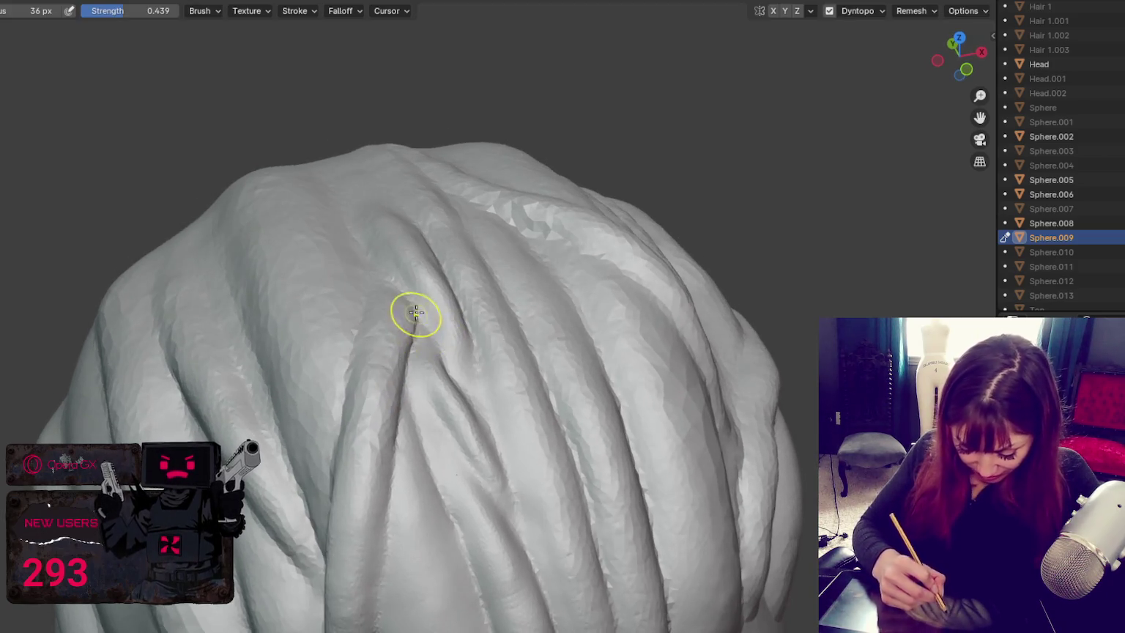
middle_drag(399, 421, 525, 351)
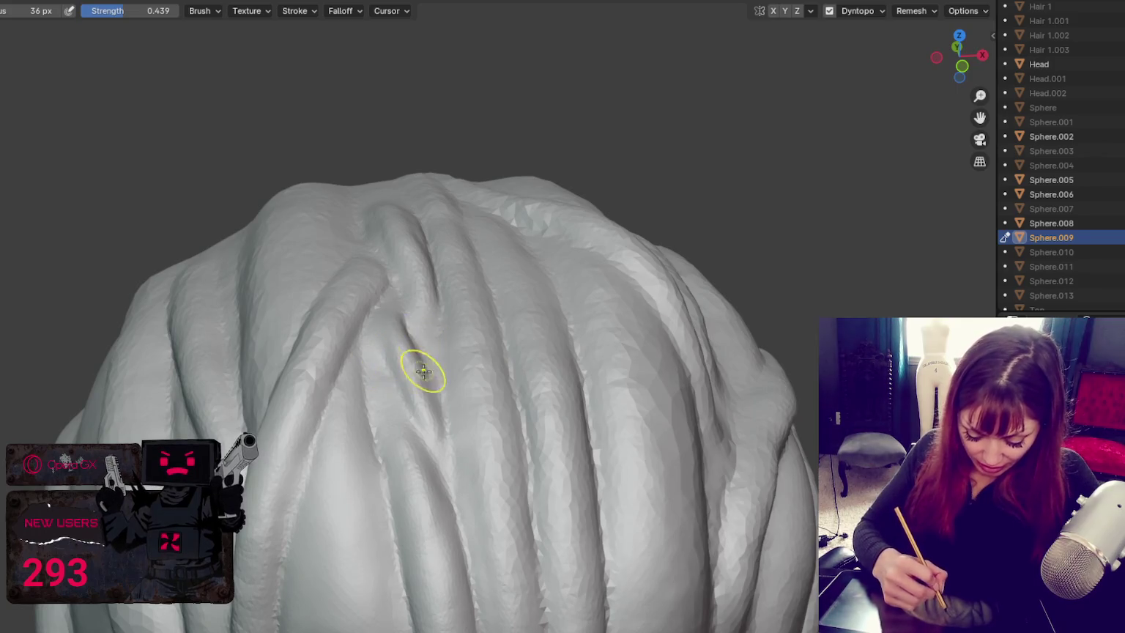
middle_drag(423, 365, 359, 348)
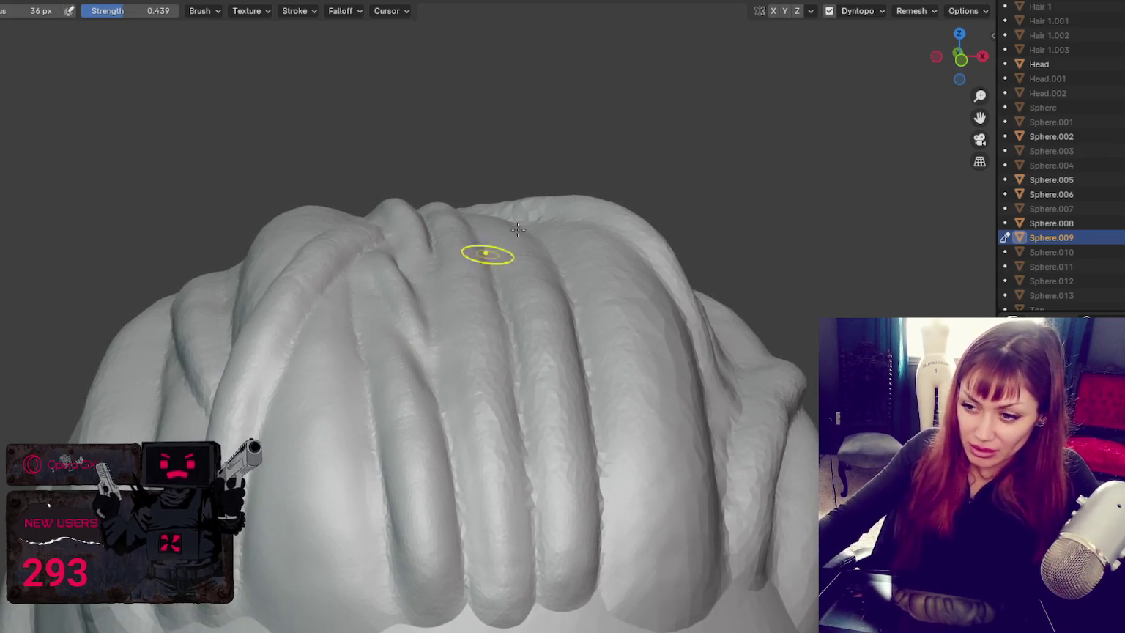
scroll(336, 369, up, 2)
middle_drag(336, 369, 504, 249)
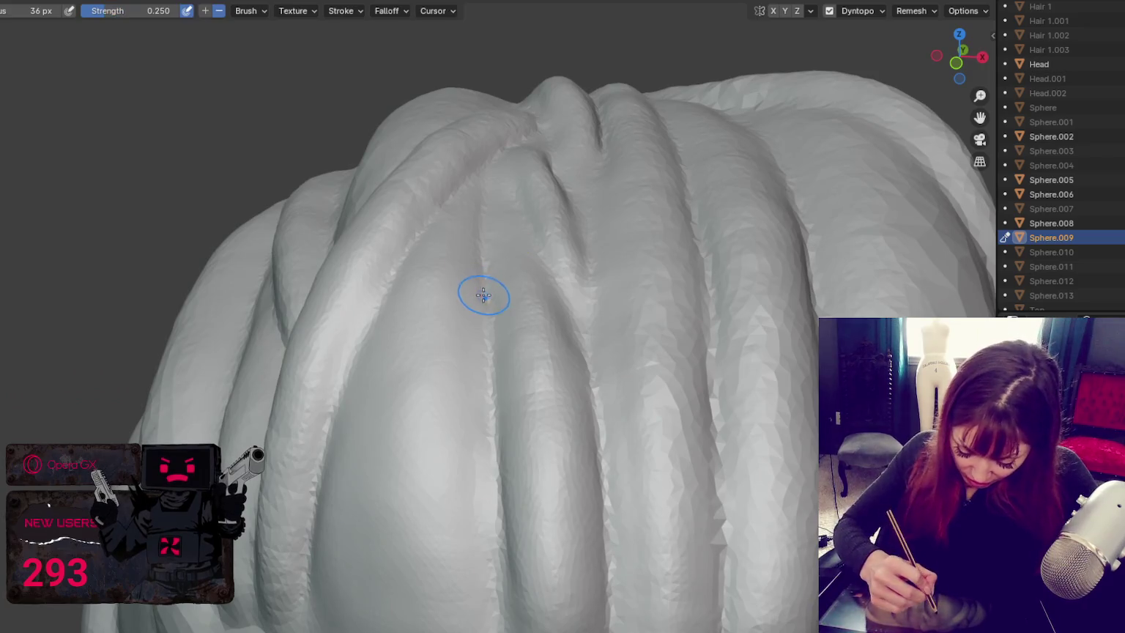
middle_drag(484, 294, 455, 267)
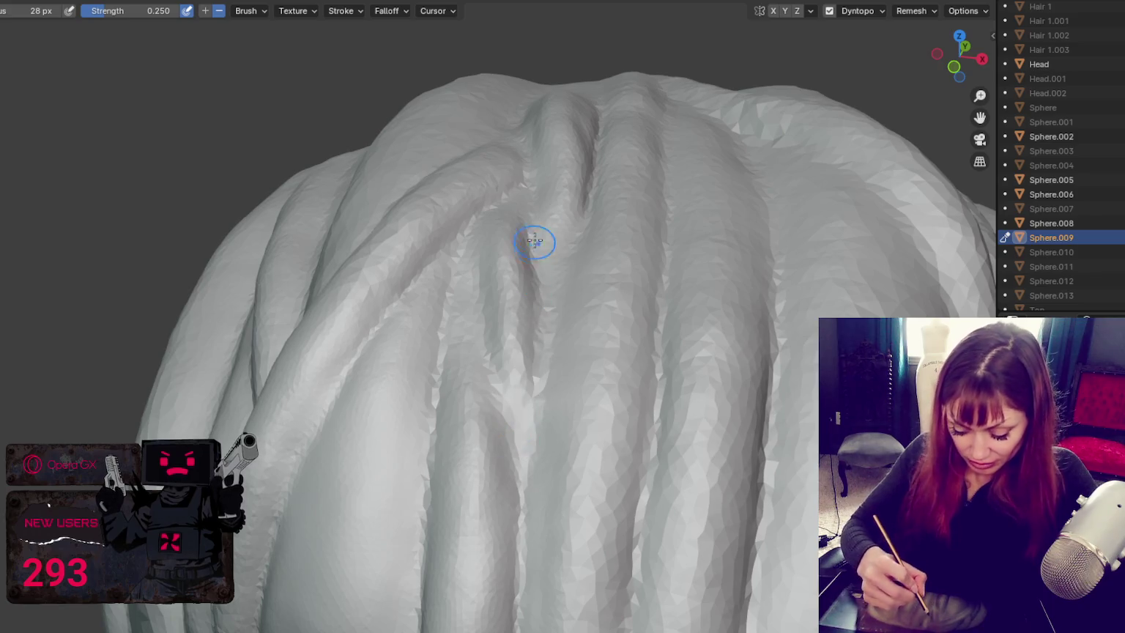
mouse_move(520, 467)
middle_down()
mouse_move(718, 299)
mouse_move(733, 193)
mouse_move(637, 205)
mouse_move(602, 234)
middle_up()
key(s)
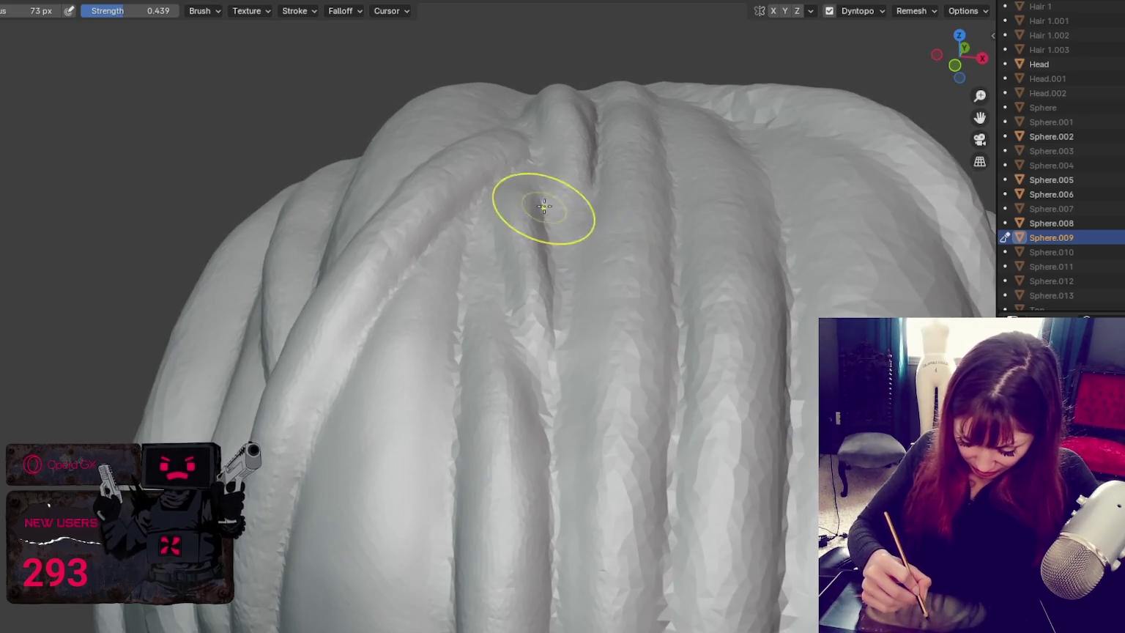
Step: Carve a crease along the top hair ridge with the Crease brush
mouse_move(493, 201)
middle_down()
mouse_move(528, 181)
mouse_move(250, 205)
middle_up()
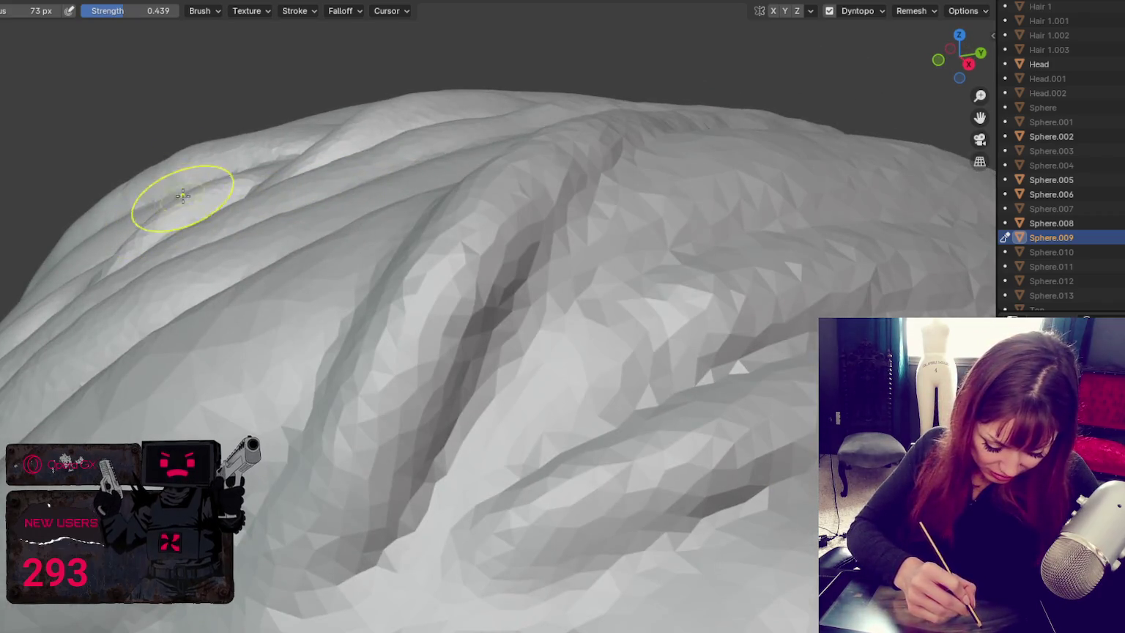
middle_drag(364, 108, 424, 142)
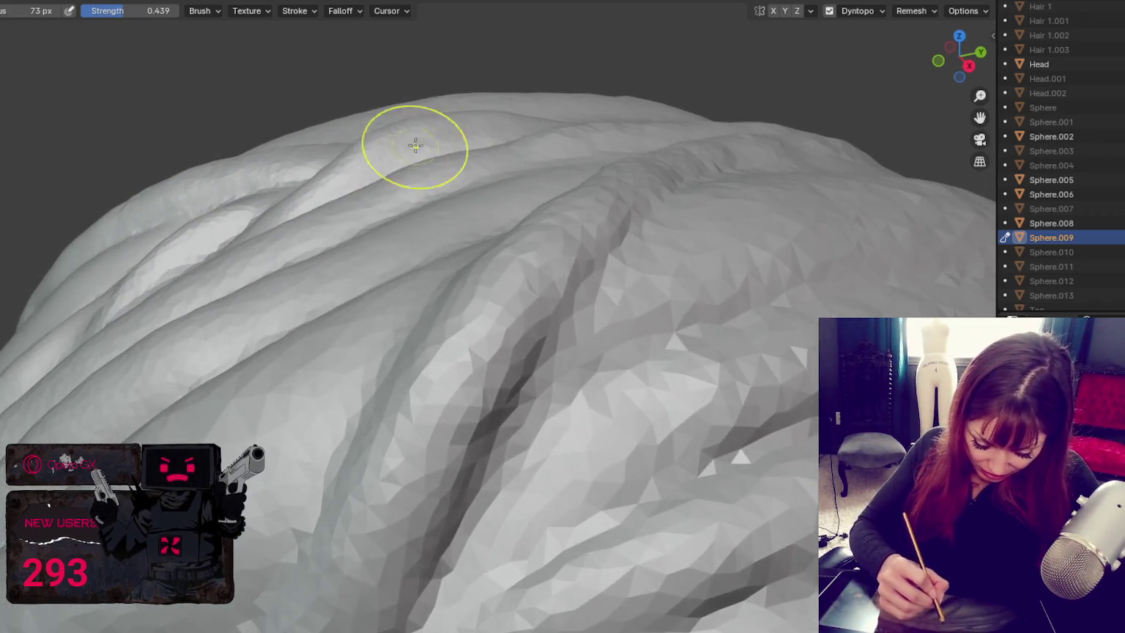
key(shift+c)
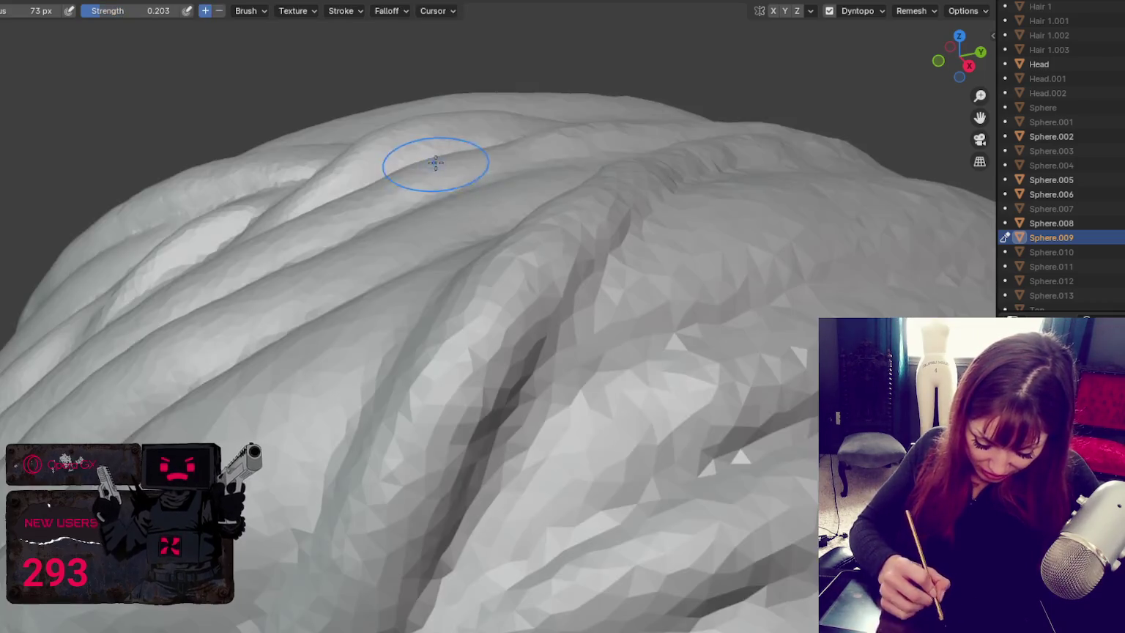
drag(435, 163, 310, 183)
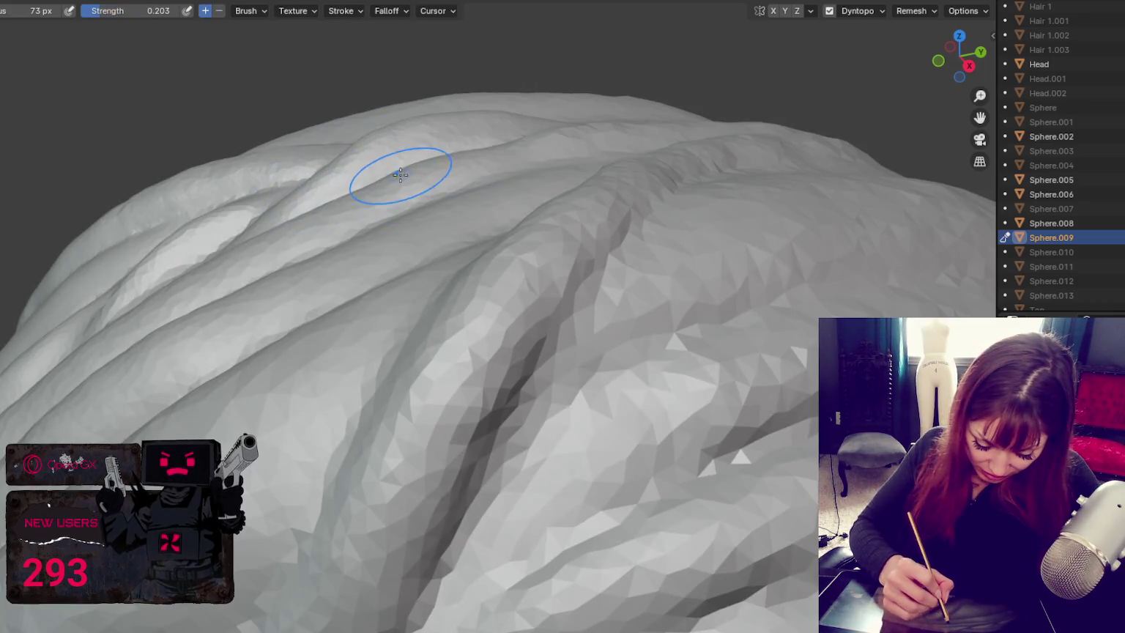
Step: Toggle the viewport to wireframe shading and back to solid
key(z)
click(307, 176)
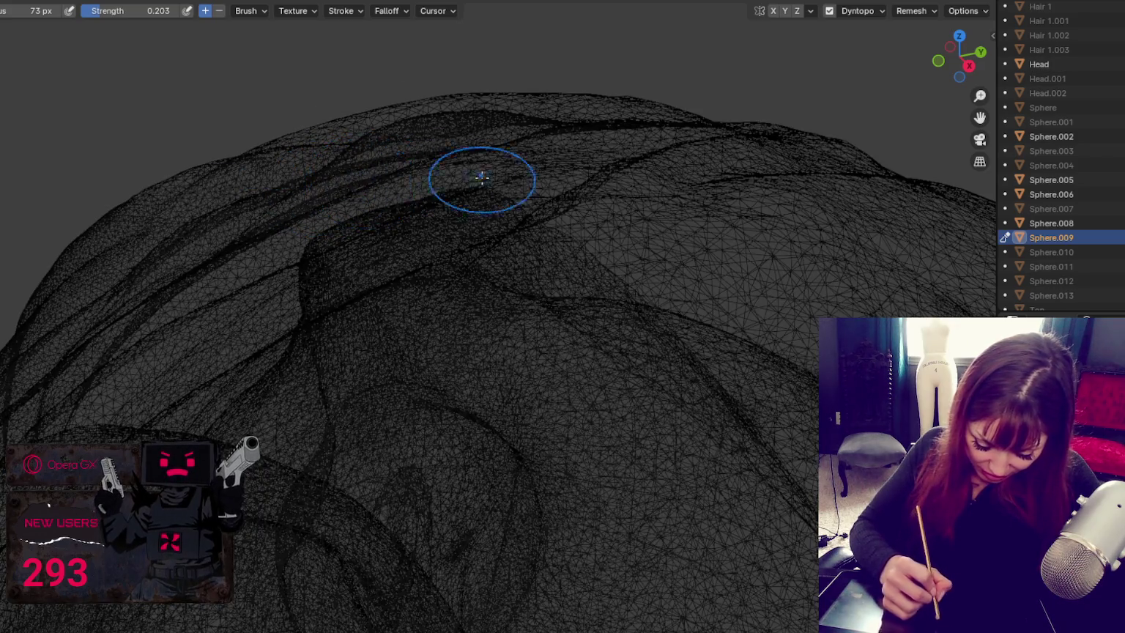
key(z)
click(556, 176)
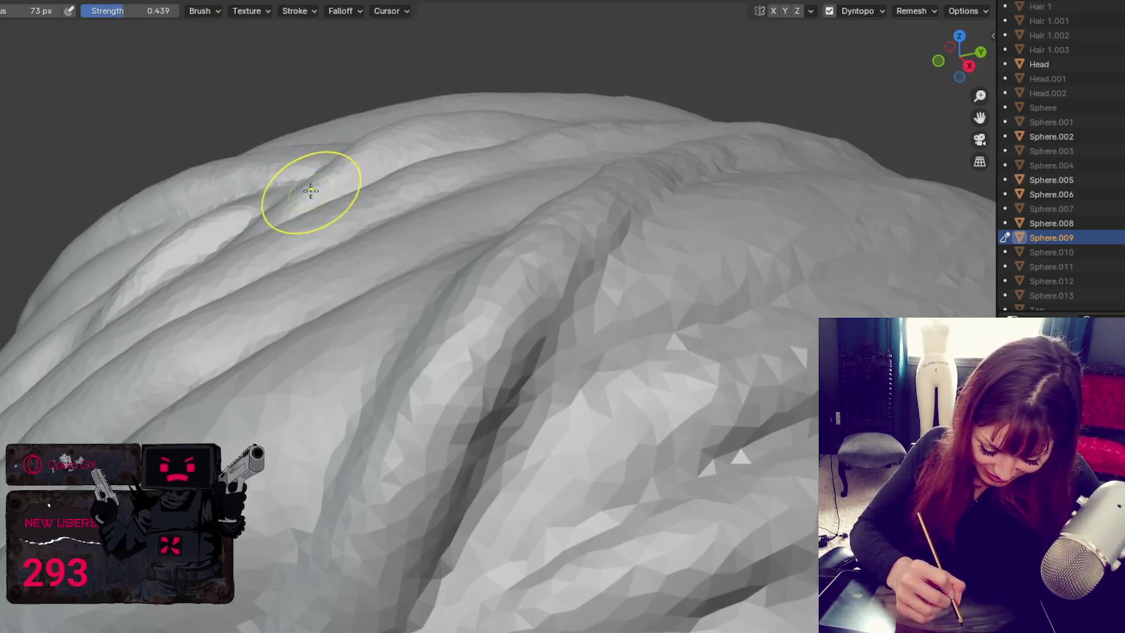
Step: Shrink the Crease brush and deepen the narrow crease running down the side
middle_drag(377, 125, 439, 171)
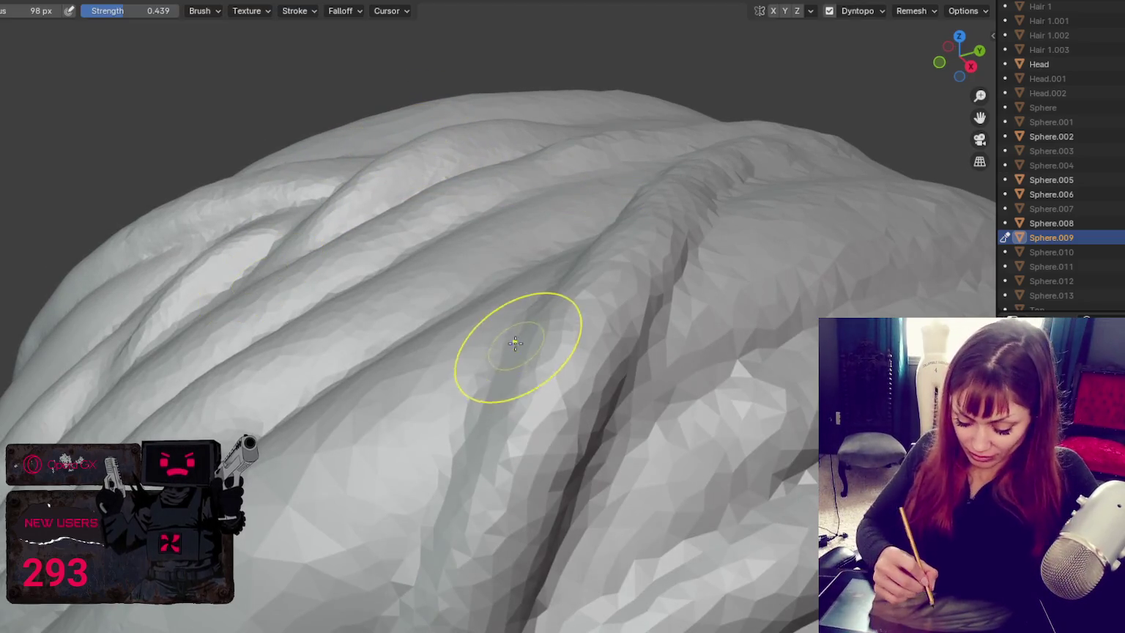
key(shift+c)
key(f)
click(690, 244)
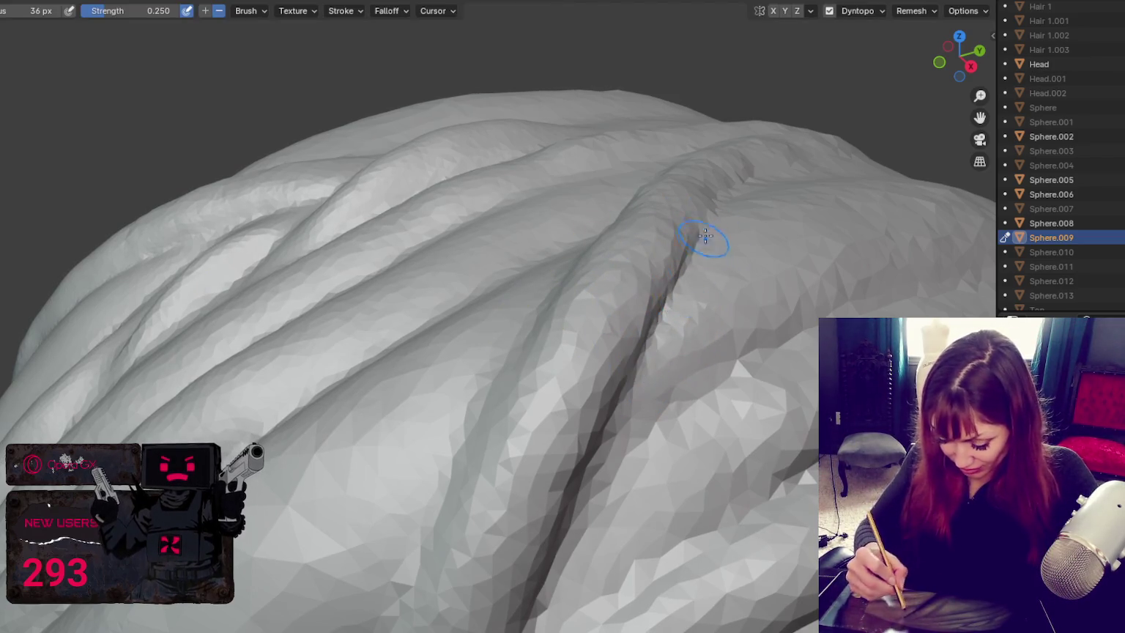
drag(701, 241, 570, 528)
Step: Carve a new crease in the lower side strands, then shrink the brush to 69 px
key(f)
drag(806, 457, 616, 601)
middle_drag(762, 359, 644, 344)
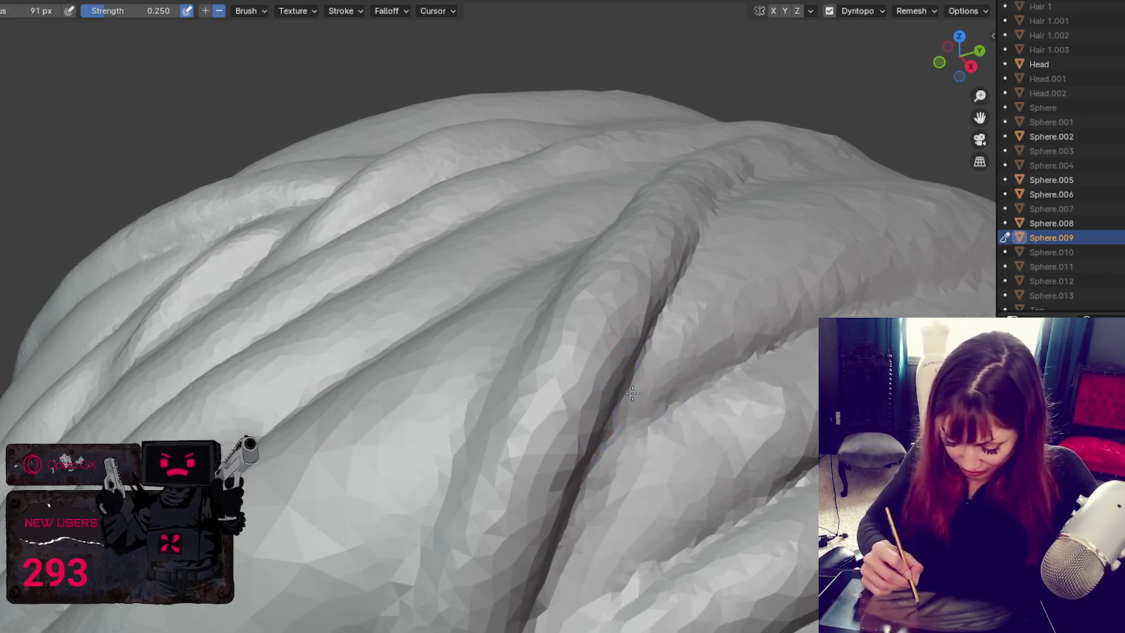
key(f)
click(640, 339)
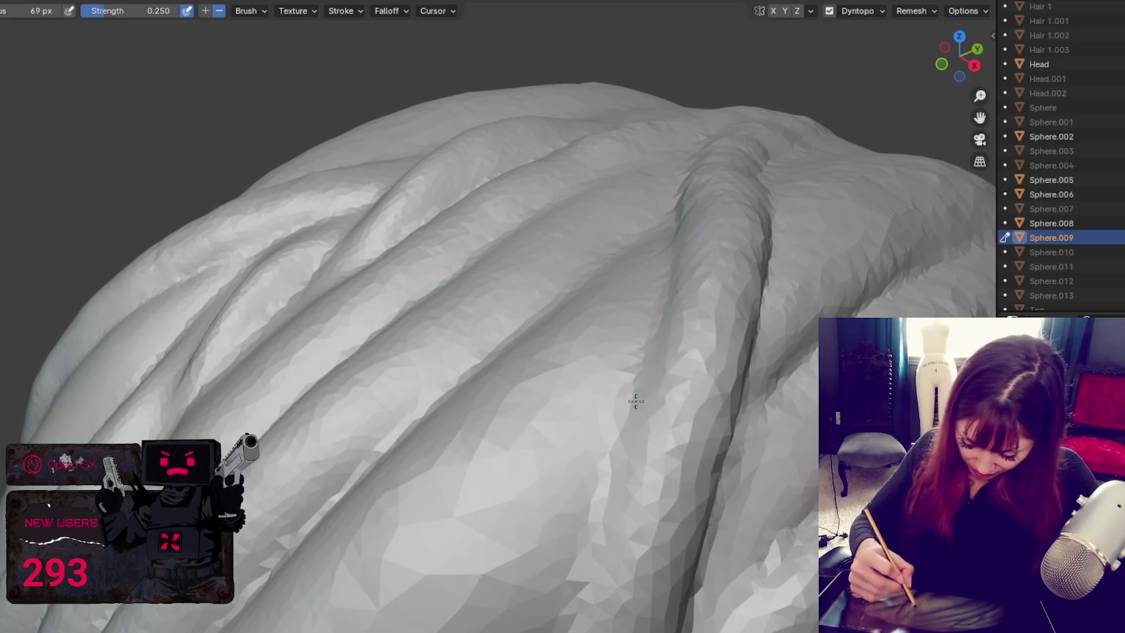
middle_drag(640, 364, 643, 481)
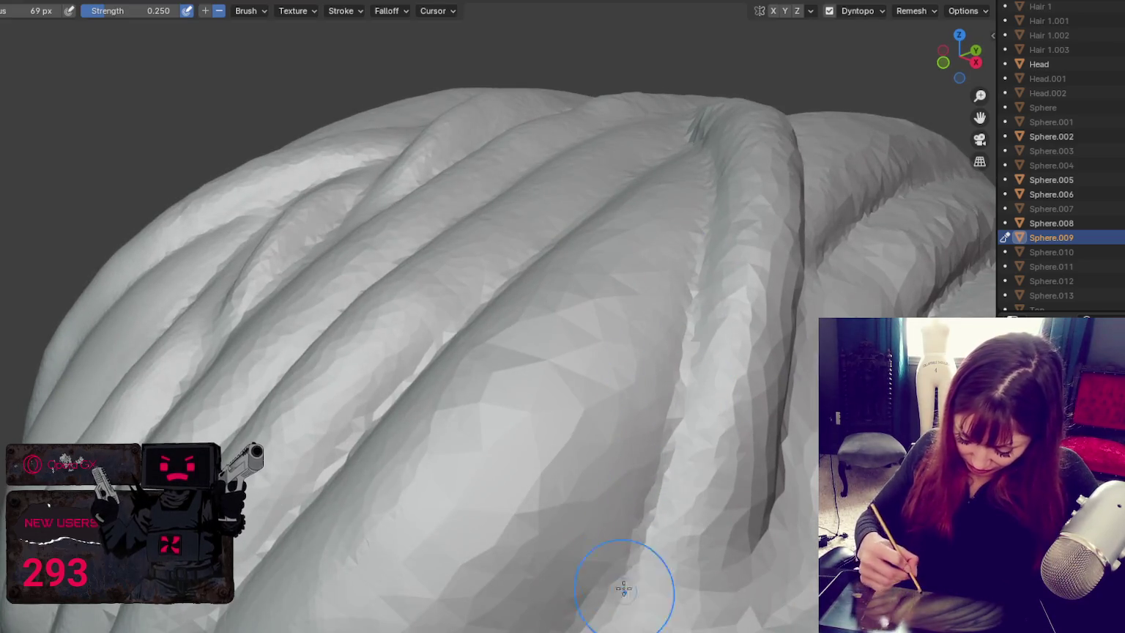
mouse_move(805, 520)
middle_down()
mouse_move(661, 269)
mouse_move(652, 299)
mouse_move(693, 286)
mouse_move(715, 293)
mouse_move(505, 276)
middle_up()
Step: Smooth along a top hair strand, toggling the Crease brush to strength 0.203
scroll(697, 328, down, 3)
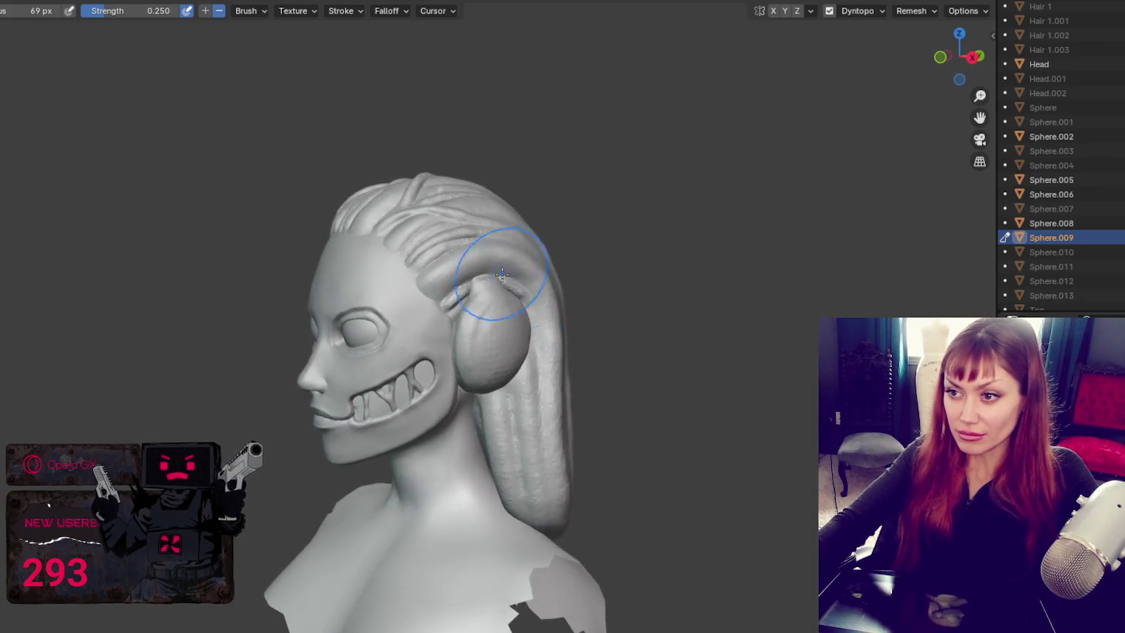
scroll(506, 277, up, 3)
scroll(462, 319, up, 3)
scroll(462, 318, up, 1)
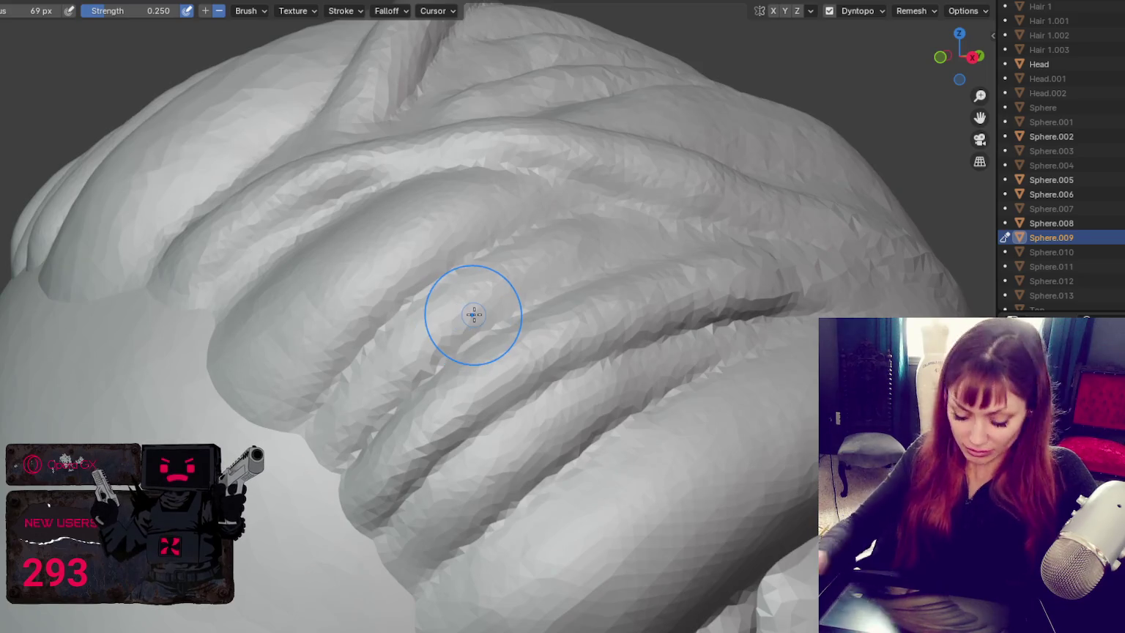
key(s)
scroll(479, 118, up, 2)
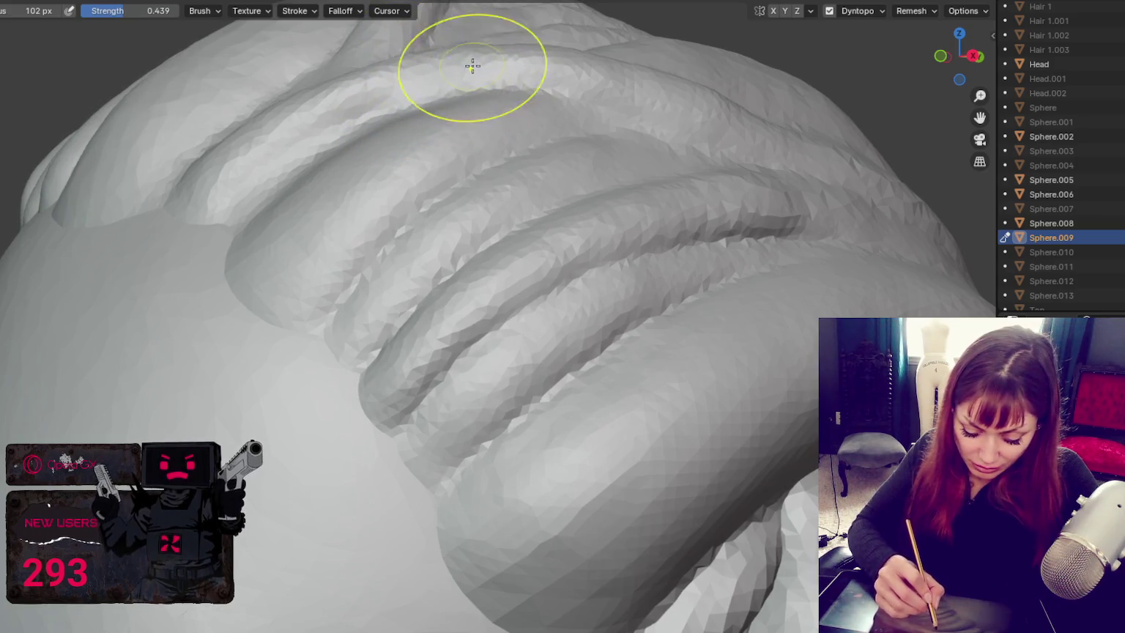
middle_drag(469, 68, 476, 281)
key(x)
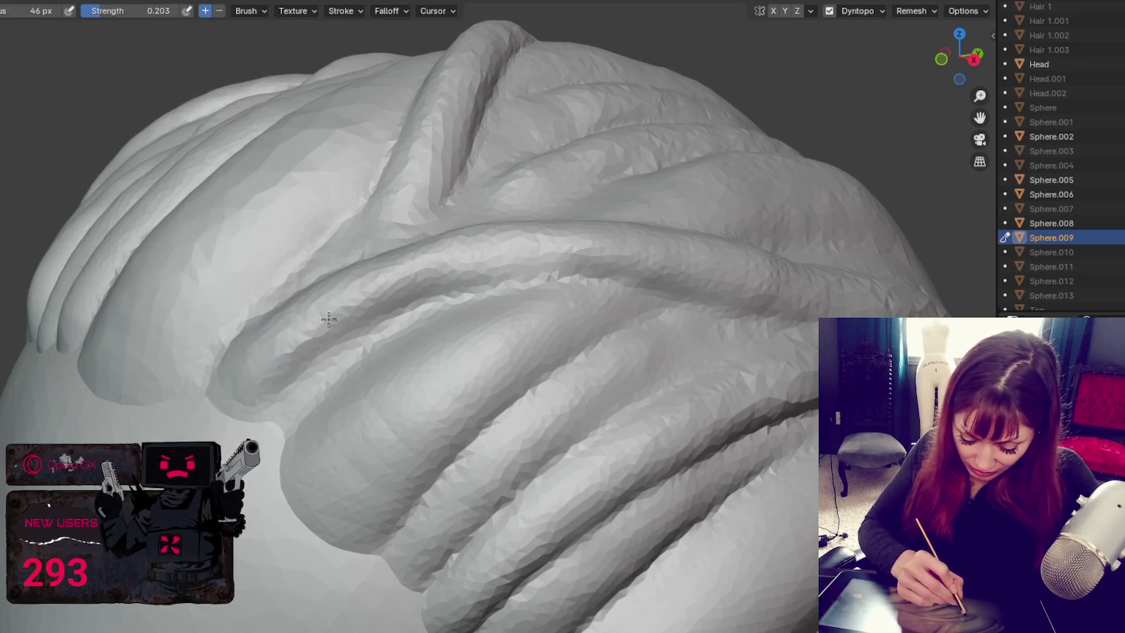
shift+drag(460, 285, 522, 283)
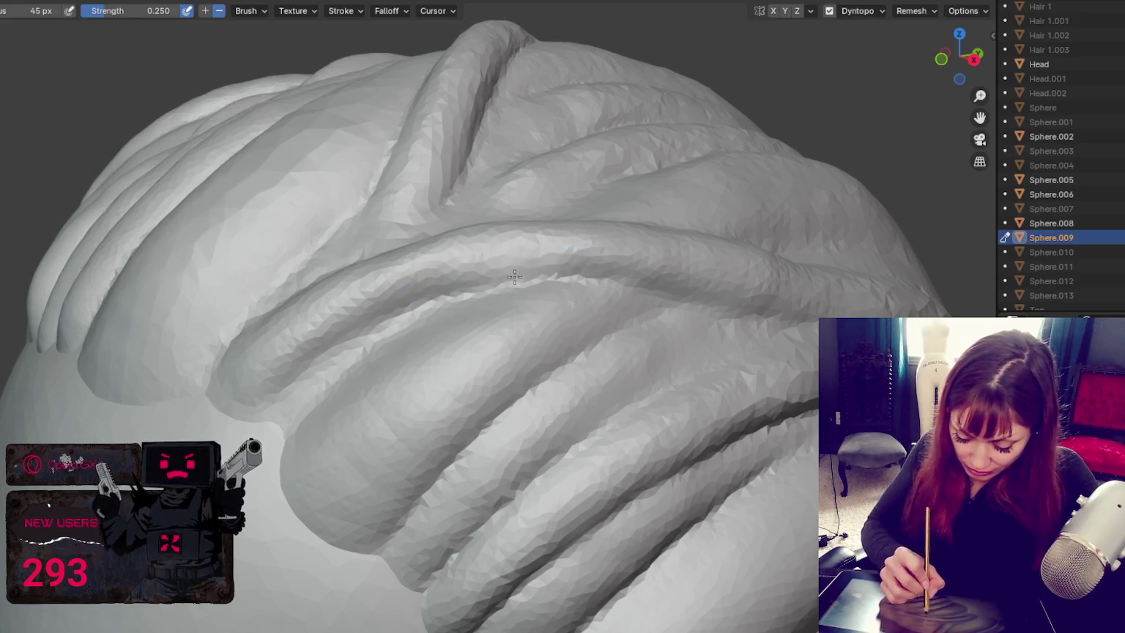
Step: Orbit around the head to inspect the top and side strand grooves
middle_drag(673, 269, 733, 324)
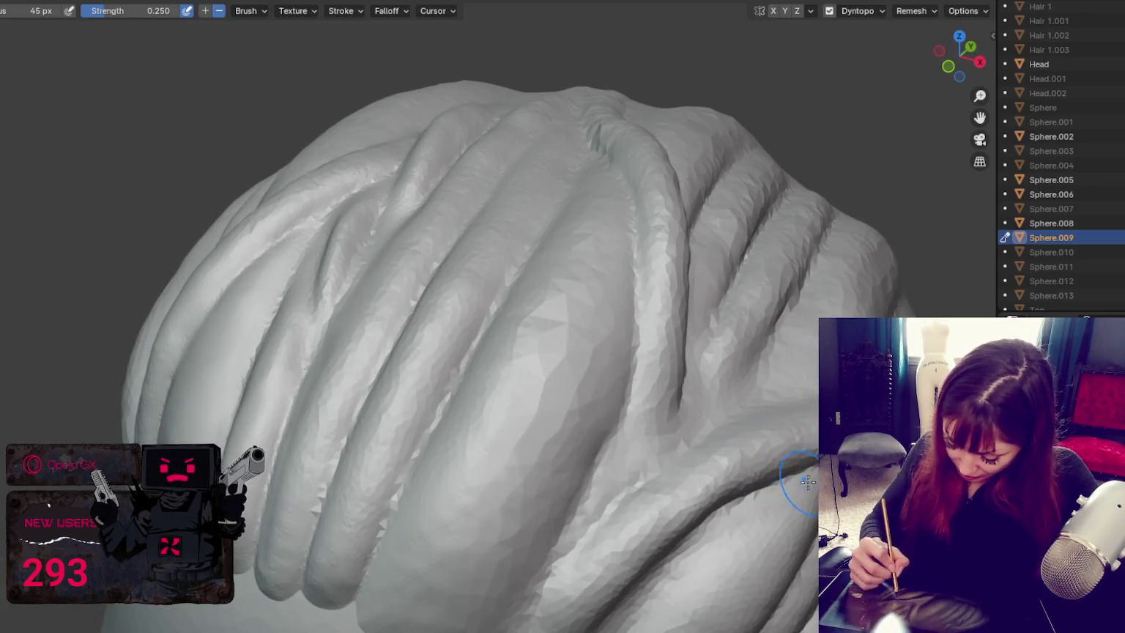
middle_drag(808, 482, 796, 515)
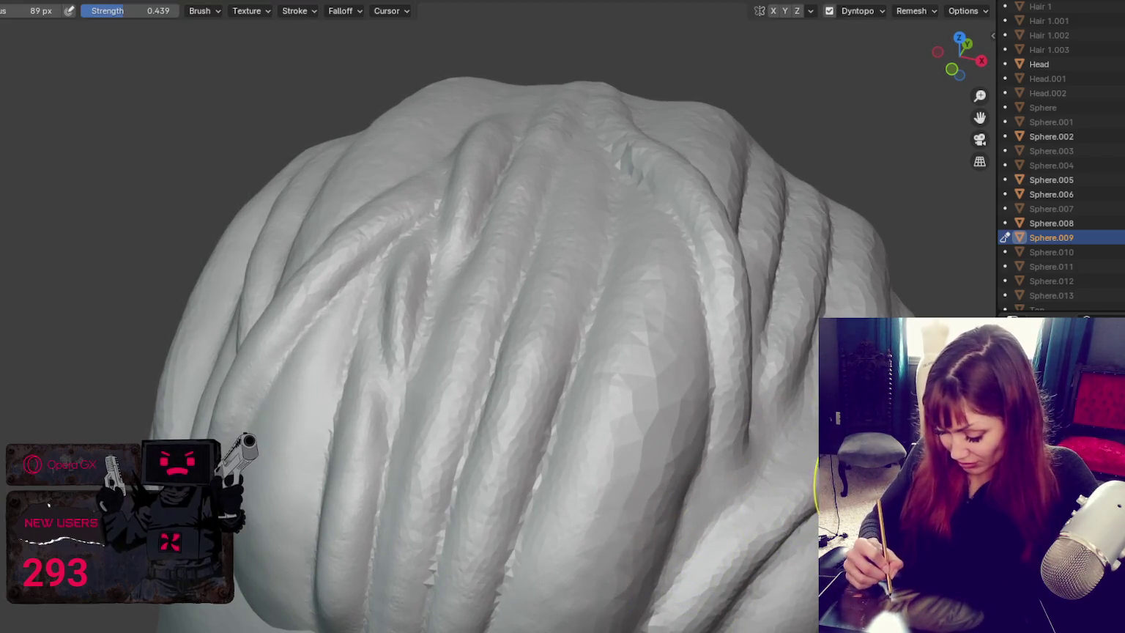
middle_drag(762, 556, 750, 577)
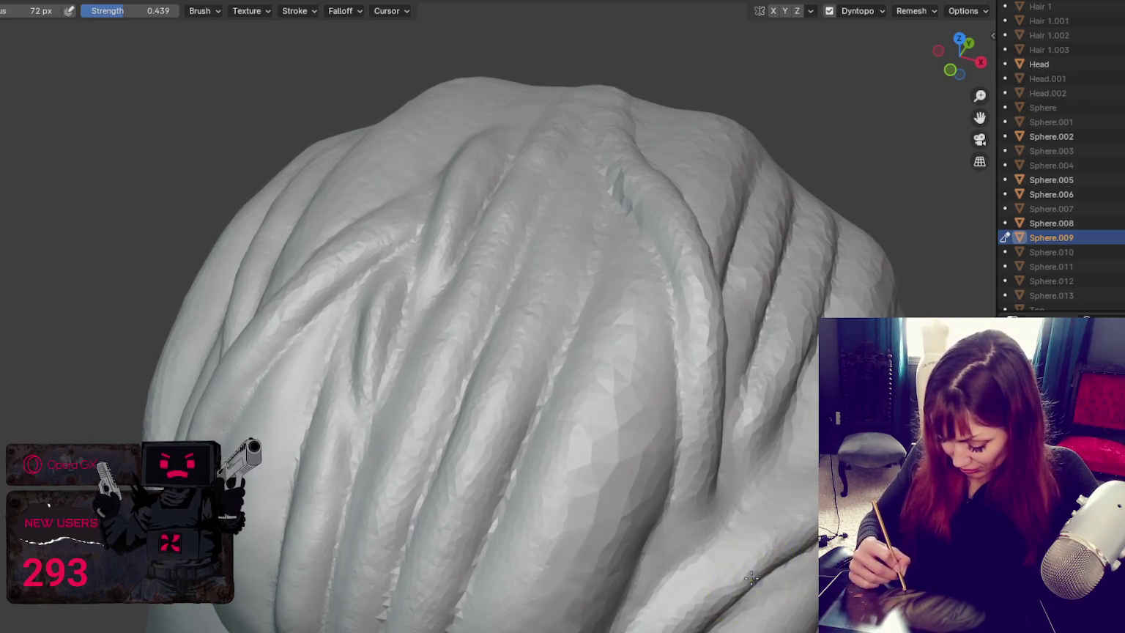
mouse_move(512, 329)
middle_down()
mouse_move(498, 337)
mouse_move(623, 138)
middle_up()
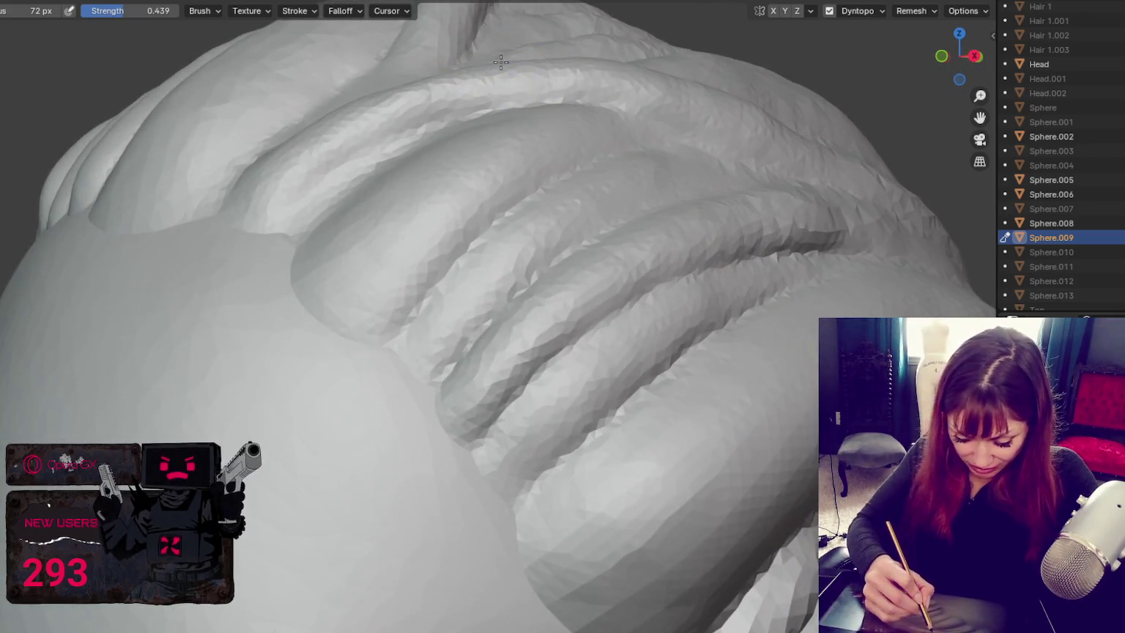
middle_drag(577, 97, 552, 99)
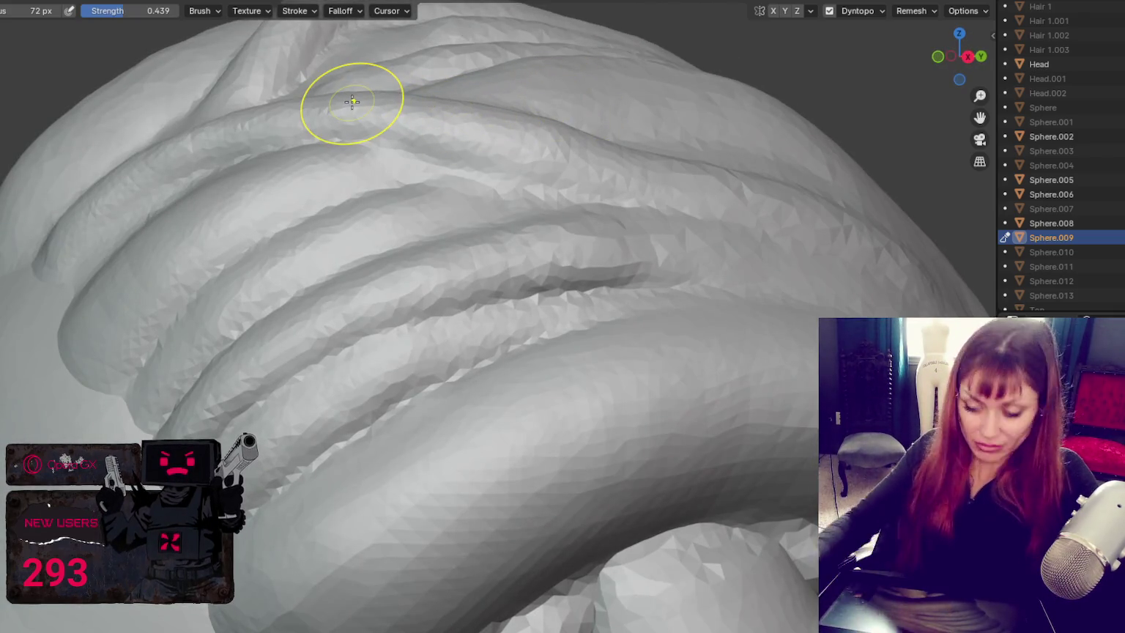
scroll(352, 102, down, 8)
mouse_move(545, 364)
middle_down()
mouse_move(673, 357)
mouse_move(712, 377)
mouse_move(686, 382)
mouse_move(691, 371)
middle_up()
scroll(578, 385, up, 3)
scroll(578, 384, up, 3)
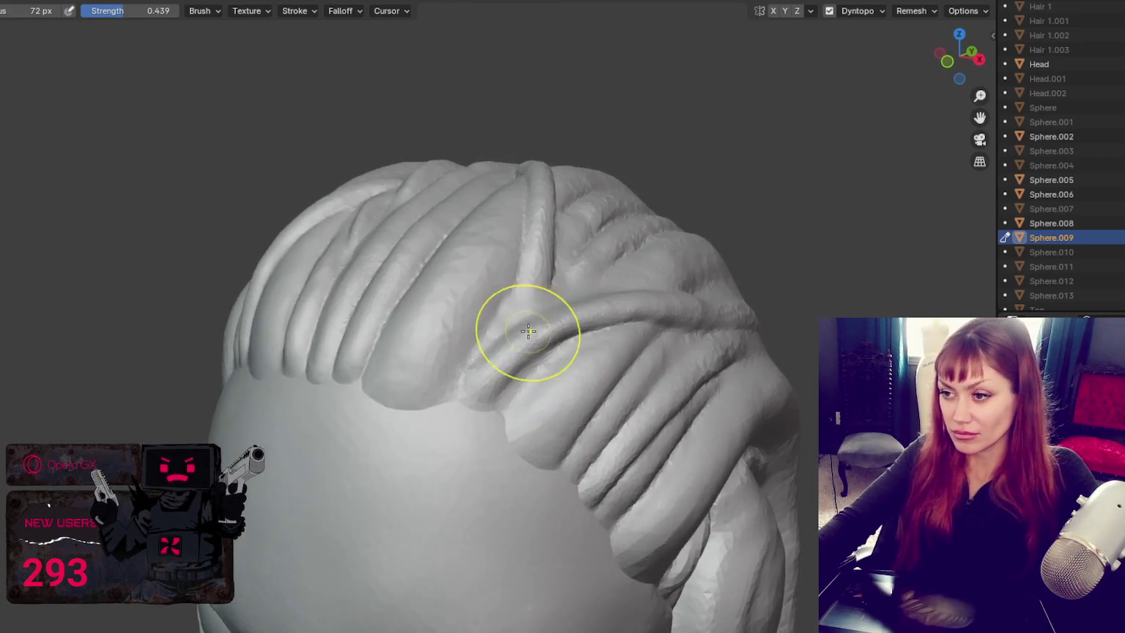
Step: Set the Crease brush radius to 21 px and carve a thin diagonal crease between strands
scroll(528, 327, up, 3)
key(shift+c)
key(f)
click(471, 359)
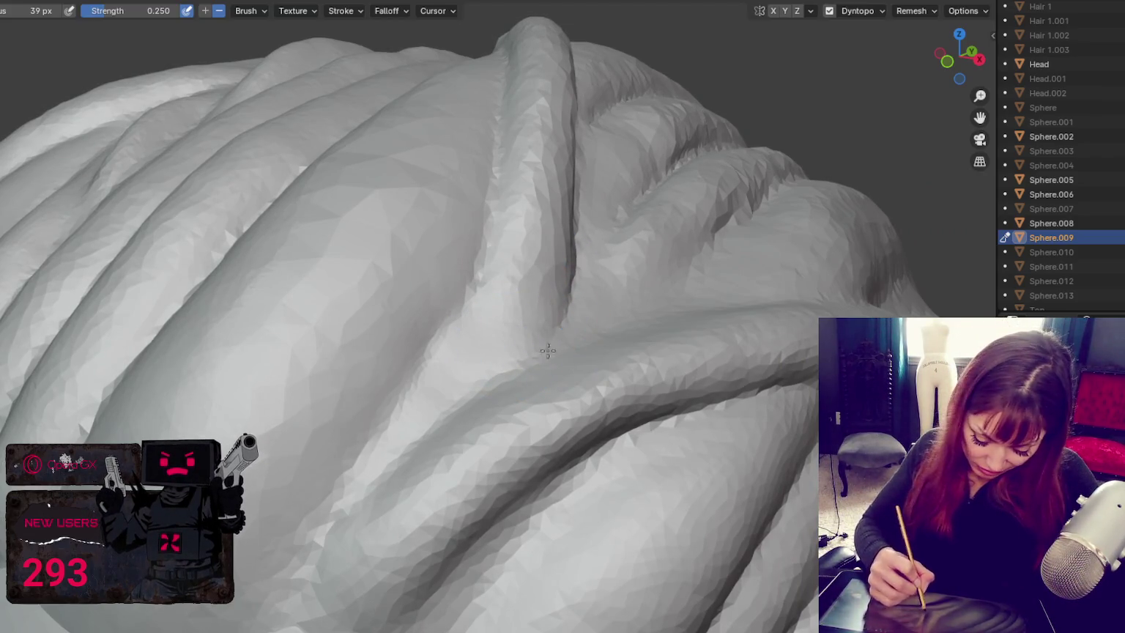
mouse_move(463, 324)
mouse_down()
mouse_move(460, 370)
mouse_move(348, 503)
mouse_up()
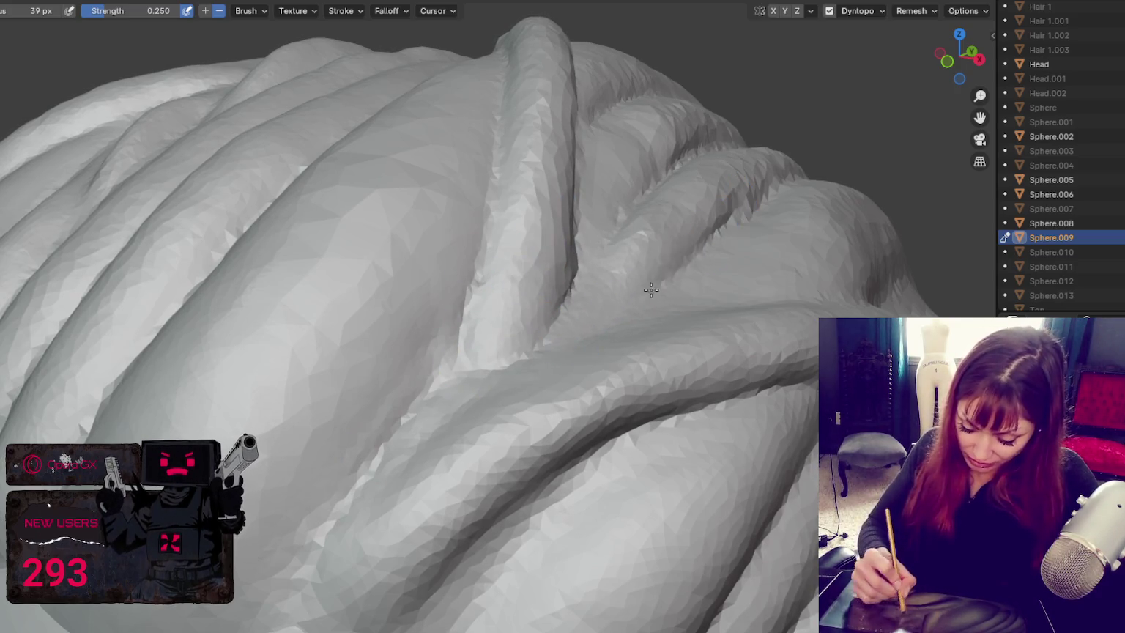
Step: Smooth the strands on top of the head at strength 0.439
middle_drag(821, 93, 605, 299)
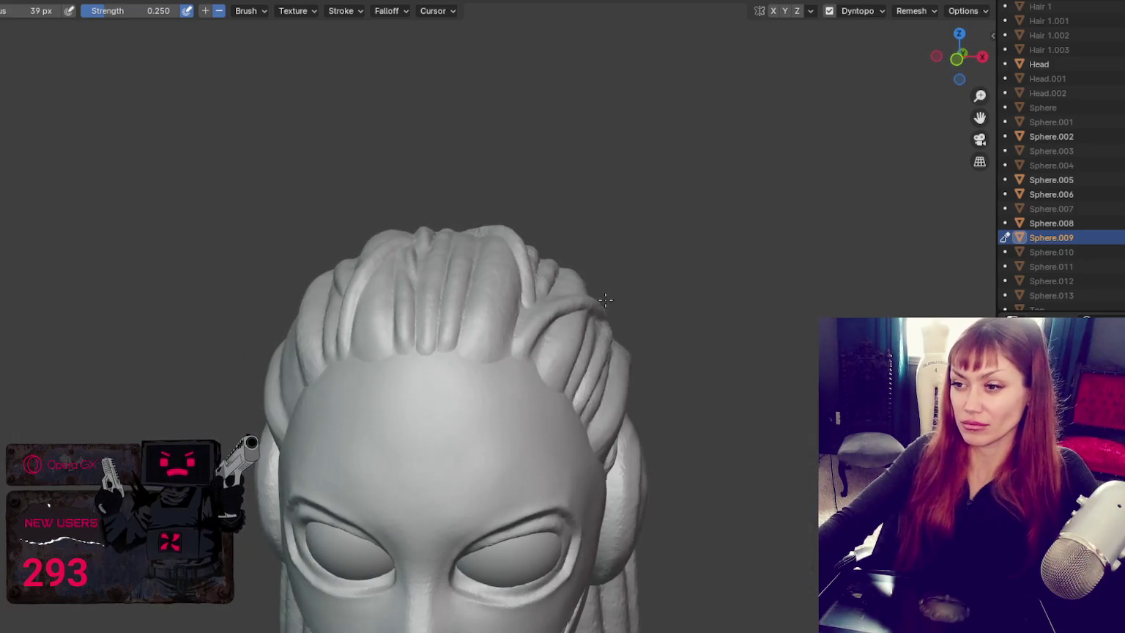
shift+drag(527, 276, 530, 292)
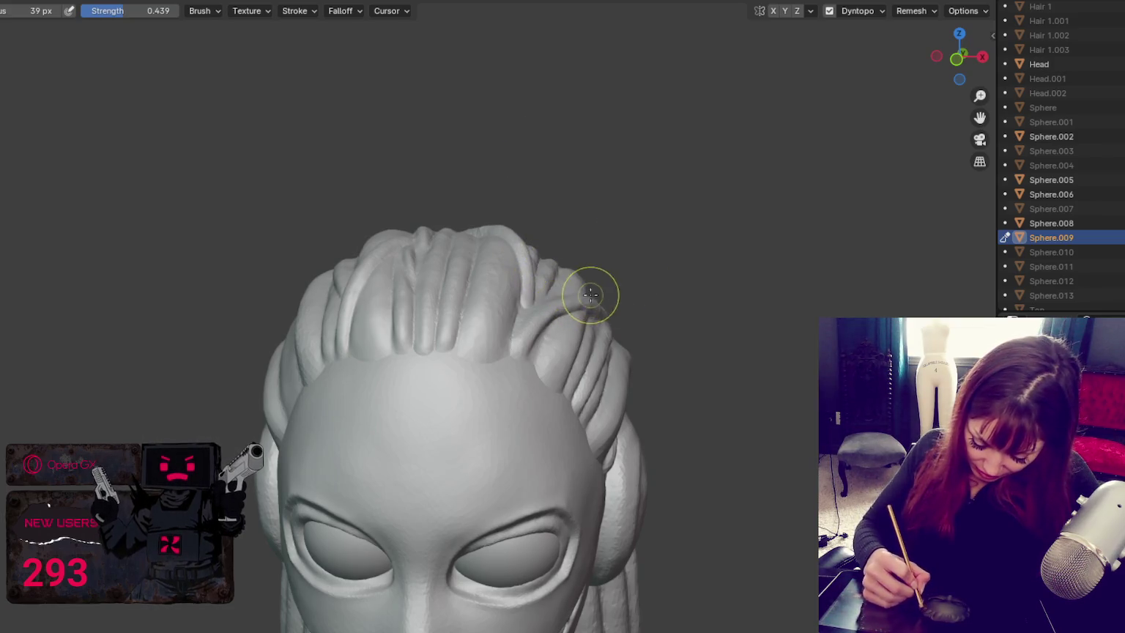
middle_drag(594, 292, 570, 315)
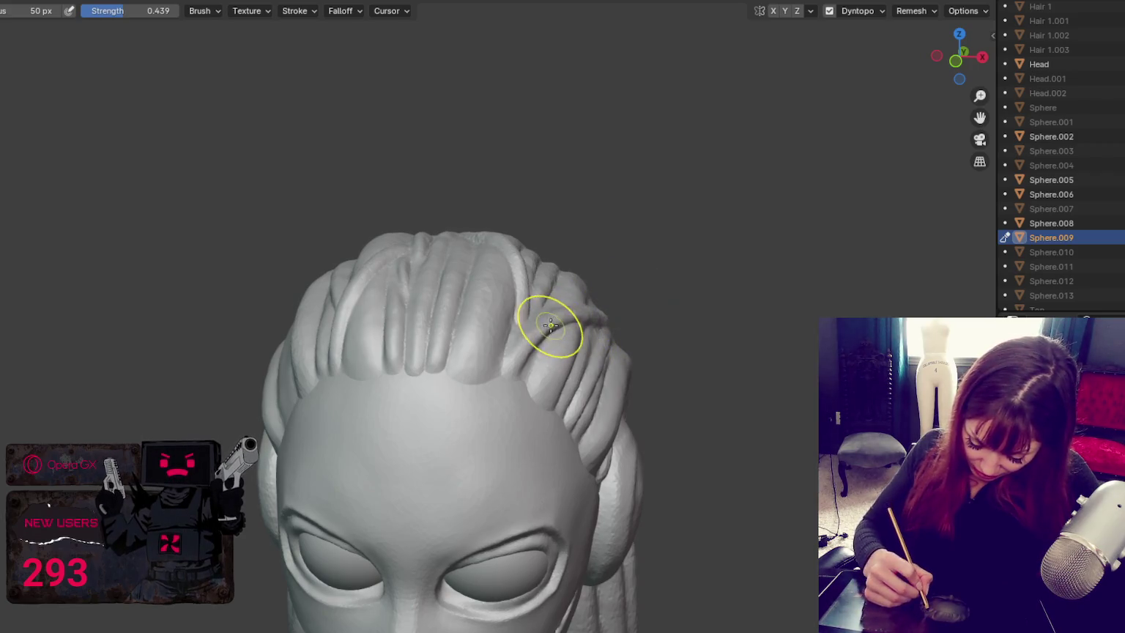
middle_drag(628, 286, 399, 322)
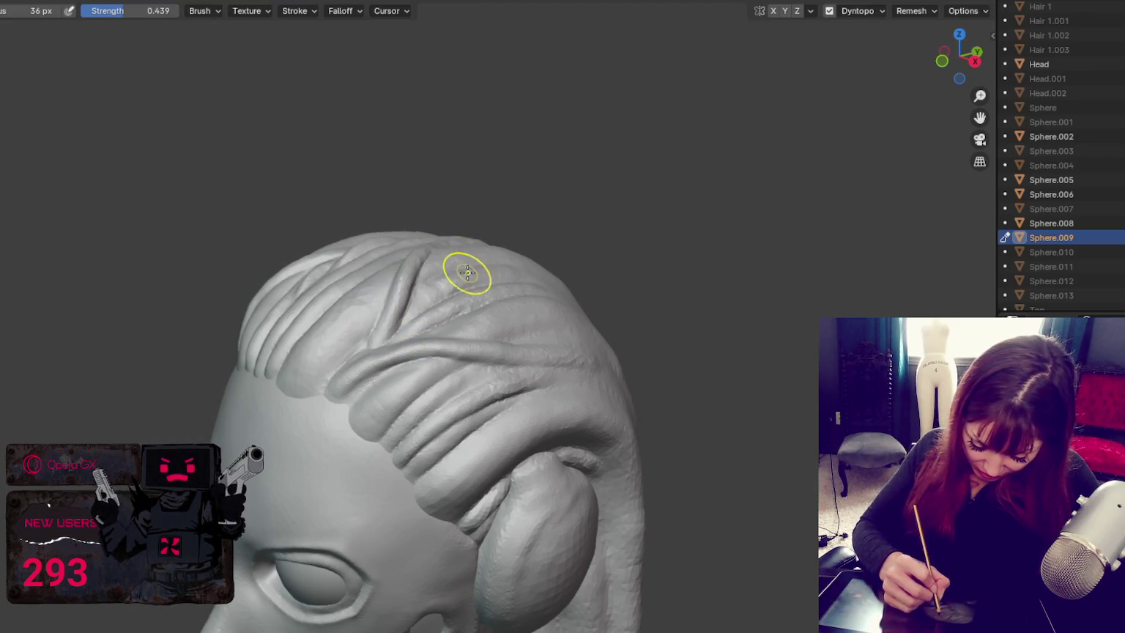
middle_drag(435, 277, 439, 284)
Step: Enlarge the brush to 71 px and smooth along the left-side hair strands
key(f)
click(322, 321)
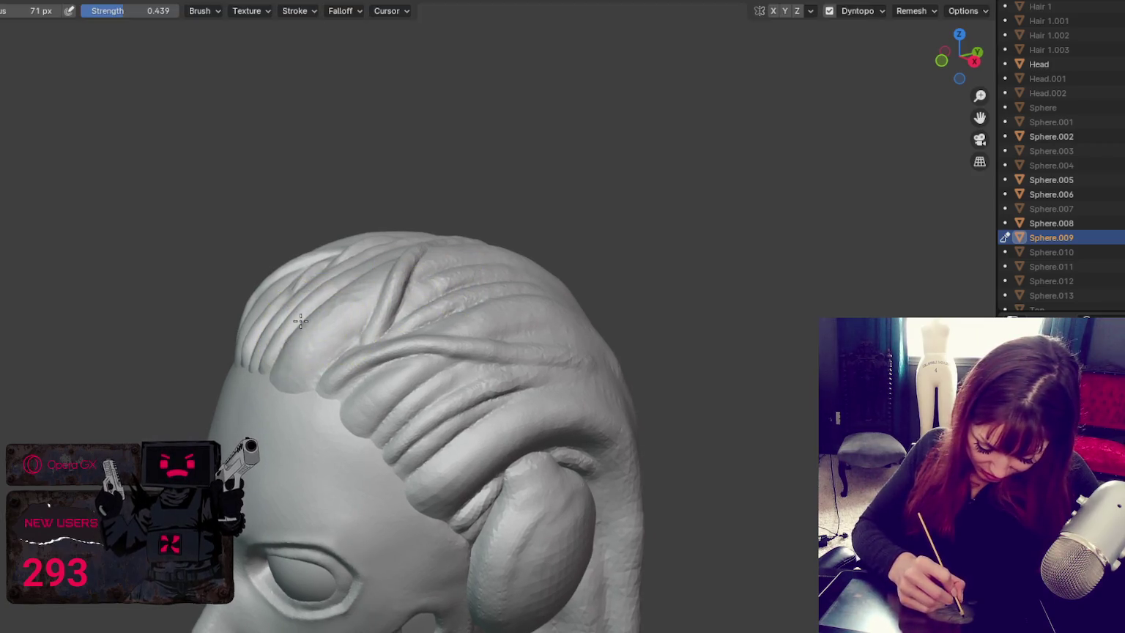
mouse_move(339, 297)
middle_down()
mouse_move(319, 280)
mouse_move(437, 251)
middle_up()
middle_drag(369, 296, 264, 328)
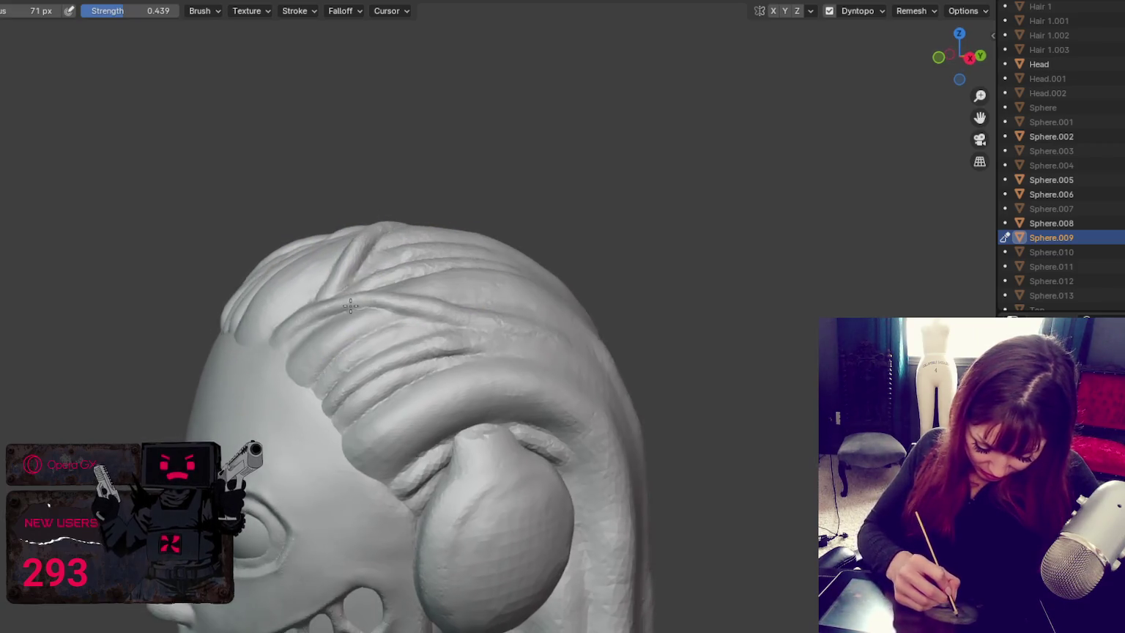
mouse_move(264, 328)
mouse_down()
mouse_move(238, 335)
mouse_move(314, 362)
mouse_up()
alt+middle_drag(446, 344, 594, 352)
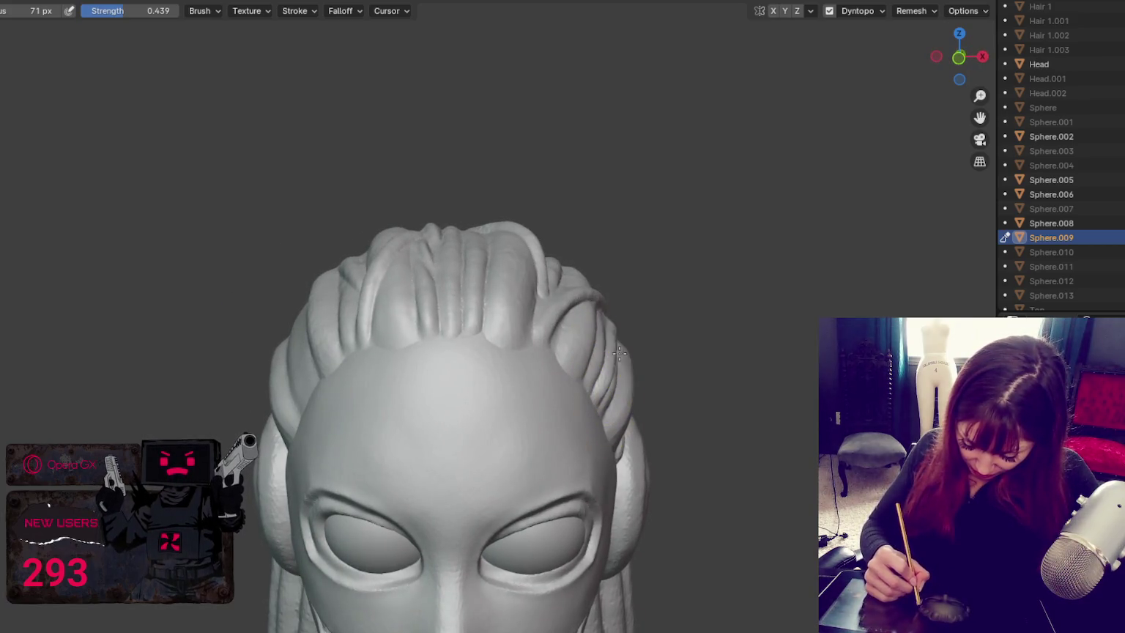
mouse_move(628, 334)
middle_down()
mouse_move(573, 271)
mouse_move(570, 241)
middle_up()
Step: Resize the smoothing brush and orbit from the front over the top of the hair
key(f)
click(567, 244)
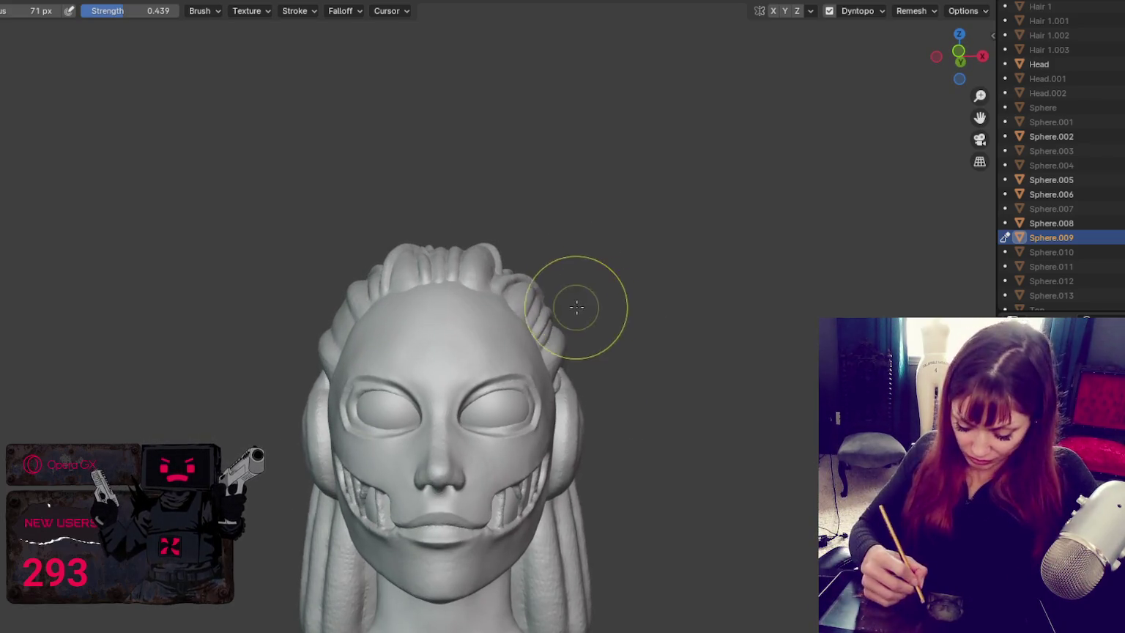
key(f)
click(481, 277)
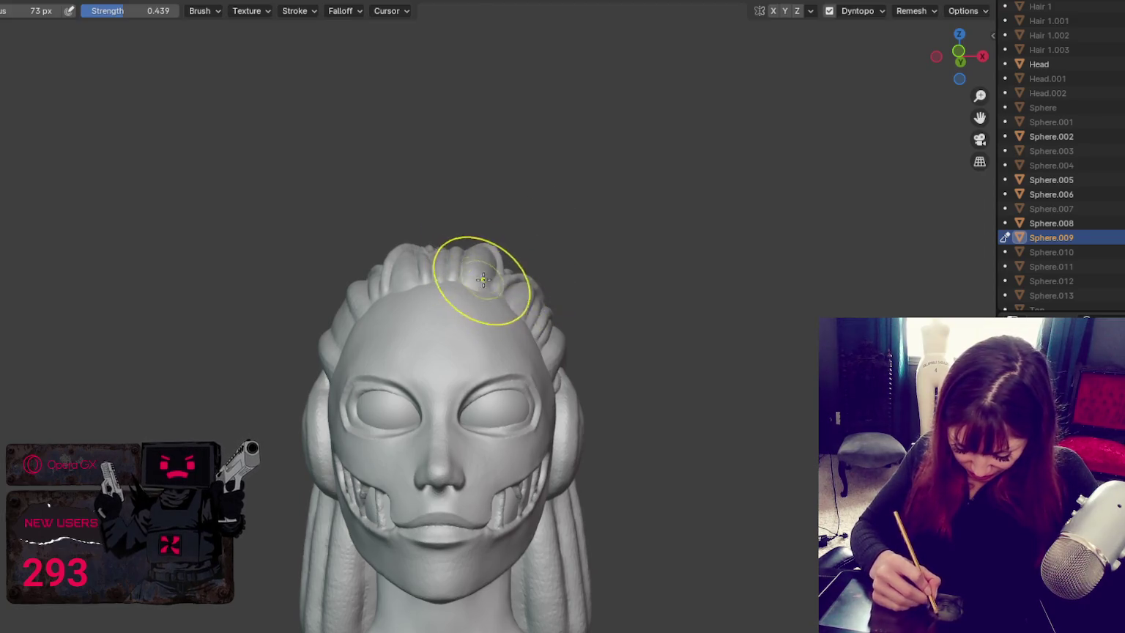
mouse_move(504, 287)
middle_down()
mouse_move(485, 284)
mouse_move(482, 256)
middle_up()
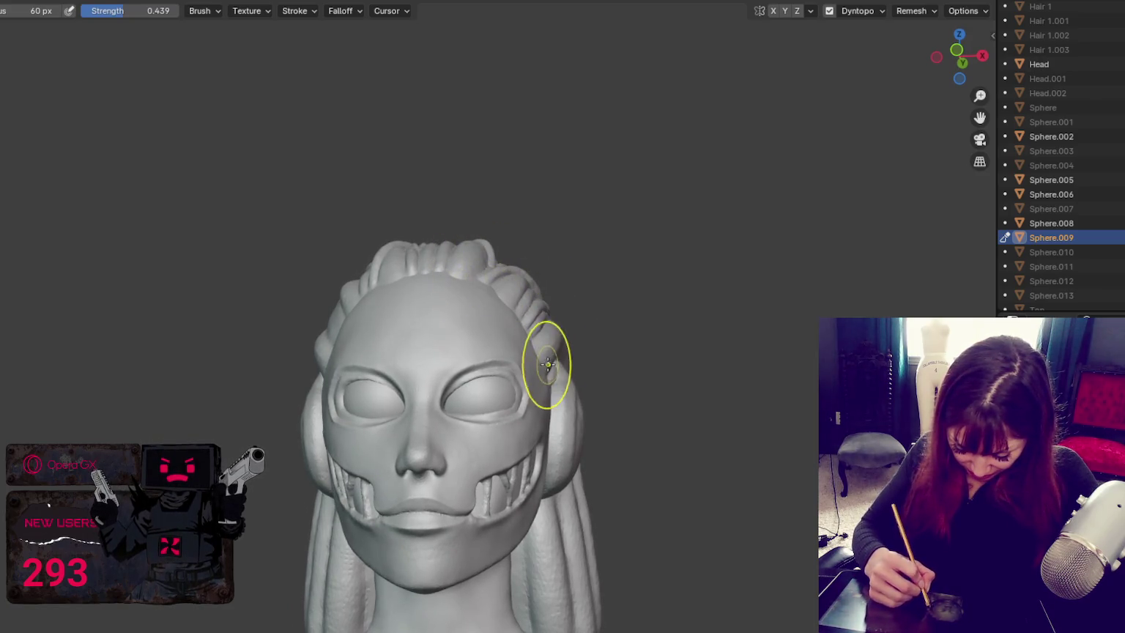
mouse_move(531, 313)
middle_down()
mouse_move(552, 323)
mouse_move(518, 347)
mouse_move(445, 368)
mouse_move(573, 347)
mouse_move(688, 350)
mouse_move(678, 374)
mouse_move(585, 354)
mouse_move(593, 343)
mouse_move(558, 346)
mouse_move(605, 402)
mouse_move(630, 464)
middle_up()
scroll(590, 344, down, 2)
scroll(585, 381, up, 3)
scroll(549, 370, up, 2)
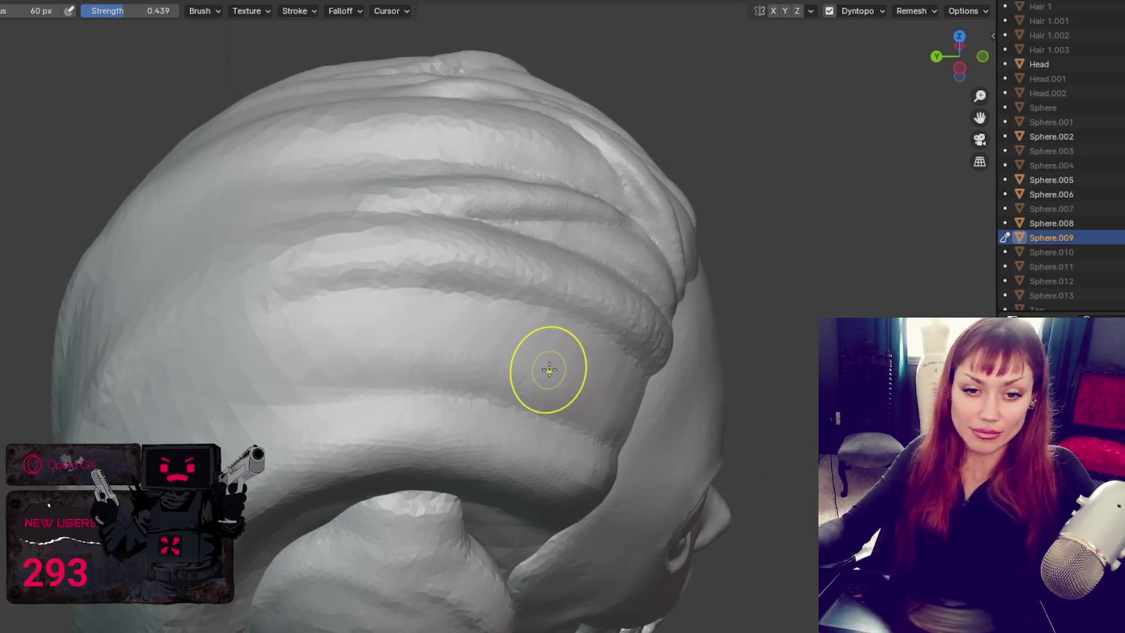